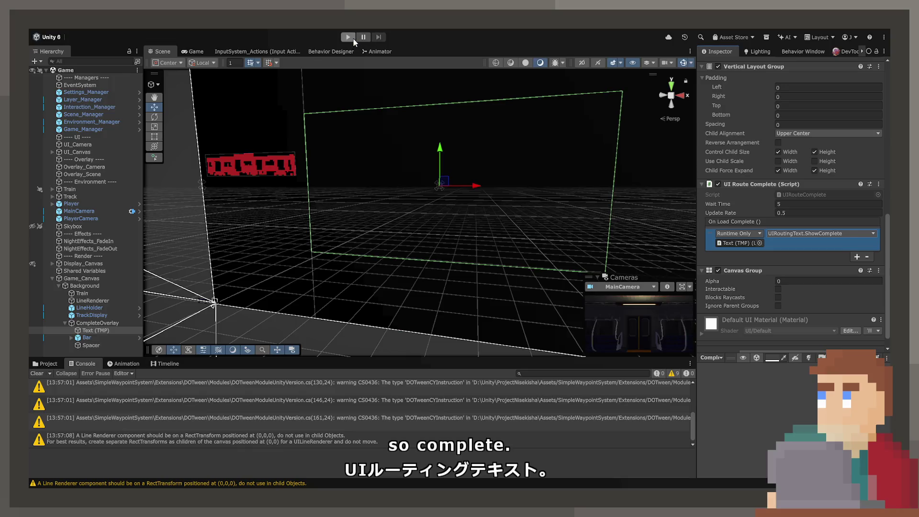
Play the game in the Game view, route the track to the gold target, then stop playing.
click(353, 38)
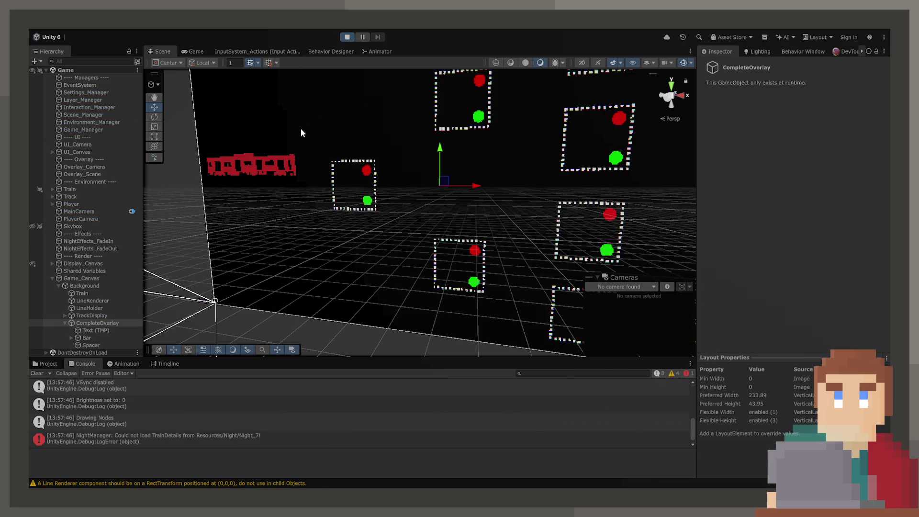
click(197, 53)
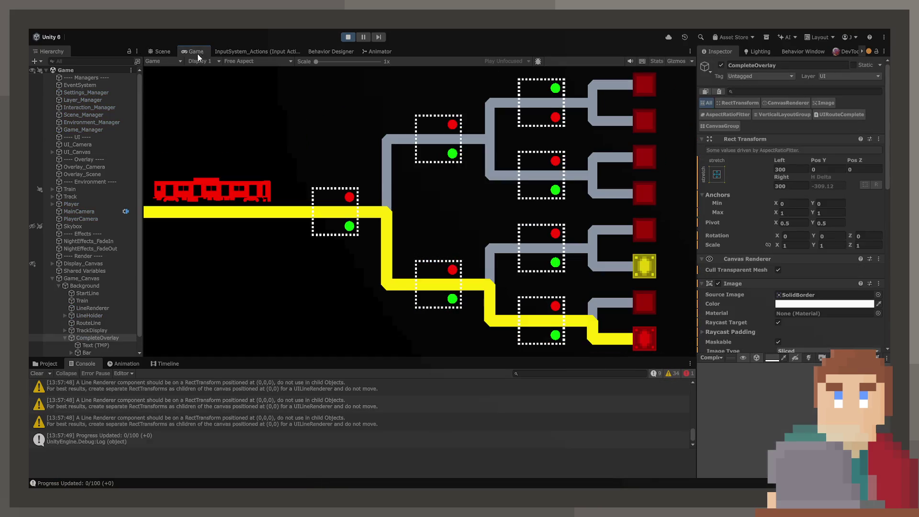
click(461, 302)
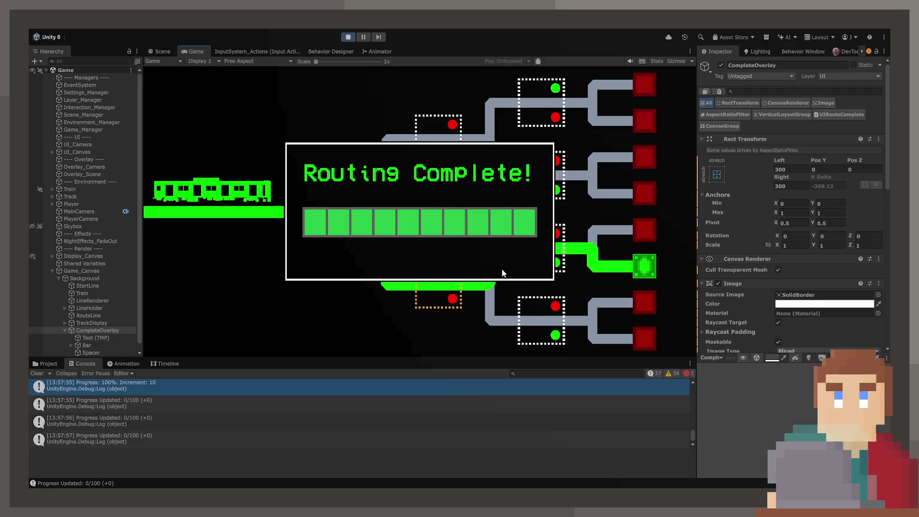
click(348, 37)
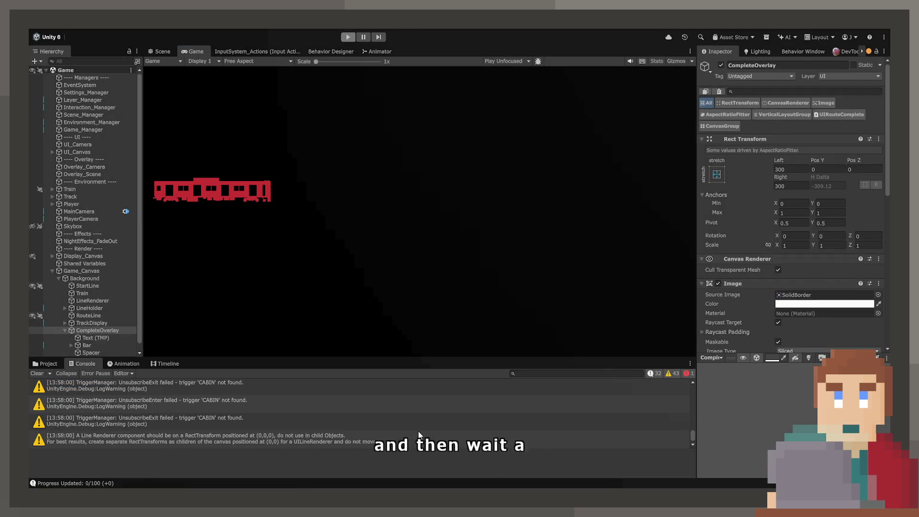
Select Game_Canvas and toggle it off and back on.
click(78, 278)
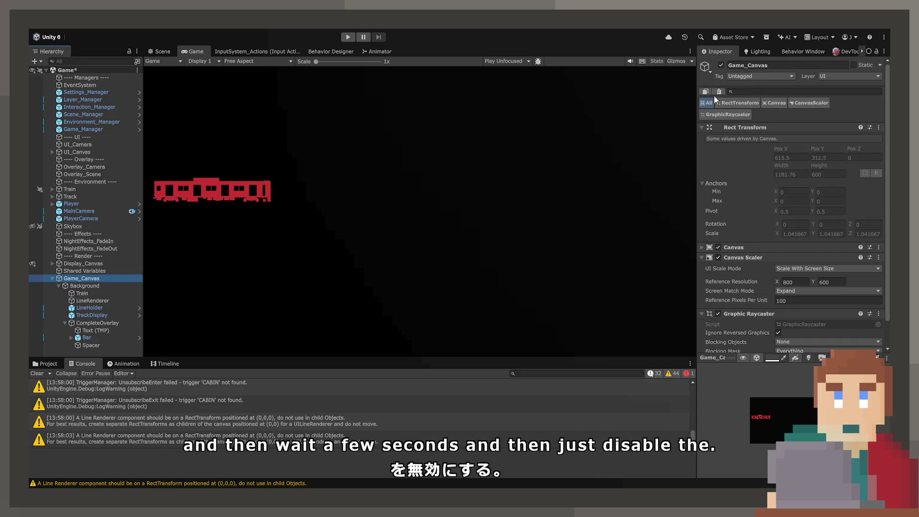
click(721, 65)
click(721, 65)
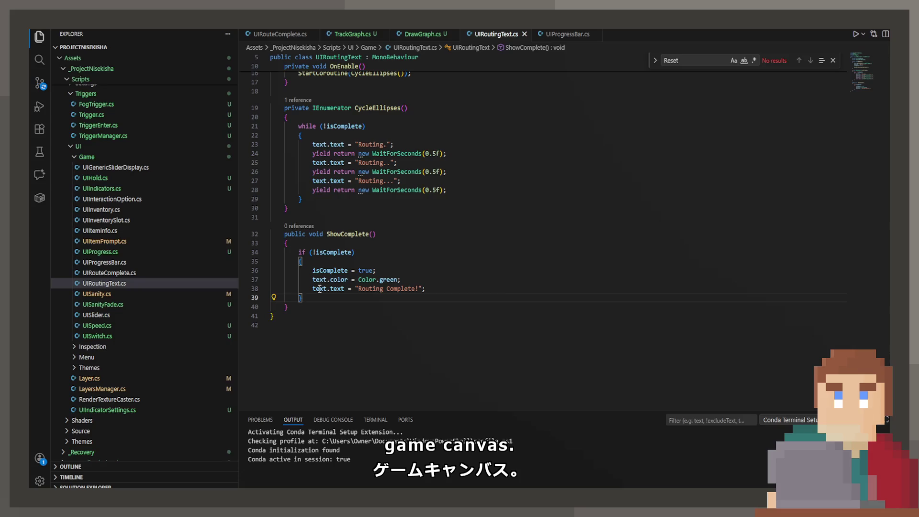
scroll(319, 289, up, 5)
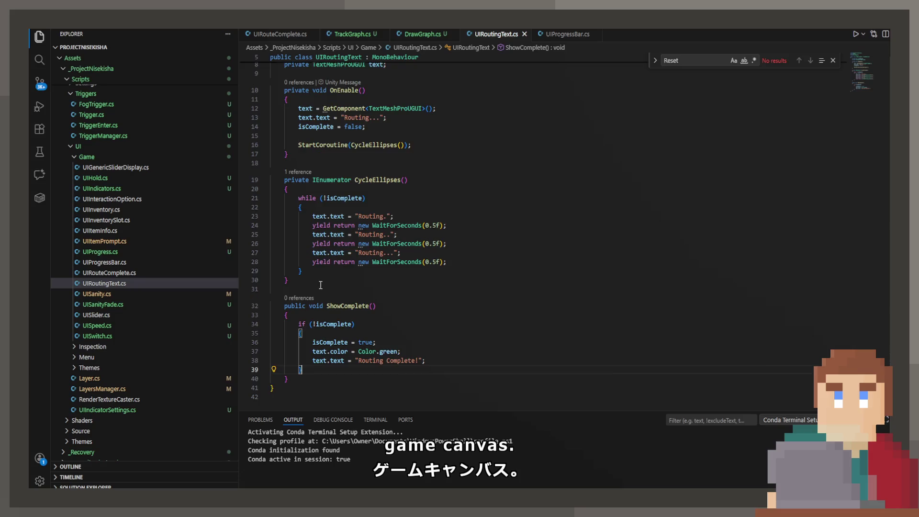
Open UIRouteComplete.cs and review the FillProgress loop and its onLoadComplete call.
scroll(322, 280, down, 3)
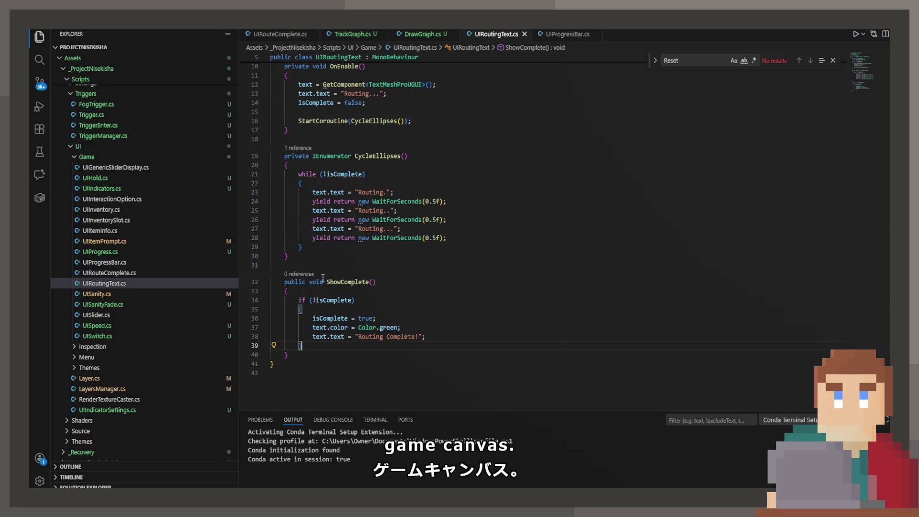
click(283, 34)
scroll(414, 233, down, 3)
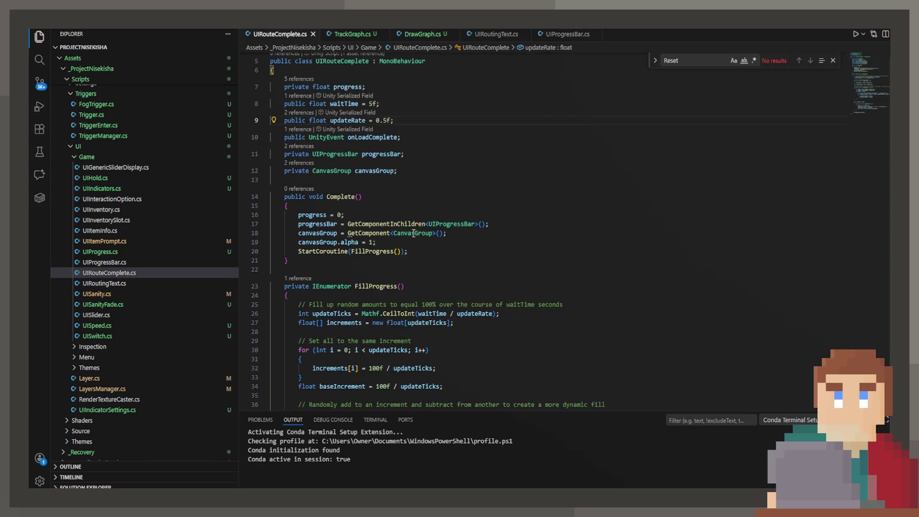
scroll(413, 233, down, 10)
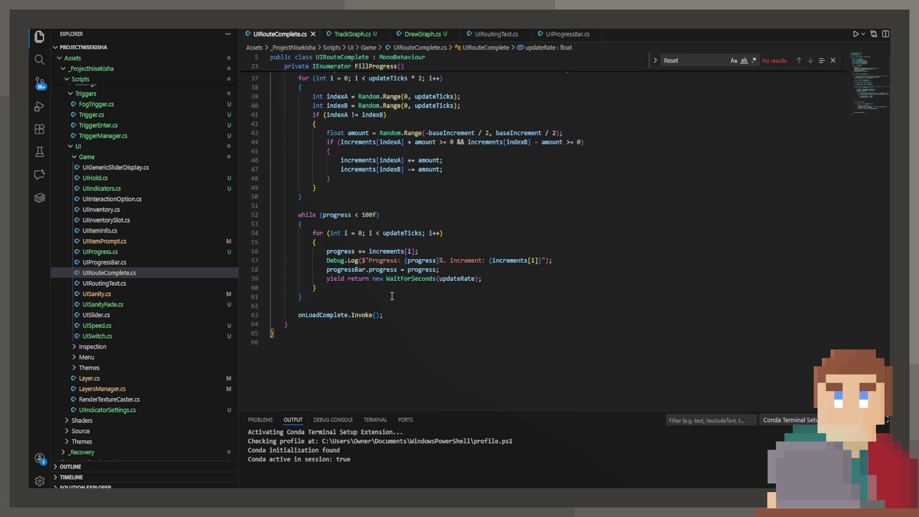
click(393, 294)
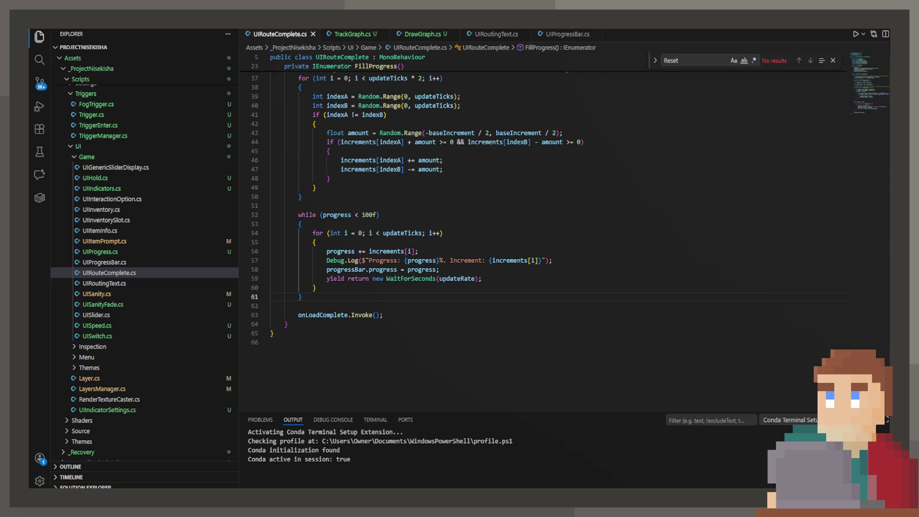
scroll(478, 216, up, 3)
scroll(478, 216, down, 5)
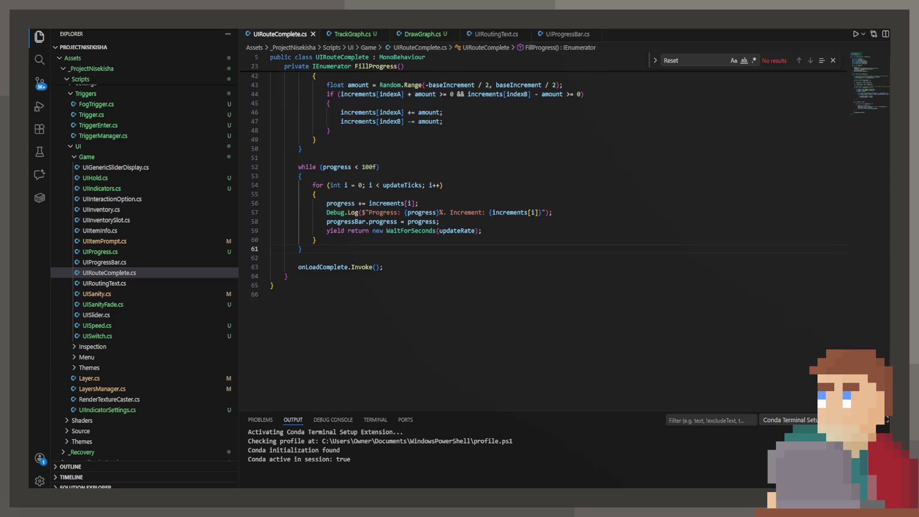
click(412, 259)
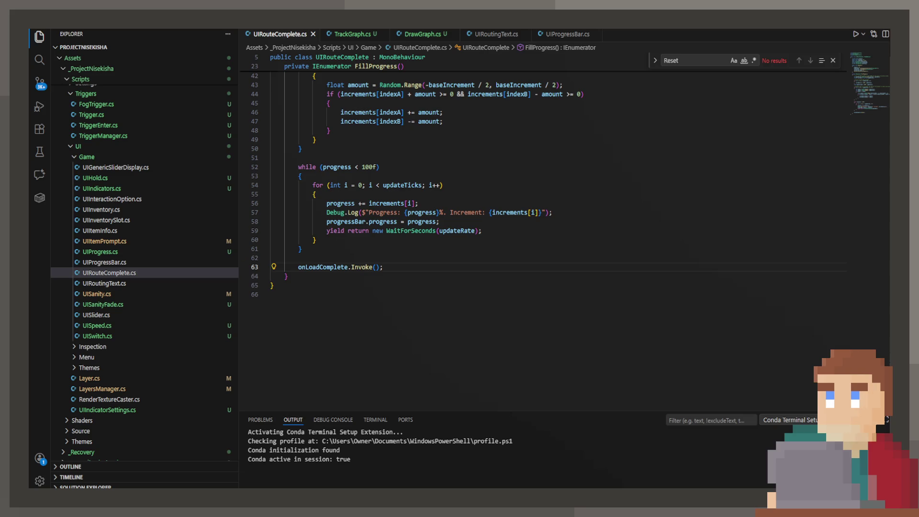
scroll(479, 230, up, 10)
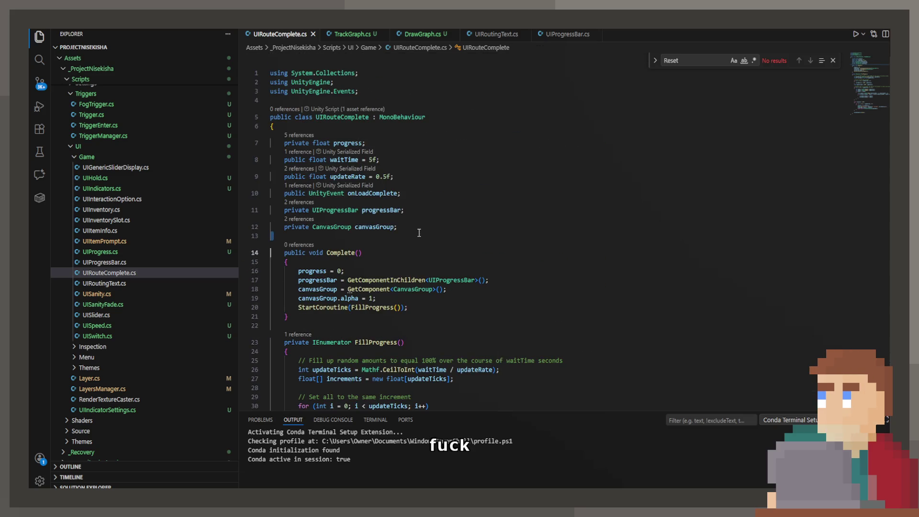
Add a 'private GameObject RouteCanvas;' field below canvasGroup and save.
click(419, 233)
key(Return)
key(Return)
text(private GameOb)
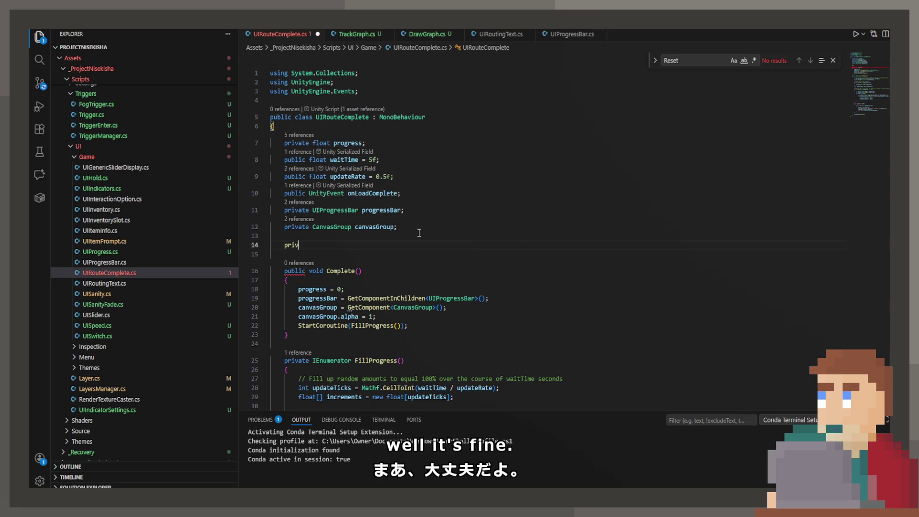
key(Tab)
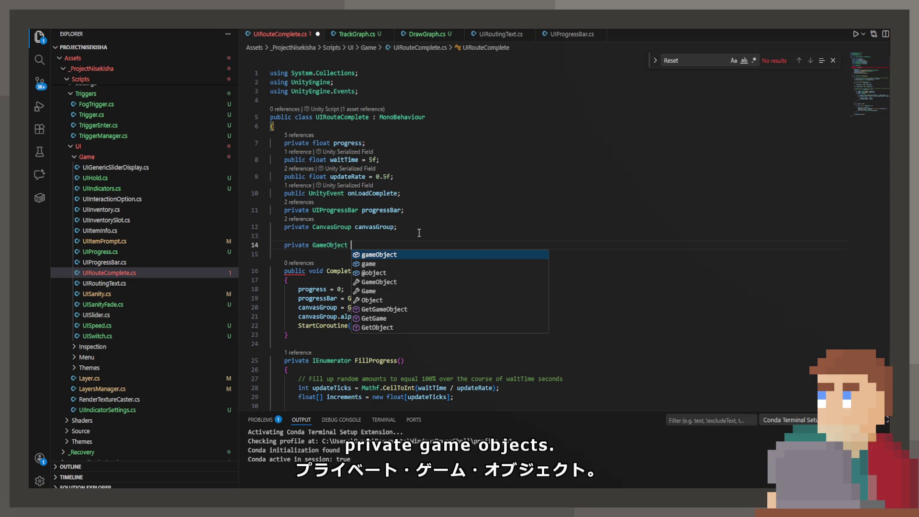
text(Rout)
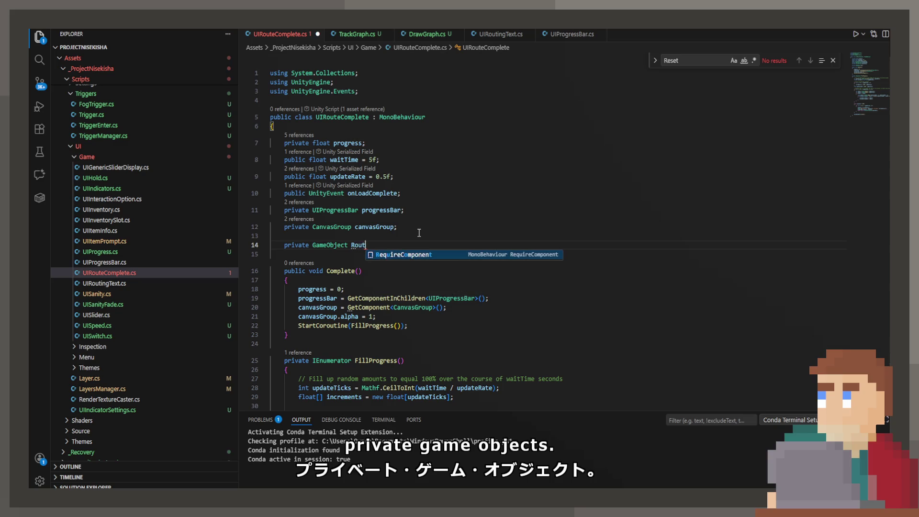
text(eCan;)
key(ctrl+s)
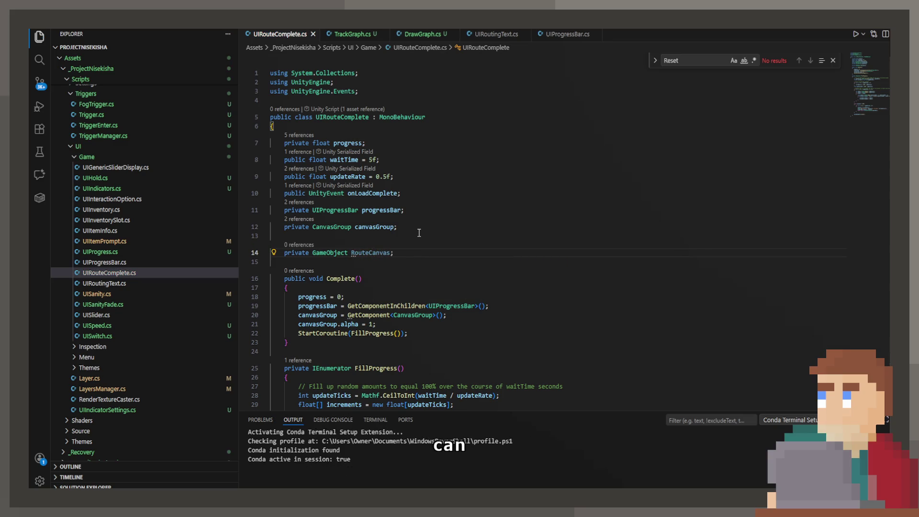
Rename the field to routeCanvas and change it from private to public.
scroll(418, 216, down, 10)
scroll(418, 205, up, 10)
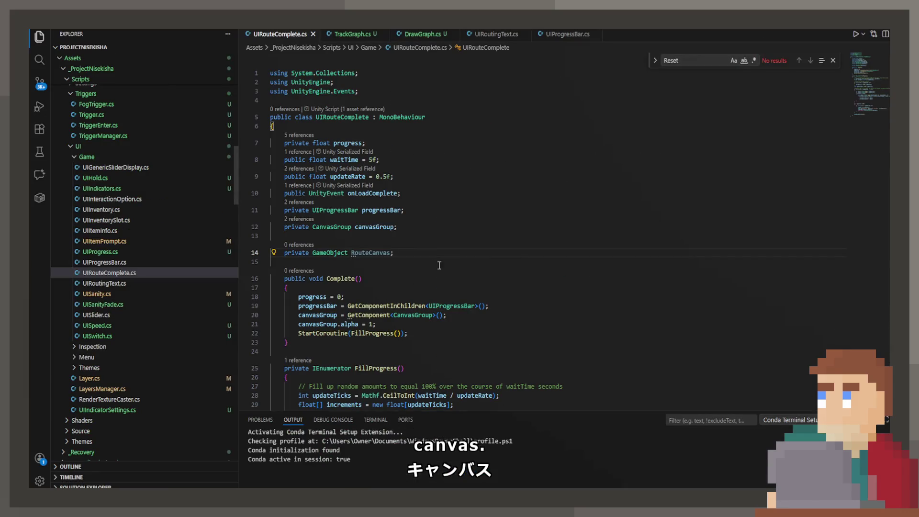
double_click(356, 253)
text(routeCanvas)
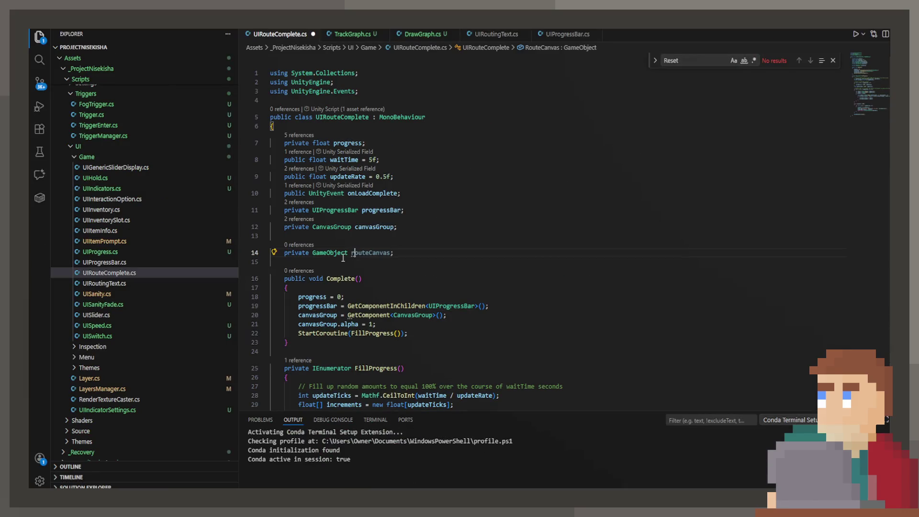
double_click(305, 253)
text(public)
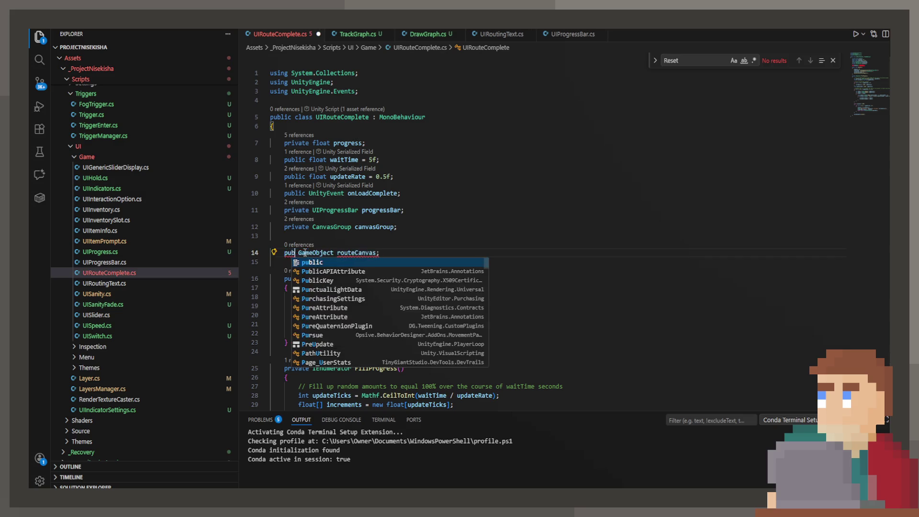
scroll(351, 224, down, 15)
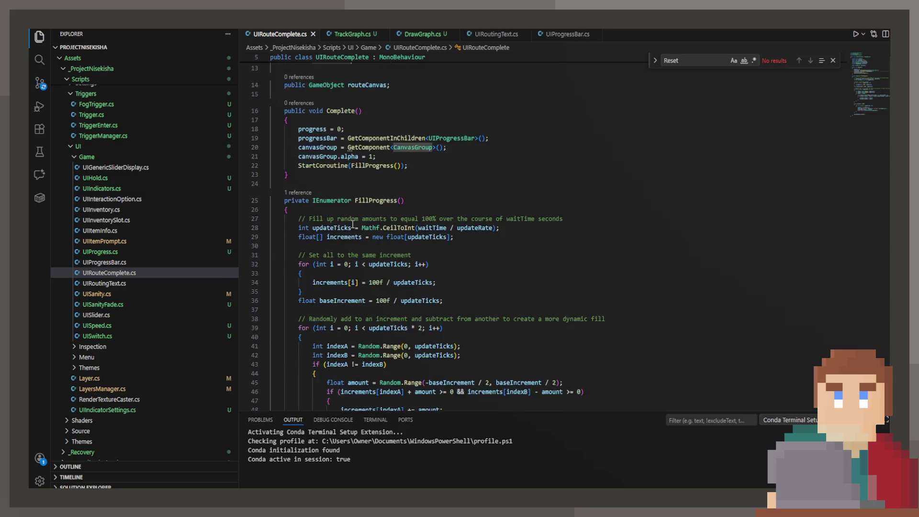
After onLoadComplete, add a 3-second WaitForSeconds line and the canvasGroup alpha reset.
click(419, 221)
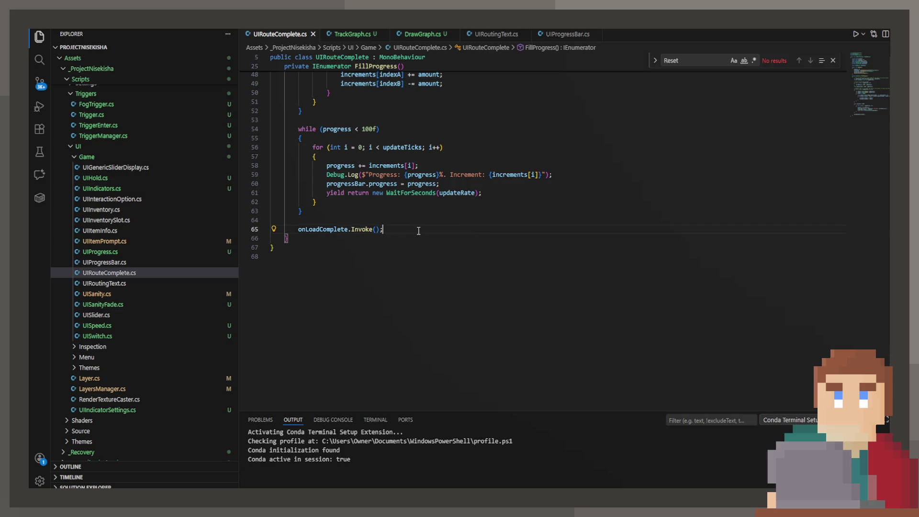
scroll(419, 231, up, 6)
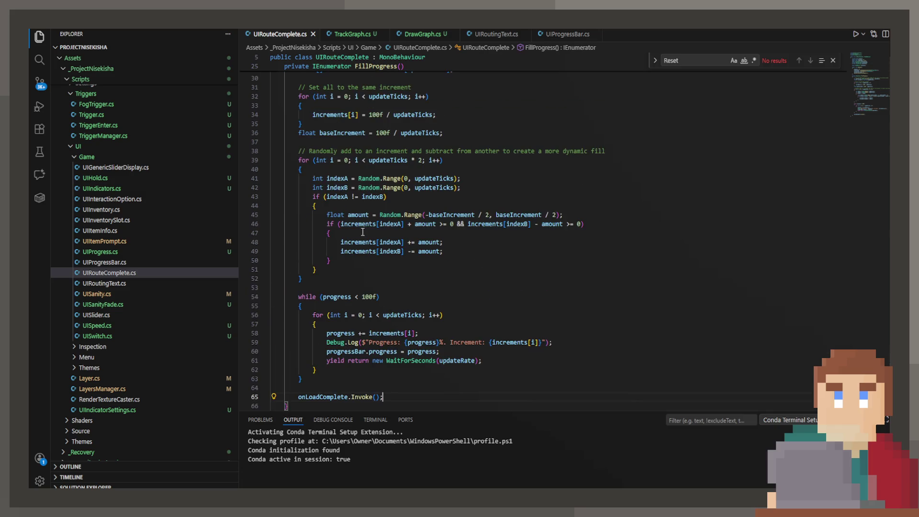
scroll(362, 232, down, 3)
key(Return)
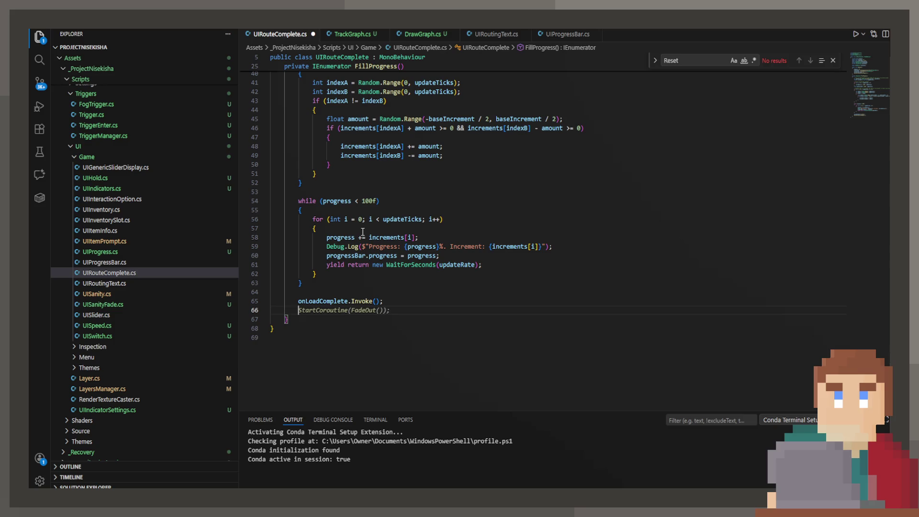
text(y)
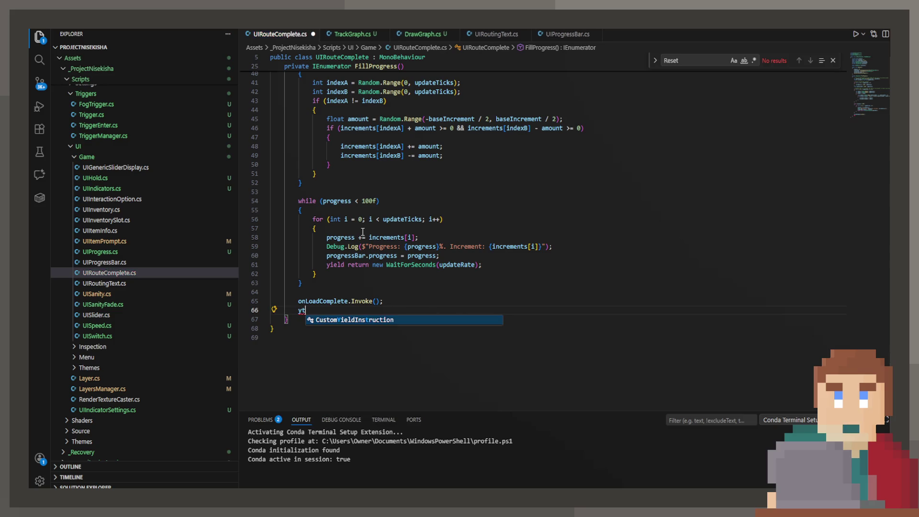
text(ield return)
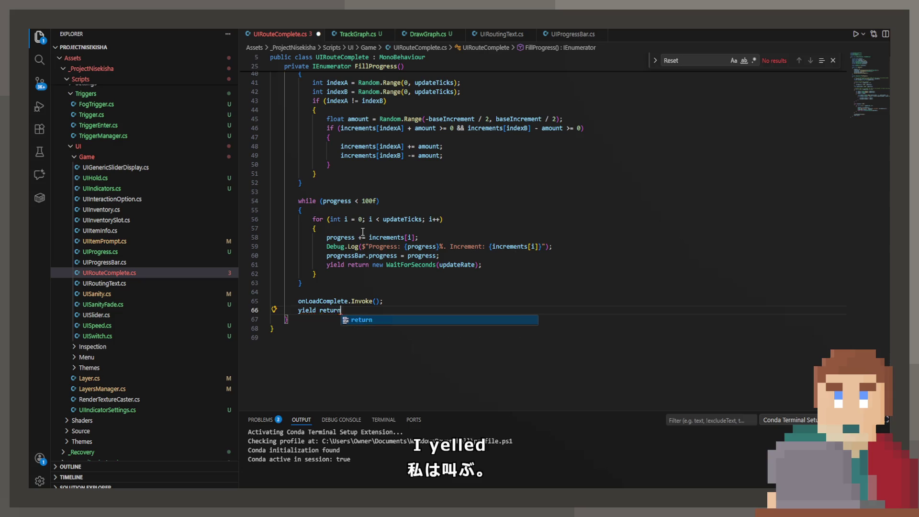
text( new)
key(Tab)
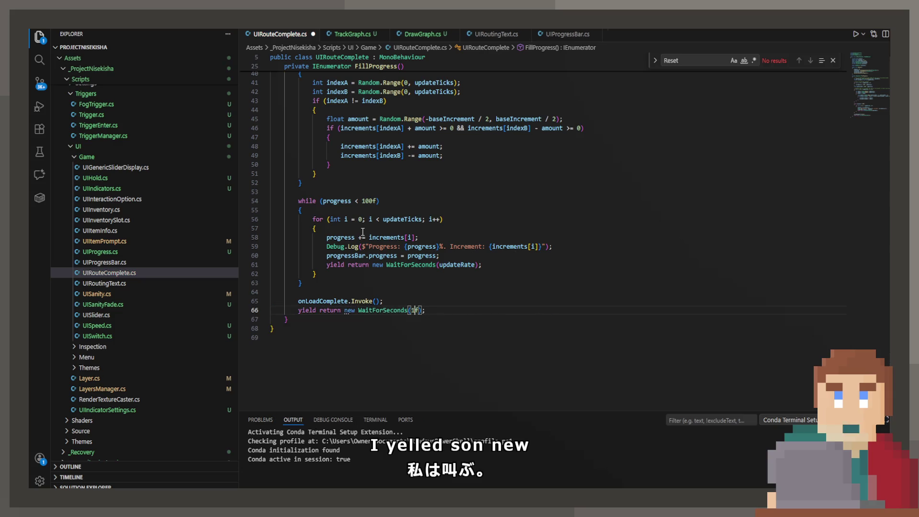
text(f)
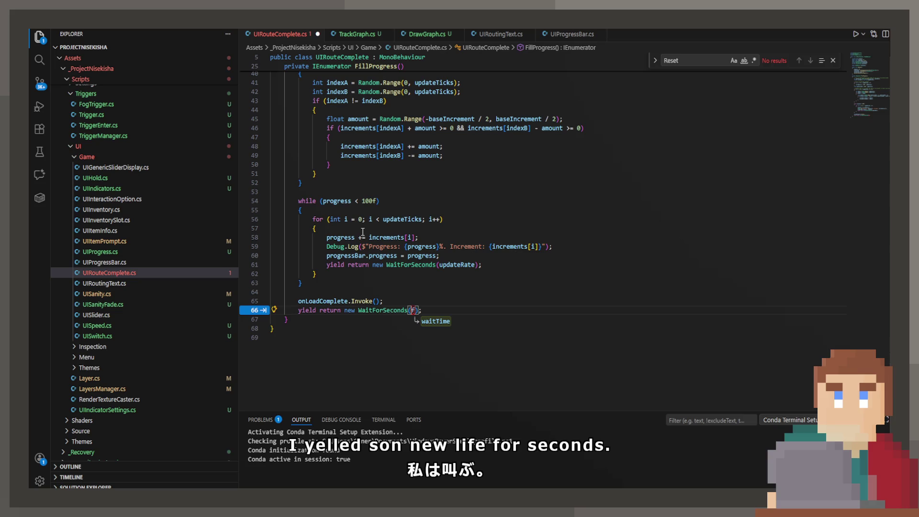
text(3)
key(End)
key(Return)
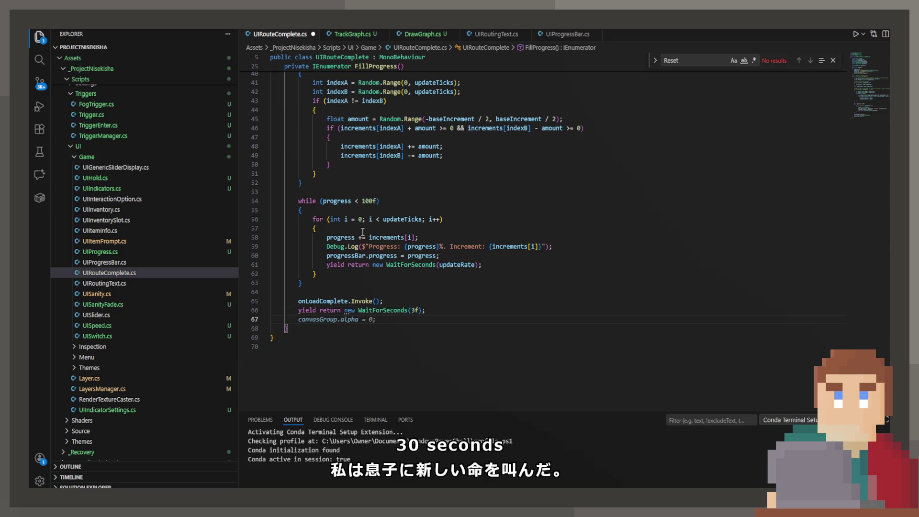
key(Tab)
key(Tab)
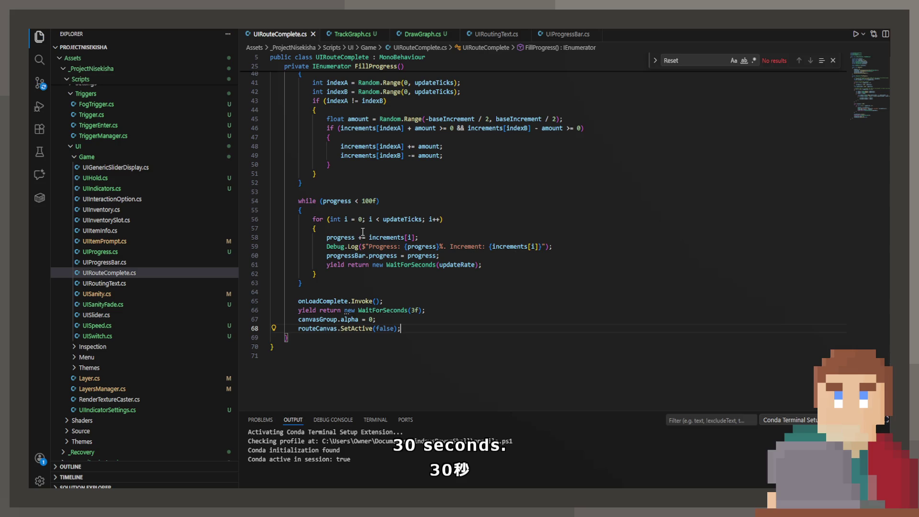
Add 'progressBar.progress = 0;' after the three-second wait and save UIRouteComplete.cs.
scroll(362, 232, up, 10)
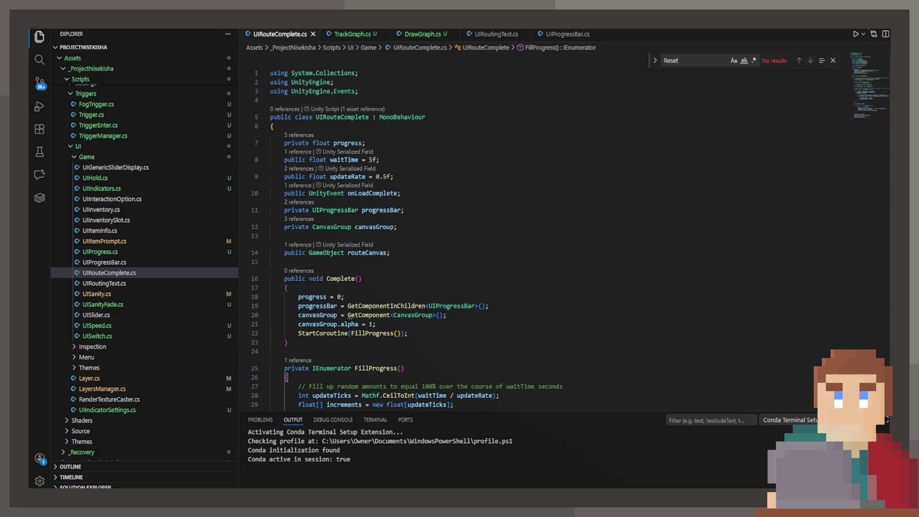
scroll(432, 292, down, 12)
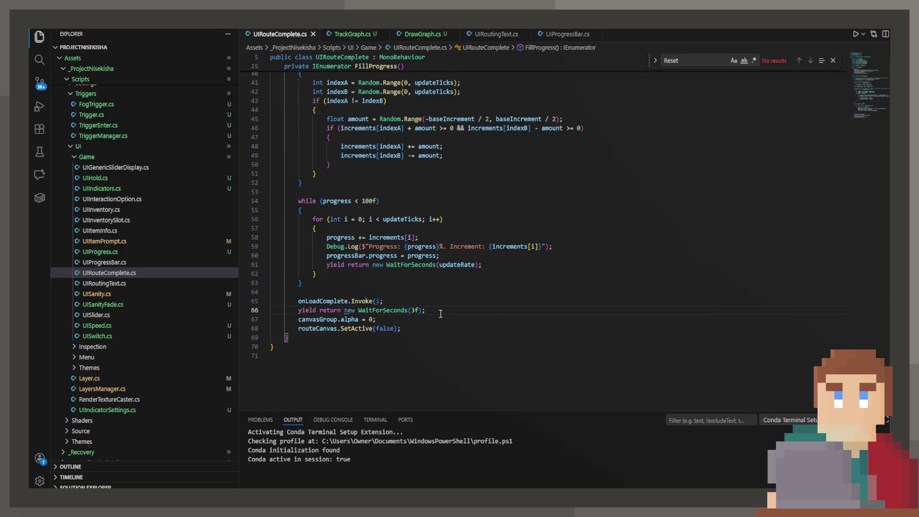
key(Return)
text(progressB)
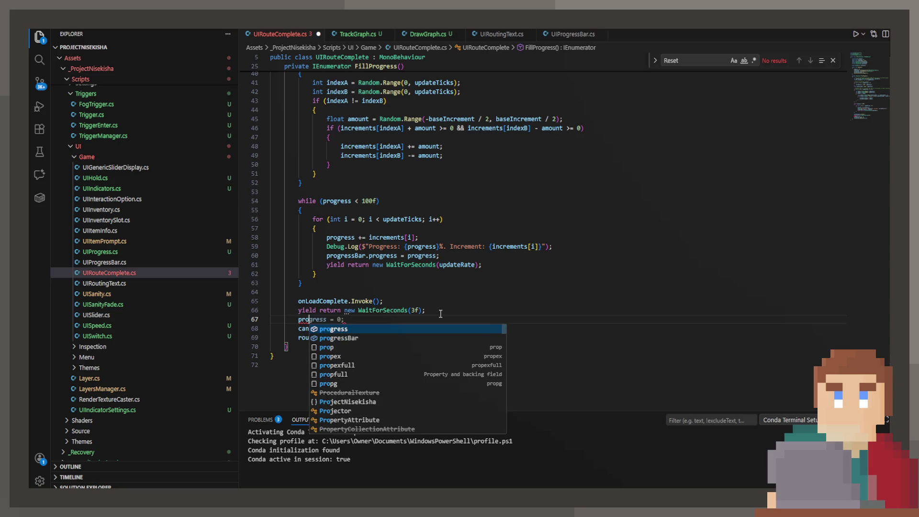
text(ar.)
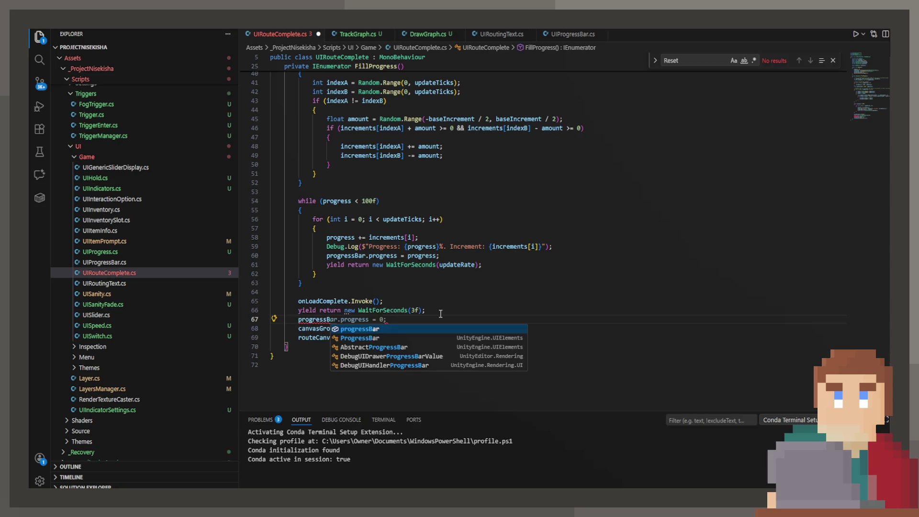
key(Tab)
key(ctrl+s)
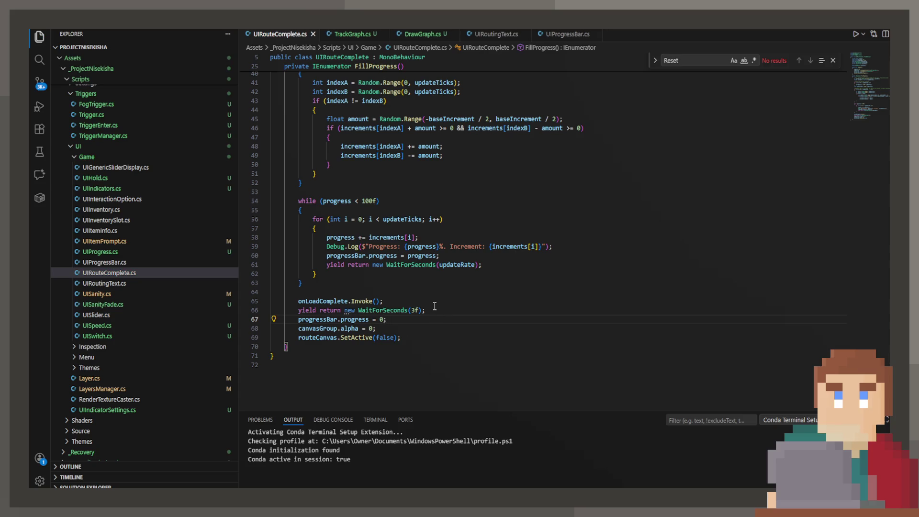
scroll(431, 299, up, 10)
scroll(435, 295, down, 10)
Declare 'private UIRoutingText routingText;' beneath the progressBar field and save.
scroll(437, 291, up, 13)
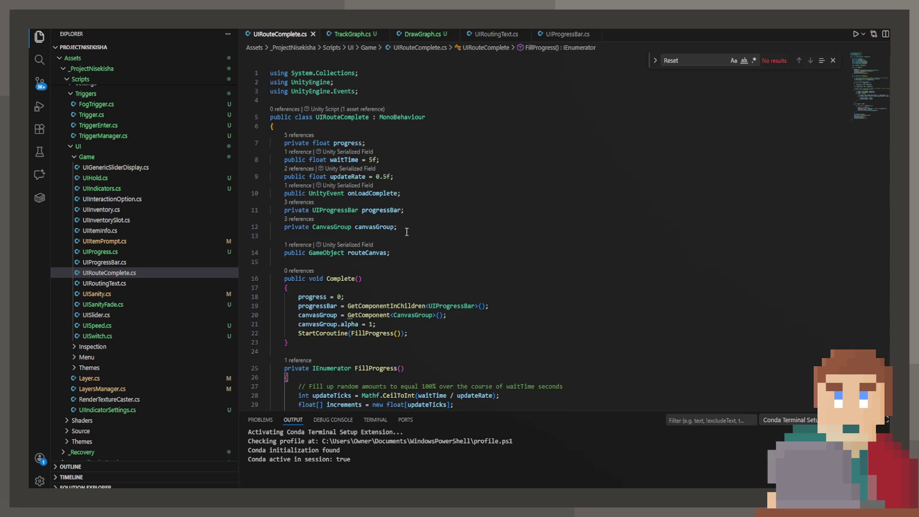
click(413, 231)
click(421, 210)
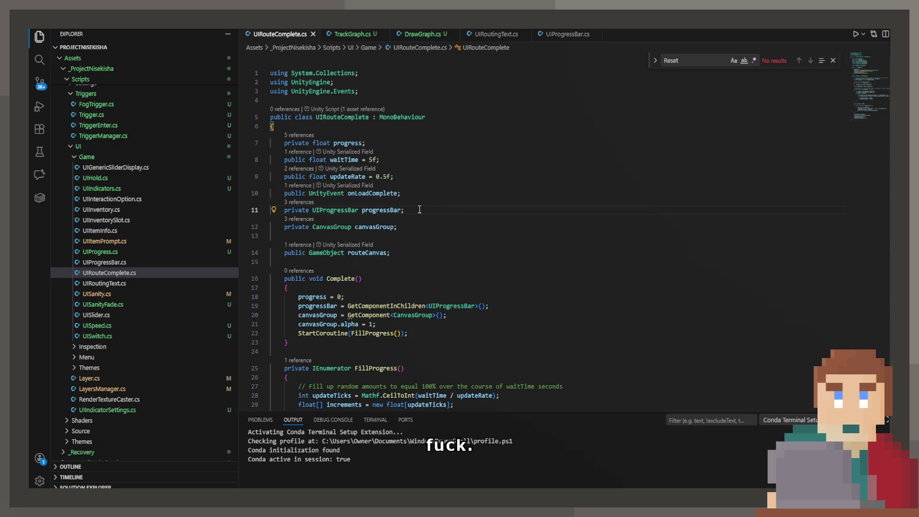
key(Return)
text(private UIRo)
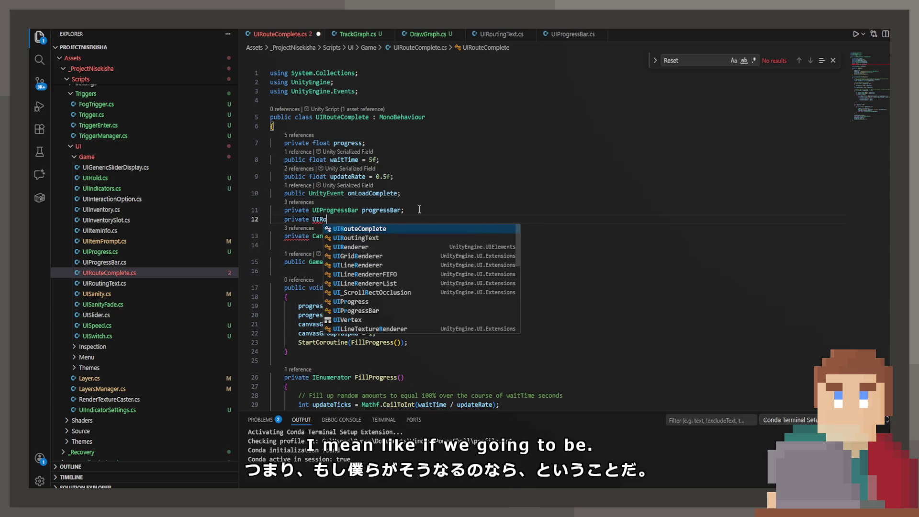
text(uting)
key(Tab)
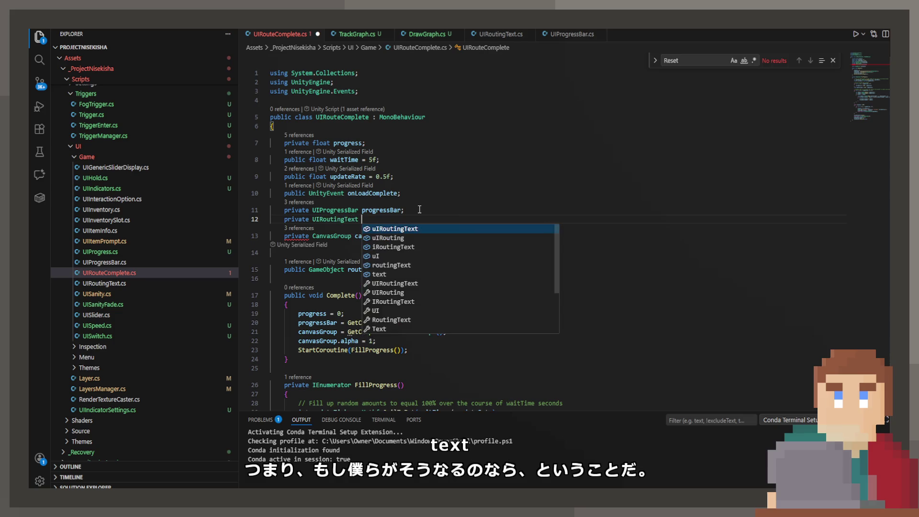
text(routingText;)
key(ctrl+s)
scroll(410, 205, down, 4)
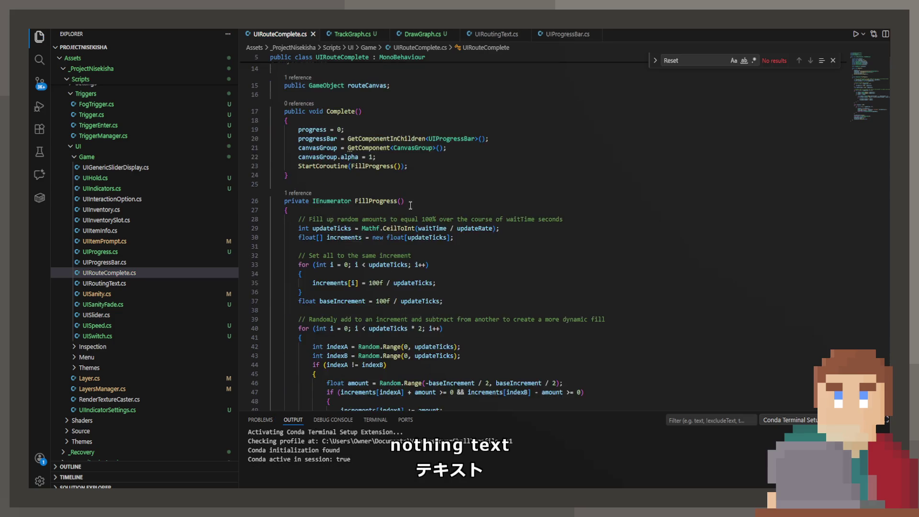
scroll(410, 205, down, 10)
drag(383, 182, 296, 184)
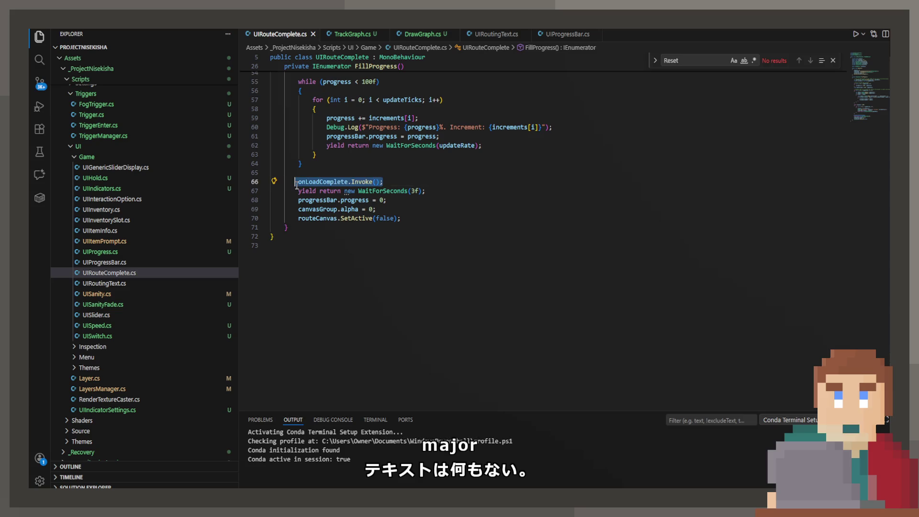
Replace the onLoadComplete call with 'routingText.ShowComplete();' and save.
text(rou)
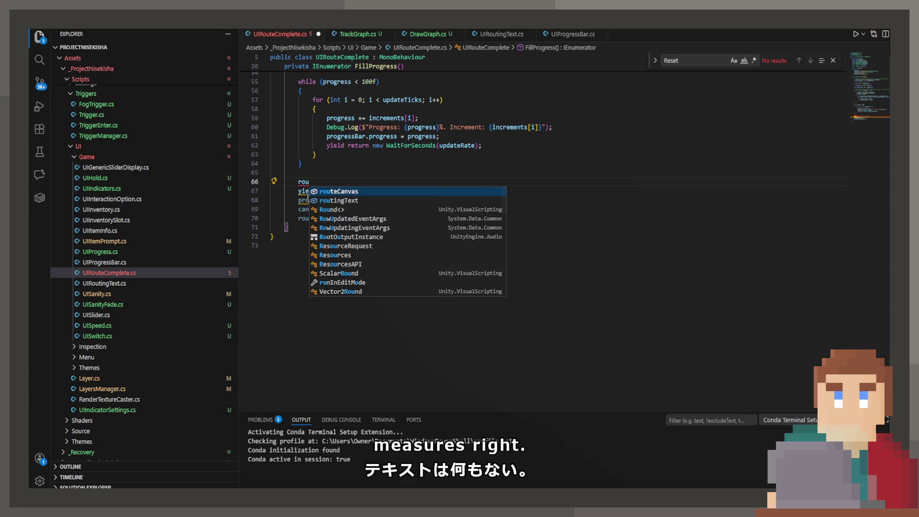
key(Down)
key(Tab)
text(.Show)
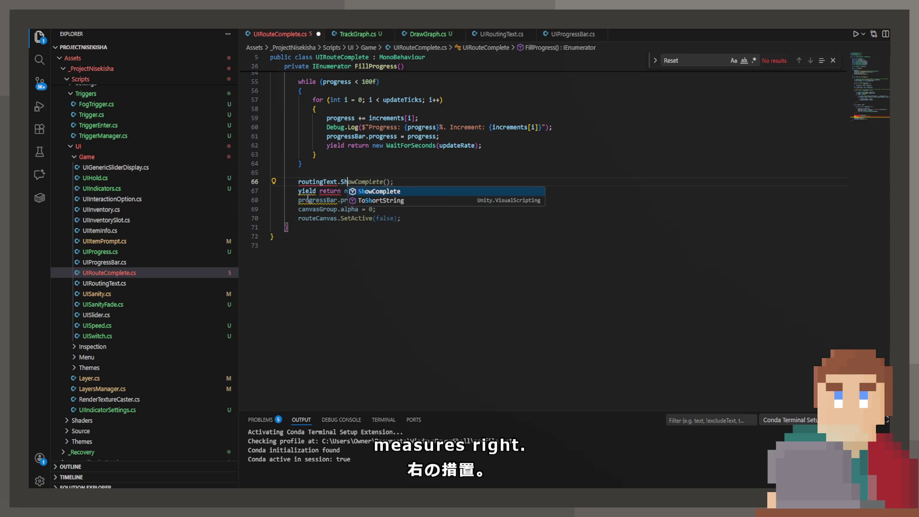
key(Tab)
text(();)
key(ctrl+s)
Start a routingText line after the canvasGroup alpha reset, then bring up UIRoutingText.cs.
click(419, 199)
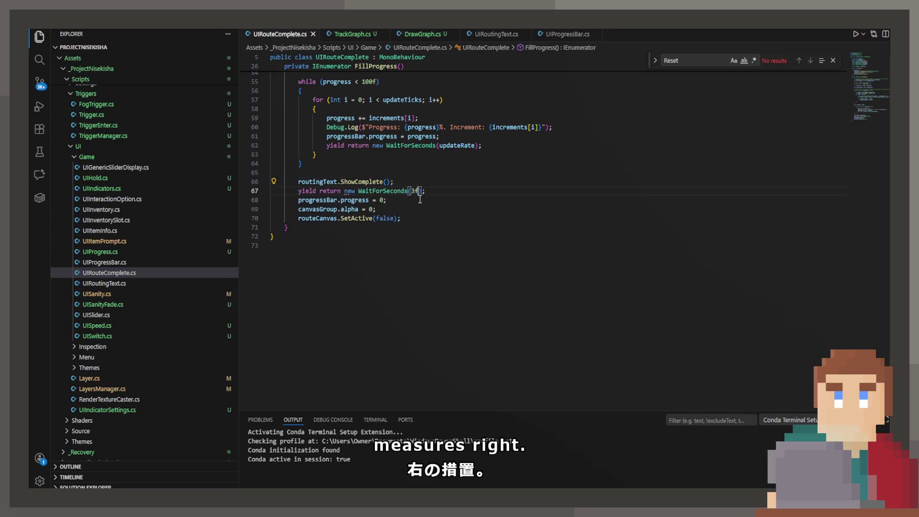
click(422, 210)
key(Return)
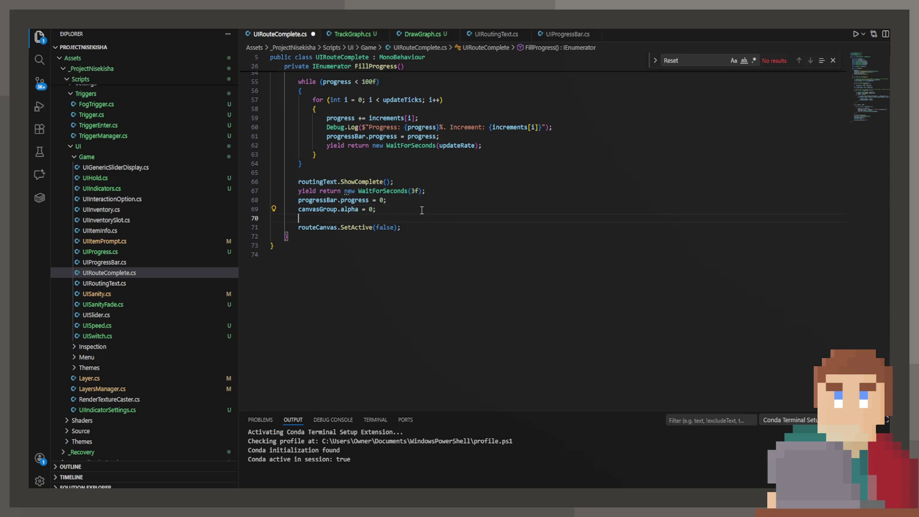
text(rou)
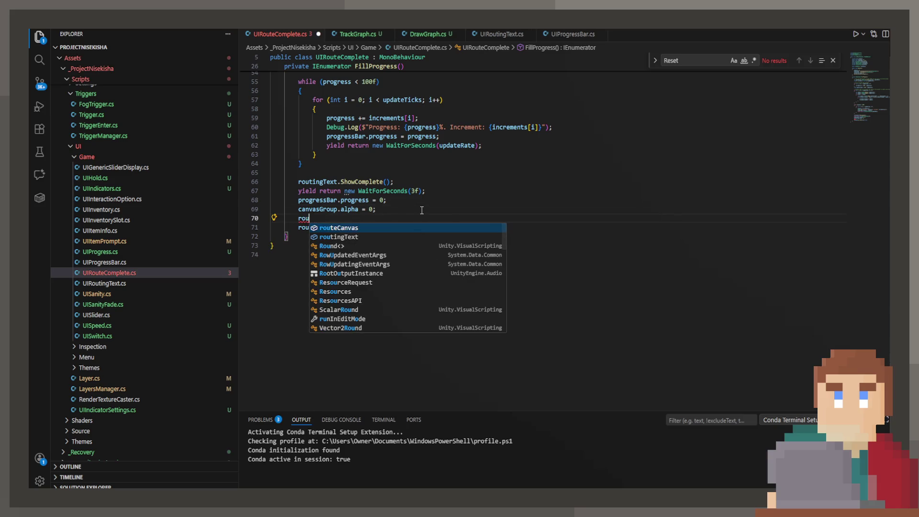
key(Down)
key(Tab)
text(.)
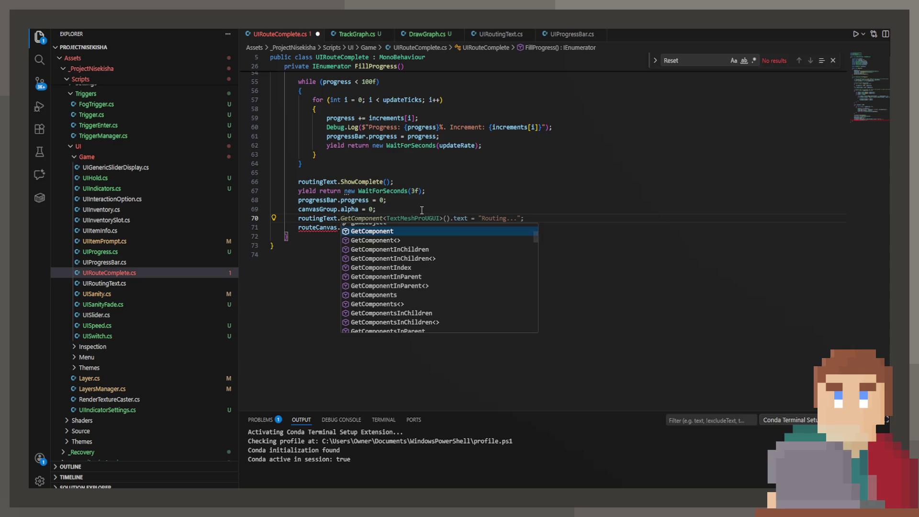
text(i)
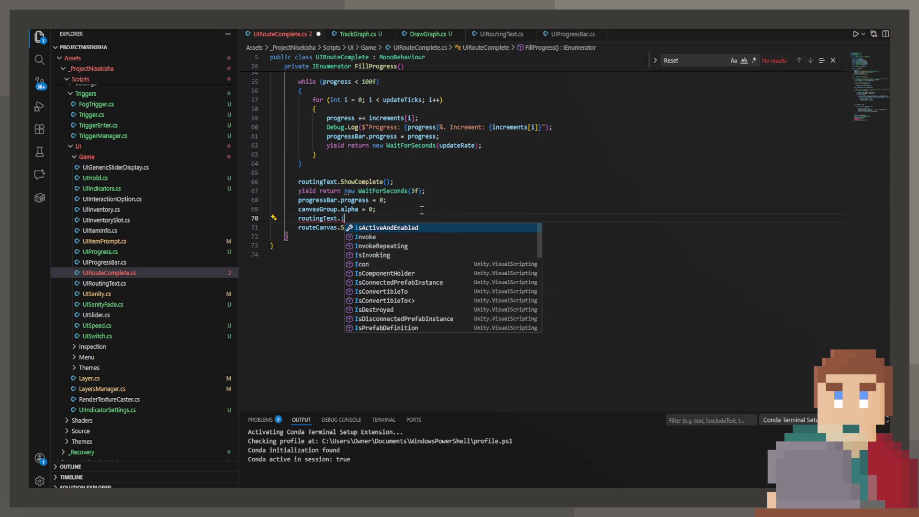
key(BackSpace)
click(483, 36)
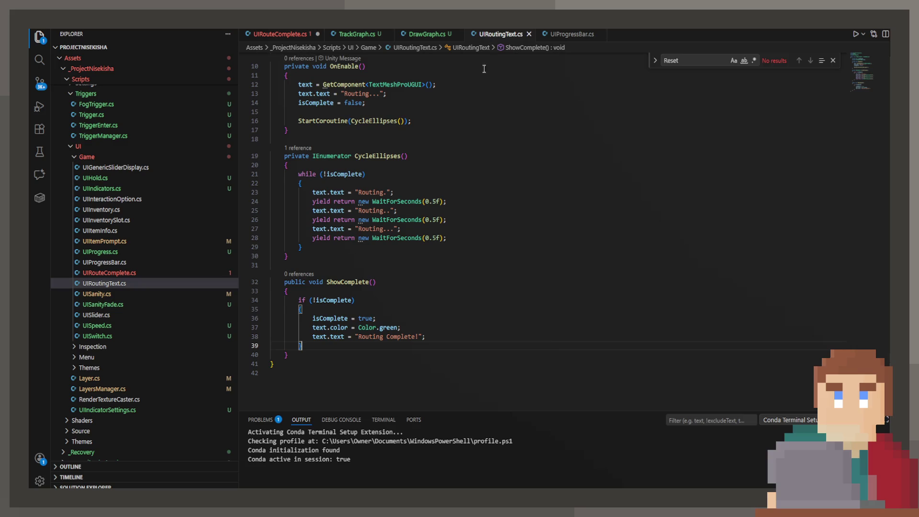
Add public Reset() below OnEnable: isComplete = false, white text, restart CycleEllipses; save.
scroll(381, 311, up, 4)
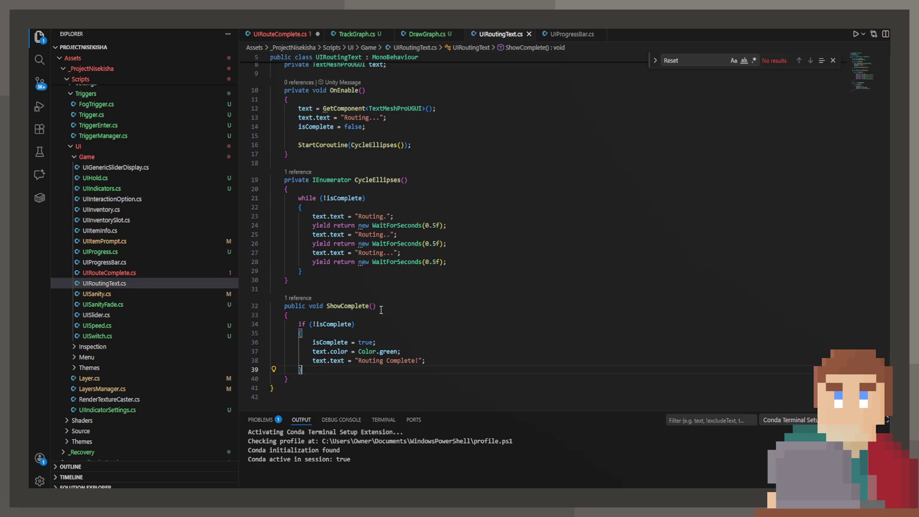
click(363, 225)
key(Return)
key(Return)
text(p)
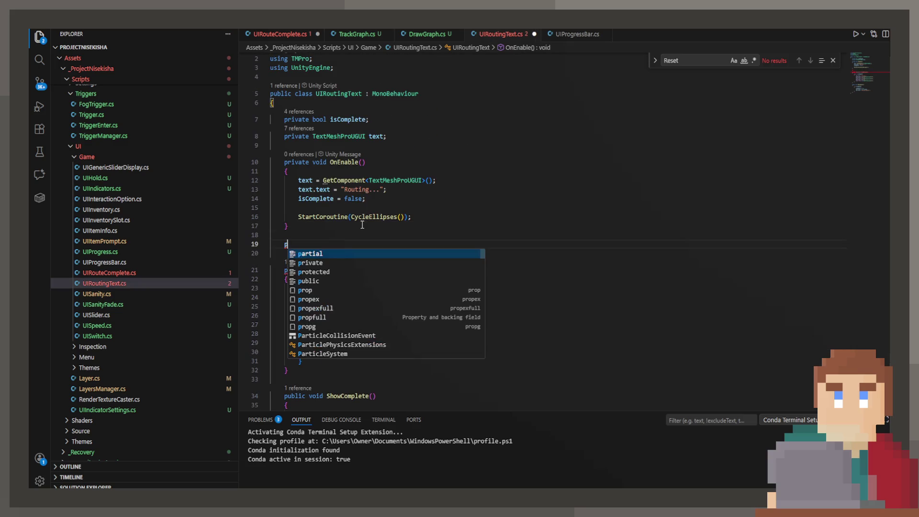
text(ublic void Reset)
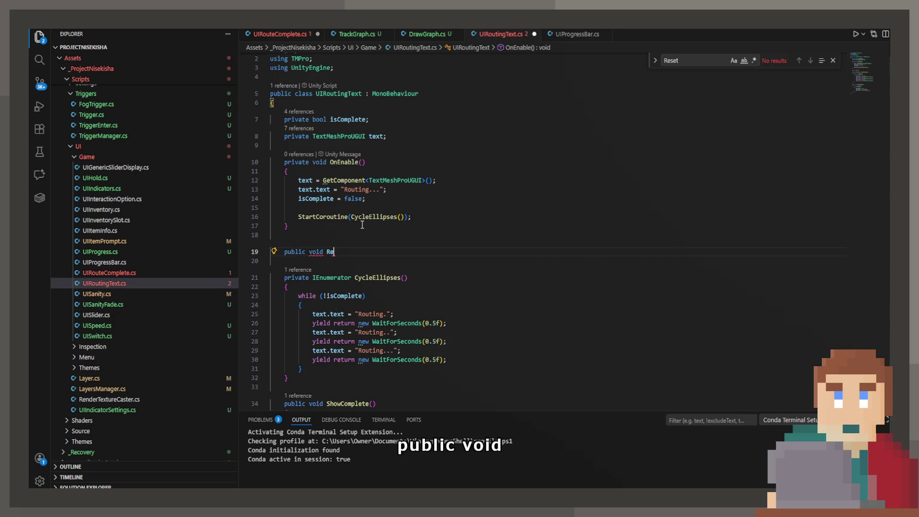
key(Return)
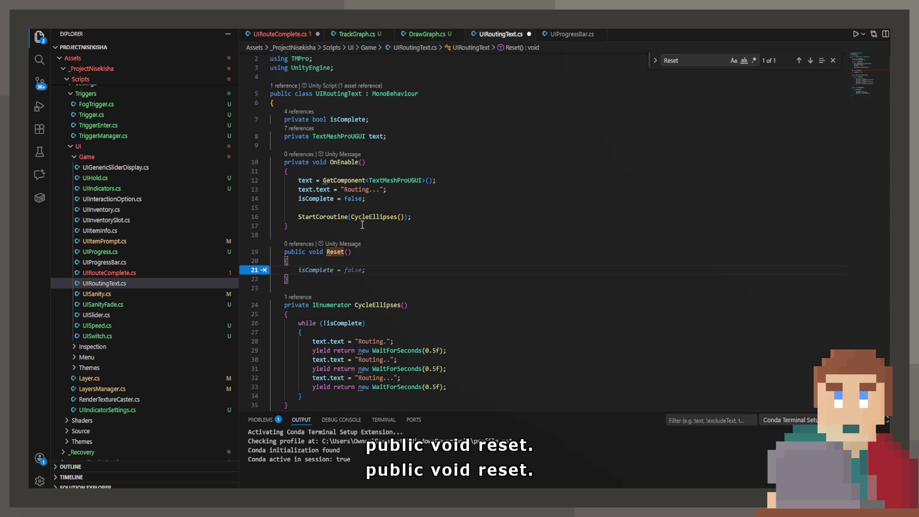
text(isComplete = false;)
key(Return)
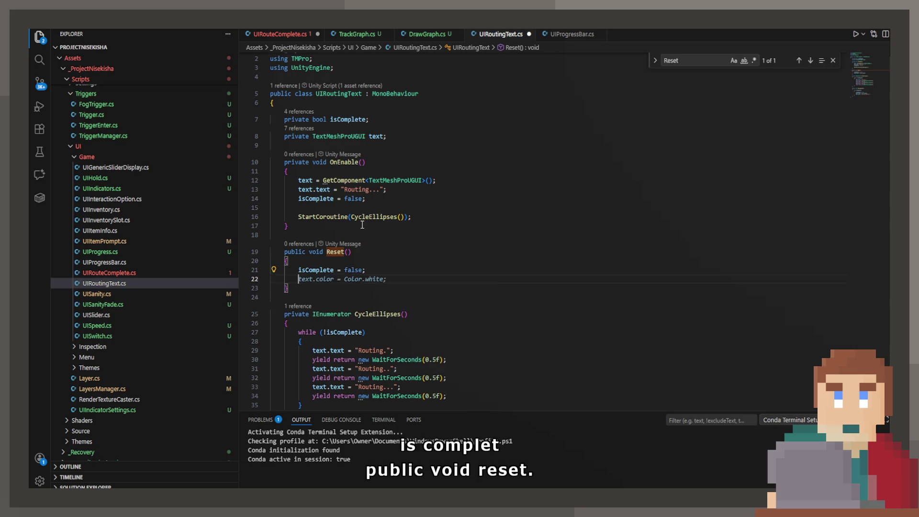
key(Tab)
key(Tab)
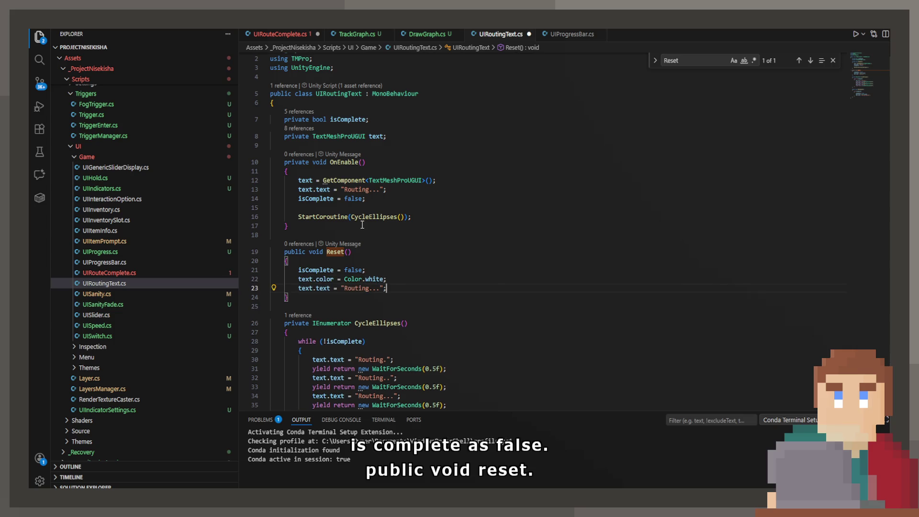
key(ctrl+z)
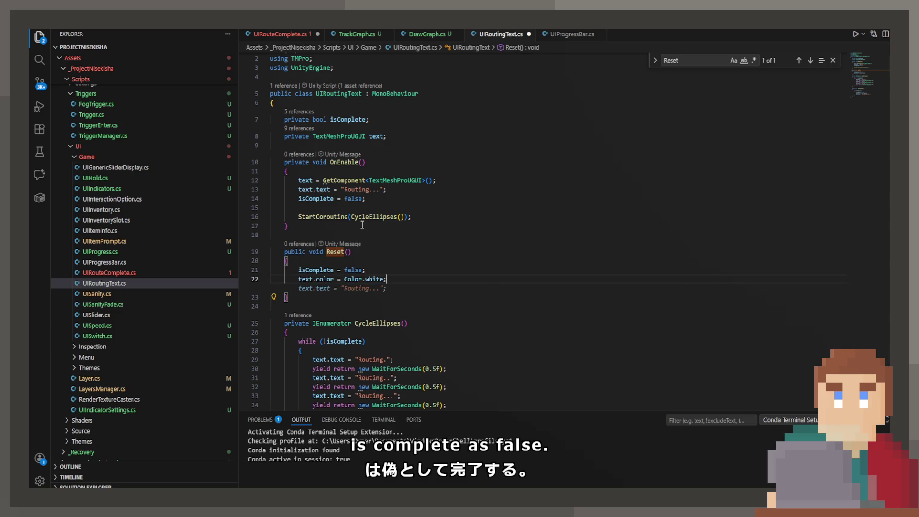
key(Return)
text(StartCoroutine(CycleEllipses());)
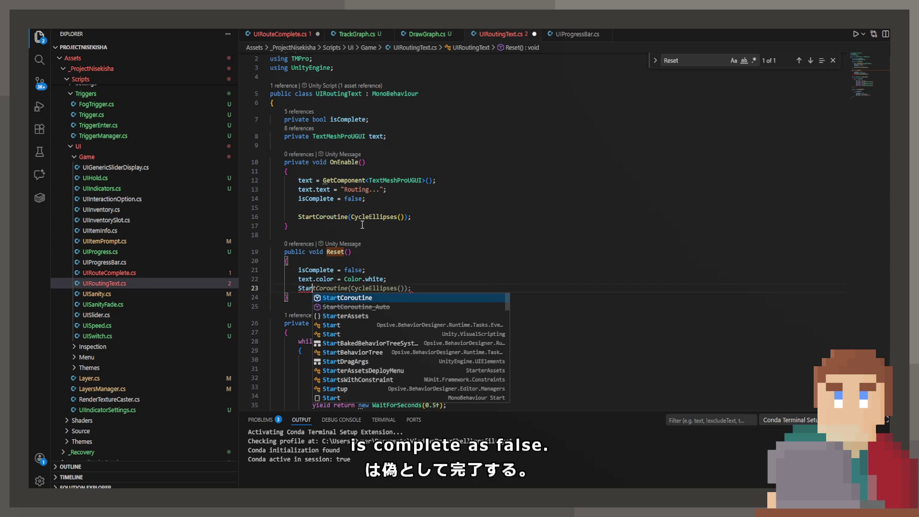
key(ctrl+s)
click(430, 153)
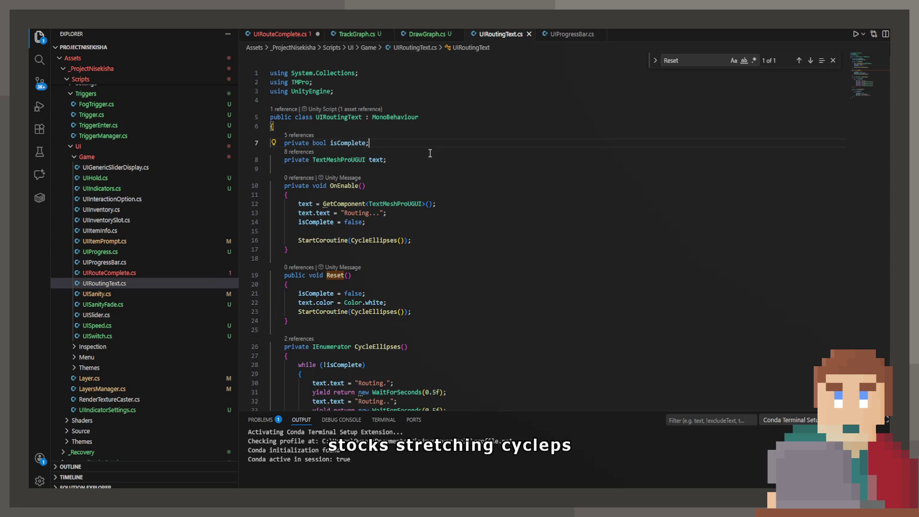
Declare a 'private Color originalColor;' field below isComplete and save.
key(Return)
text(private TrackGraph trackGraph;pr)
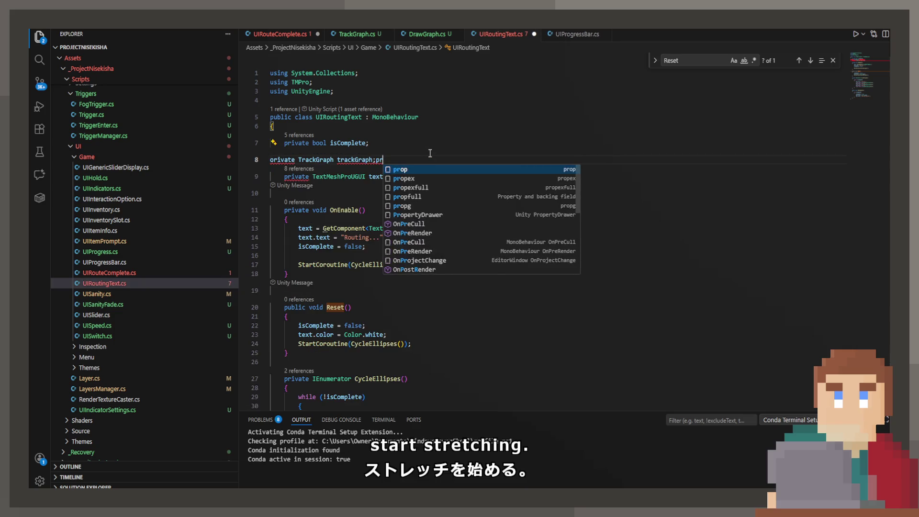
key(Tab)
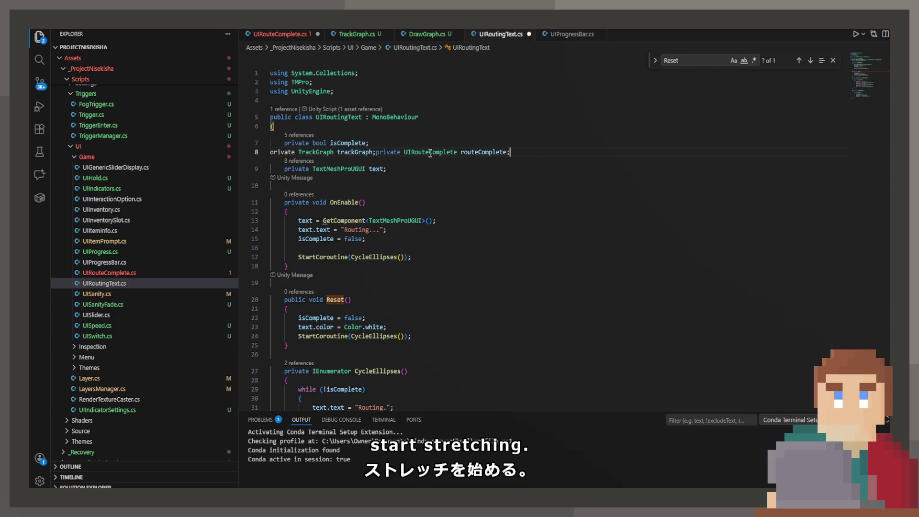
key(ctrl+z)
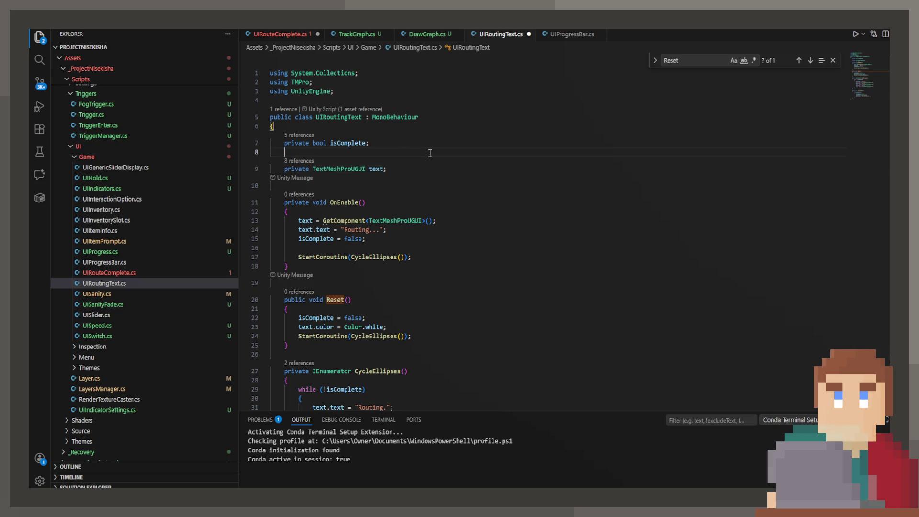
text(private Color )
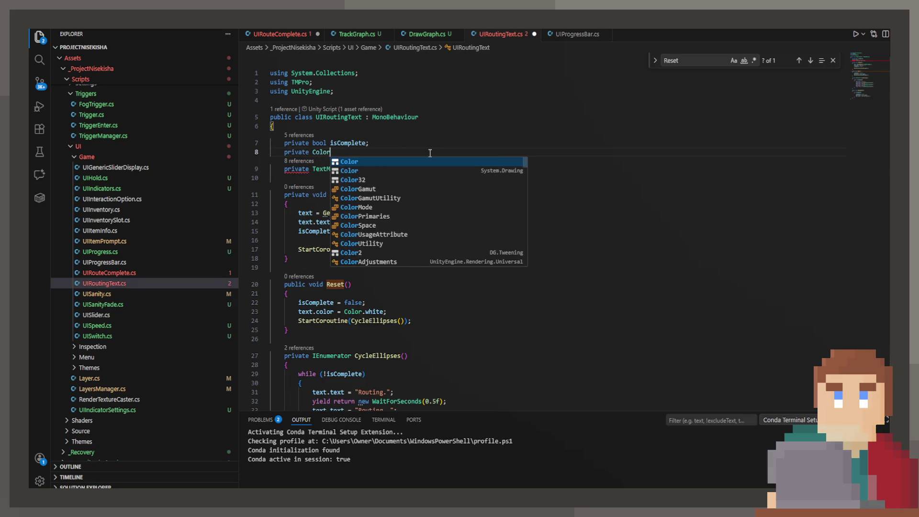
text(or)
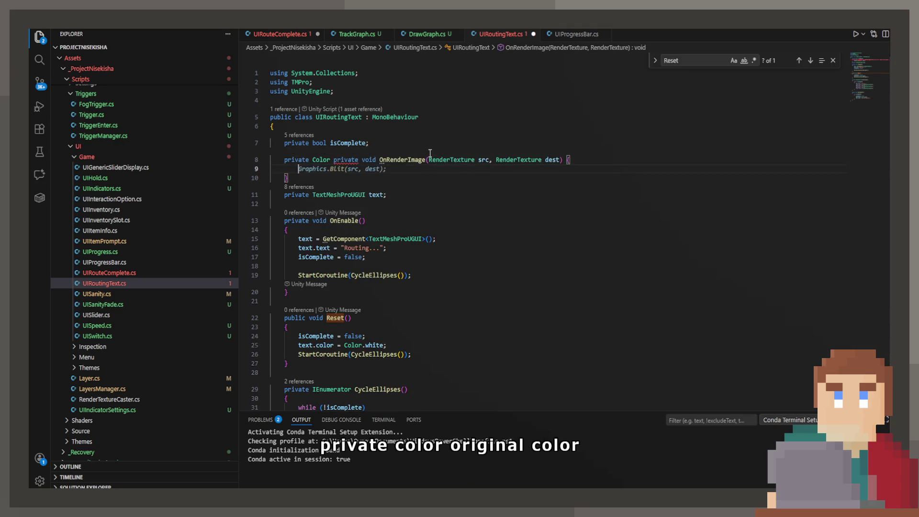
text(igi)
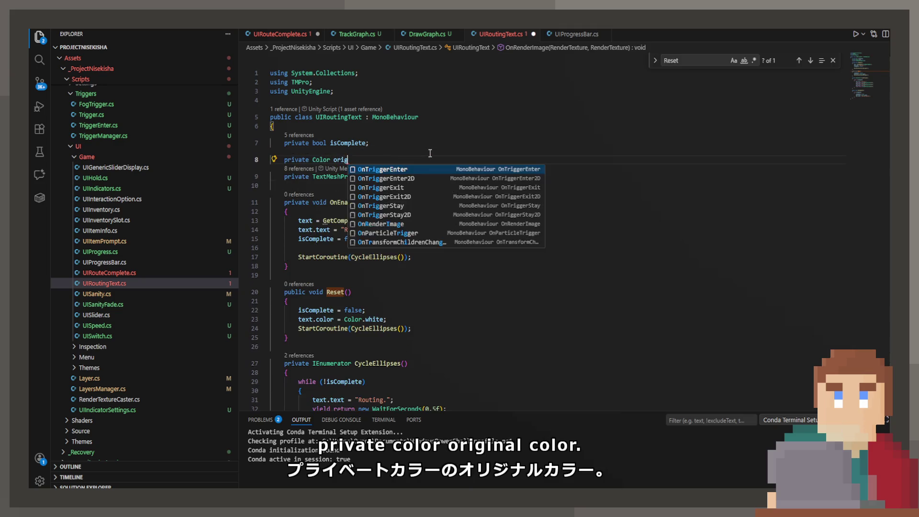
key(Tab)
key(ctrl+s)
key(Down)
key(Down)
key(Down)
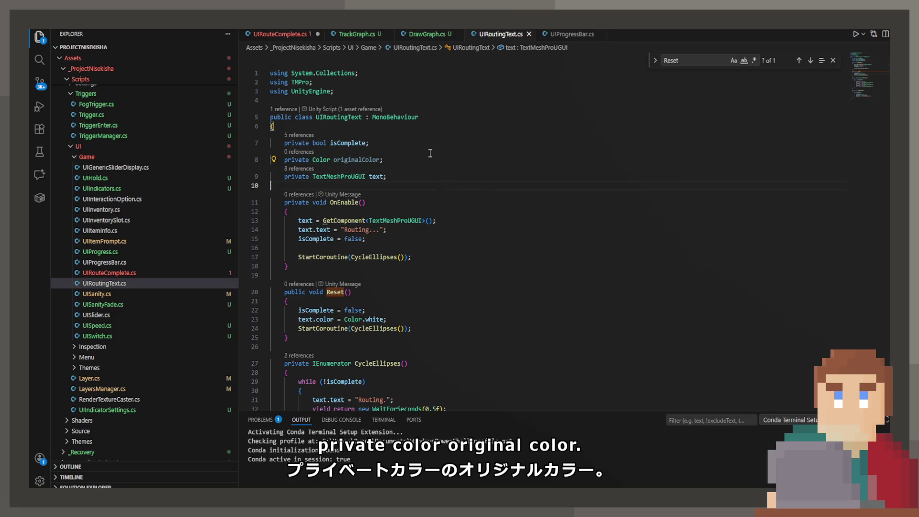
Store the text's colour in originalColor inside OnEnable.
key(Down)
key(Return)
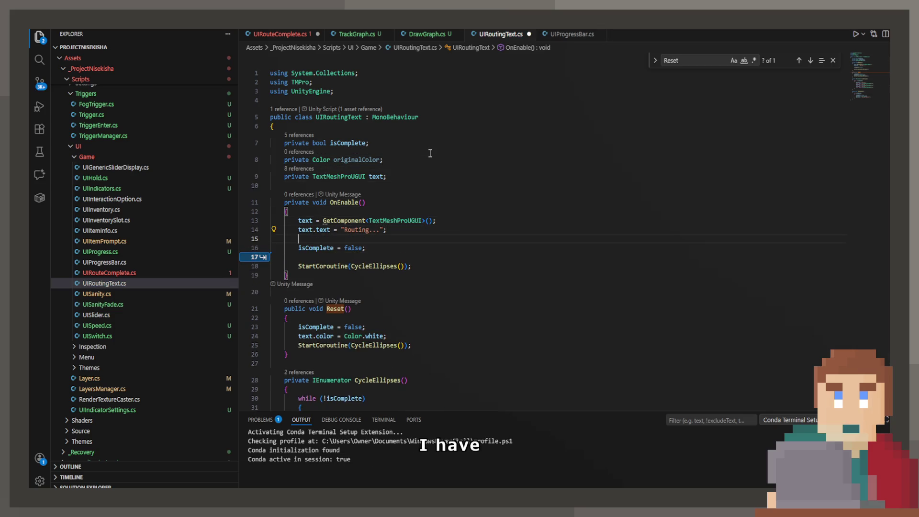
text(originalColor = text.color;)
key(ctrl+s)
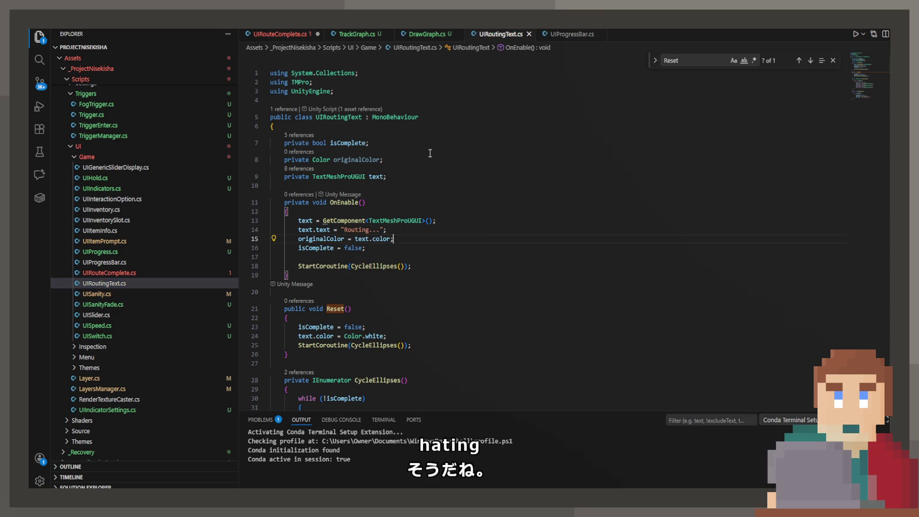
scroll(430, 192, down, 3)
Replace Color.white with originalColor in the Reset method and save.
click(408, 265)
mouse_move(386, 256)
mouse_down()
mouse_move(353, 265)
mouse_move(344, 256)
mouse_up()
text(ori)
key(Down)
key(Tab)
text(;)
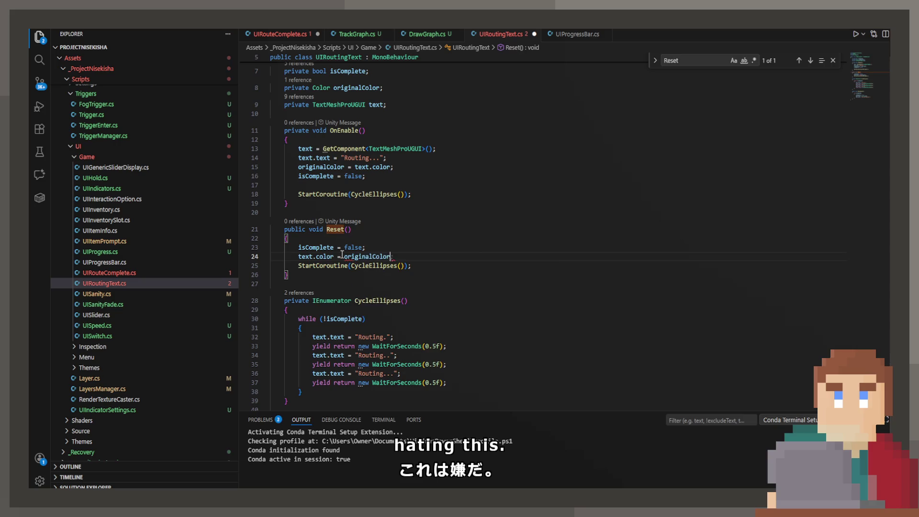
key(ctrl+s)
click(475, 212)
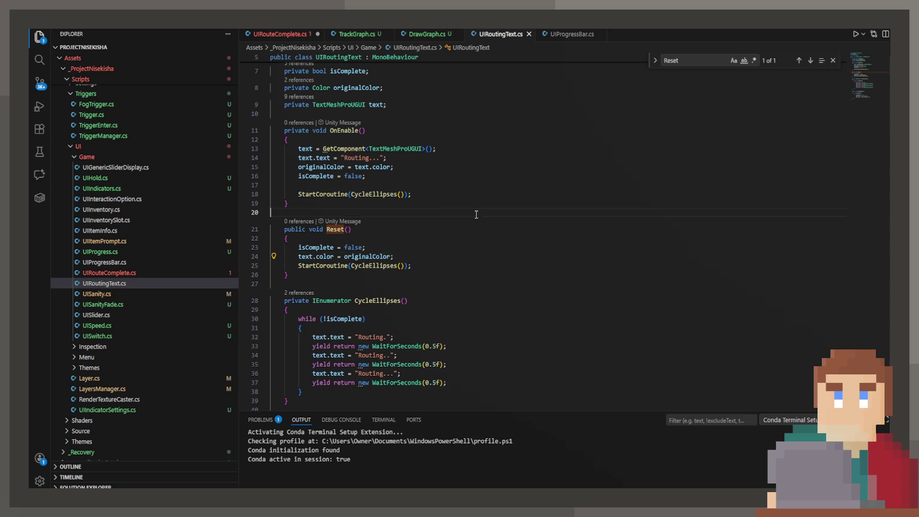
click(247, 36)
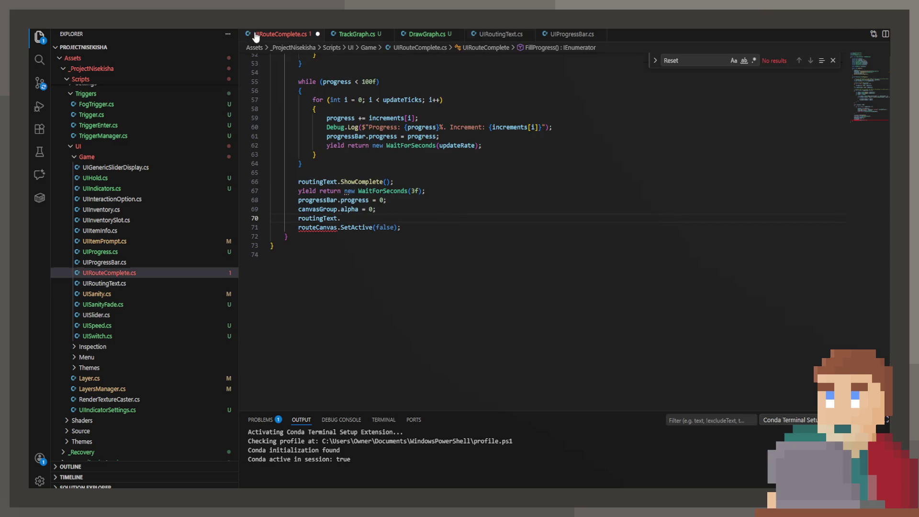
Back in UIRoutingText.cs, change the second CycleEllipses wait from 0.5f to 1.0f.
click(431, 34)
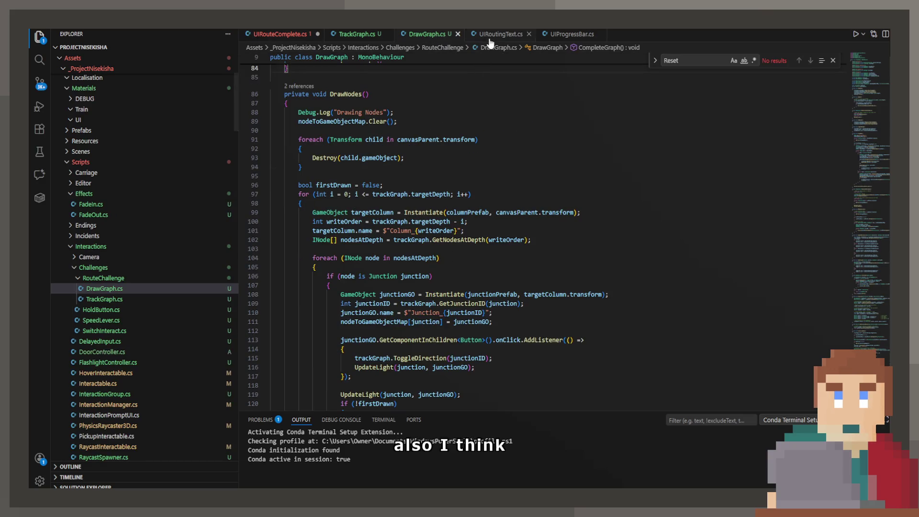
key(ctrl+Tab)
scroll(468, 308, down, 1)
key(Delete)
key(Delete)
key(Delete)
text(1.9)
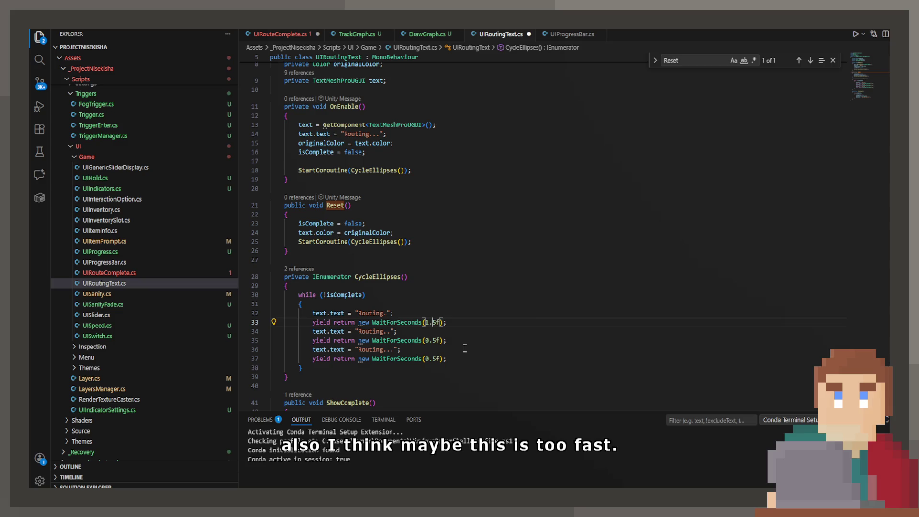
key(Down)
key(Down)
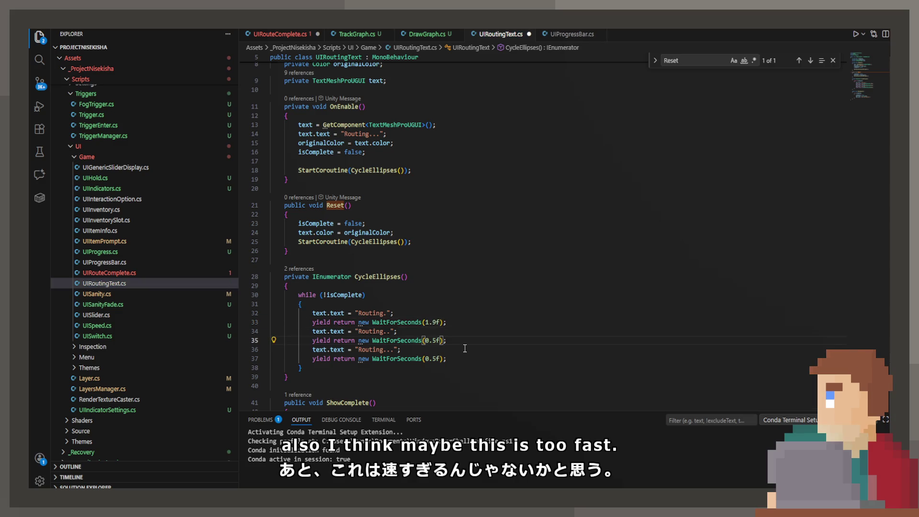
key(BackSpace)
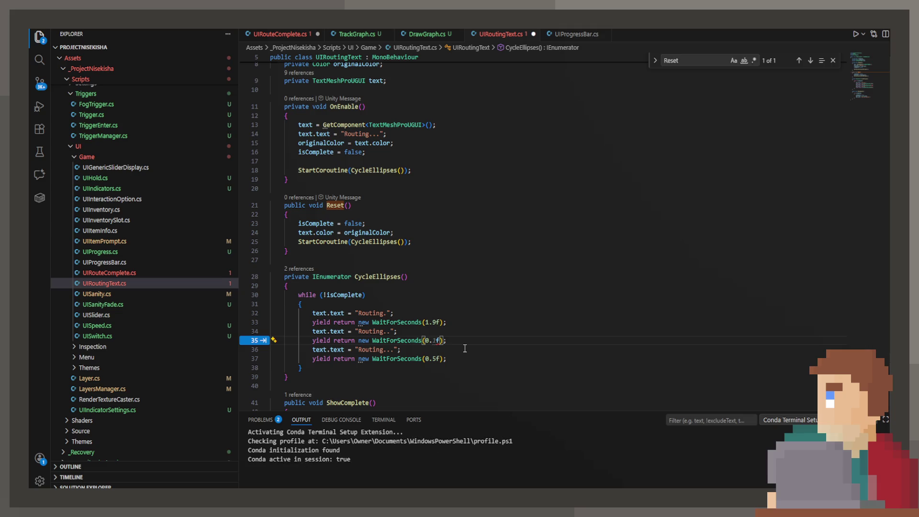
text(0)
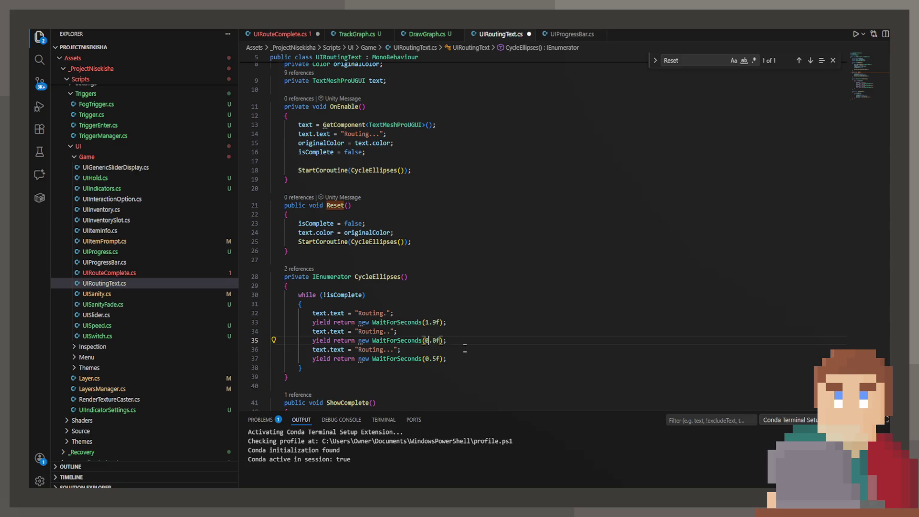
key(Left)
key(Left)
key(Left)
key(Delete)
text(1)
Correct the first wait to 1.0f, set the third to 1.0f, and save.
key(Home)
key(Home)
key(Up)
key(Up)
key(Right)
key(Right)
key(Right)
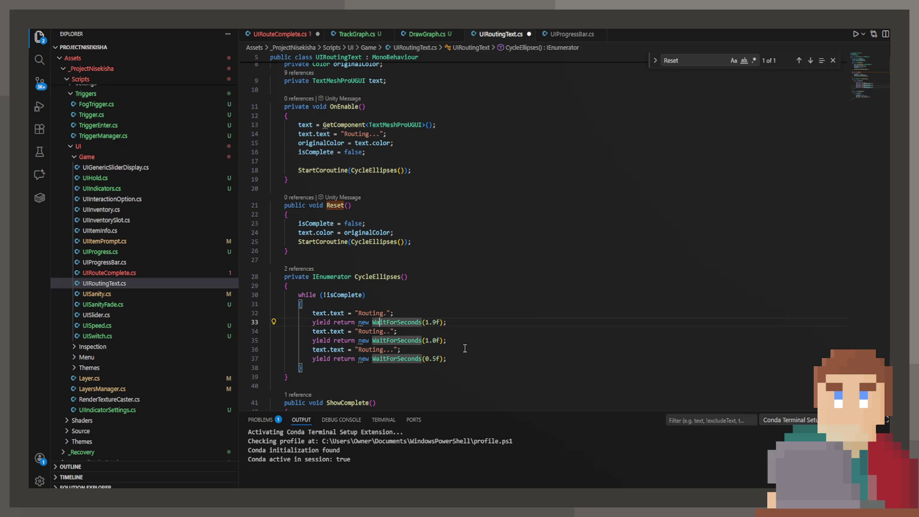
key(Right)
key(Right)
key(Right)
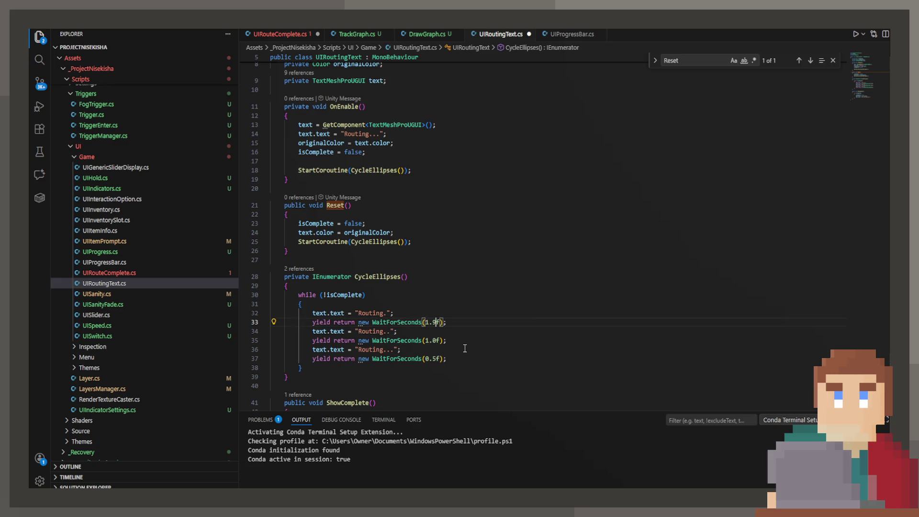
key(Delete)
text(0)
key(Down)
key(Down)
key(Down)
key(BackSpace)
key(BackSpace)
key(BackSpace)
text(1.0)
key(ctrl+s)
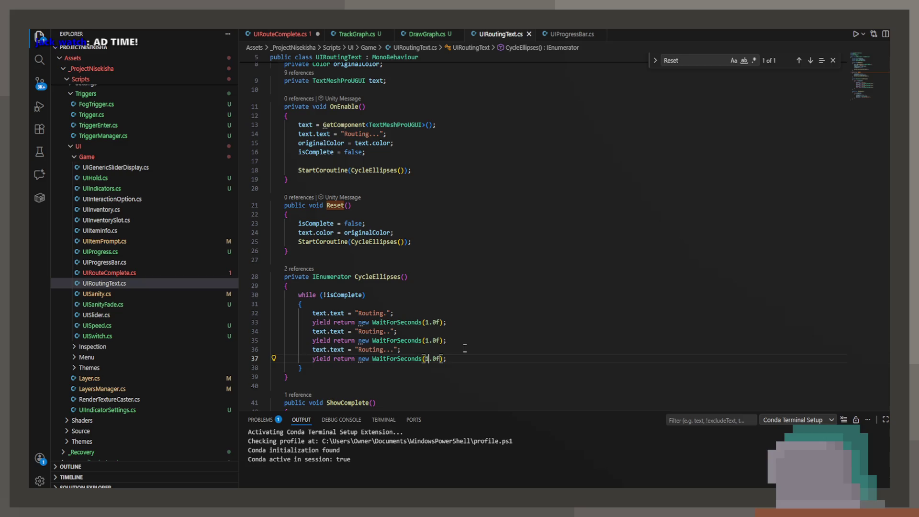
key(Left)
key(Left)
key(Left)
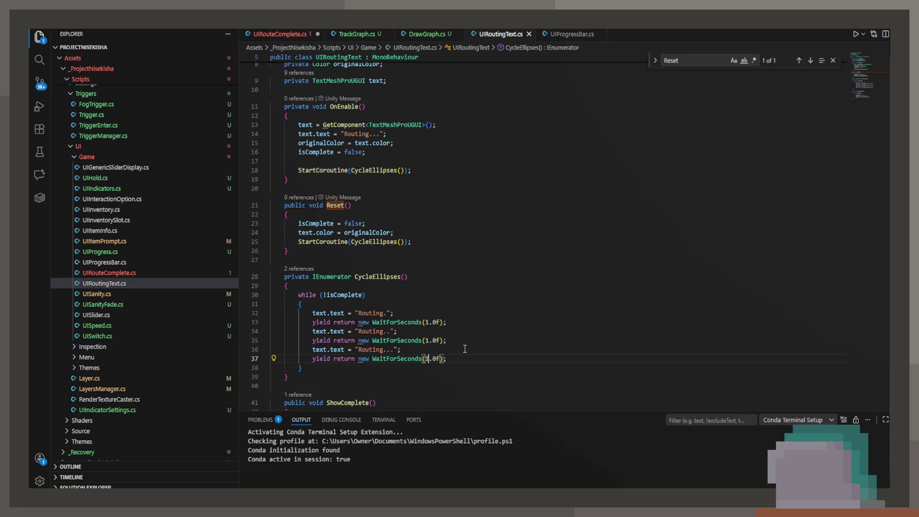
In UIRouteComplete.cs, add routingText.Reset(); after canvasGroup.alpha = 0; and save.
click(271, 35)
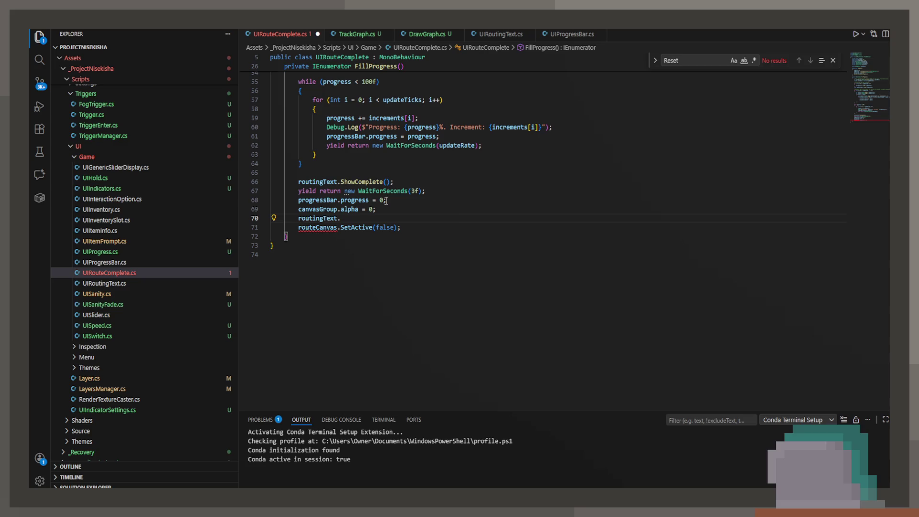
mouse_move(385, 201)
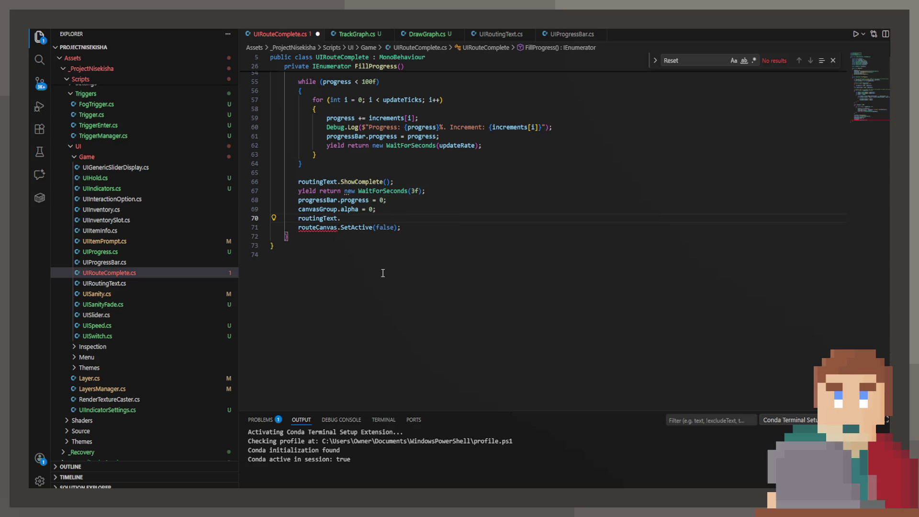
text(Res)
key(Tab)
text(();)
key(ctrl+s)
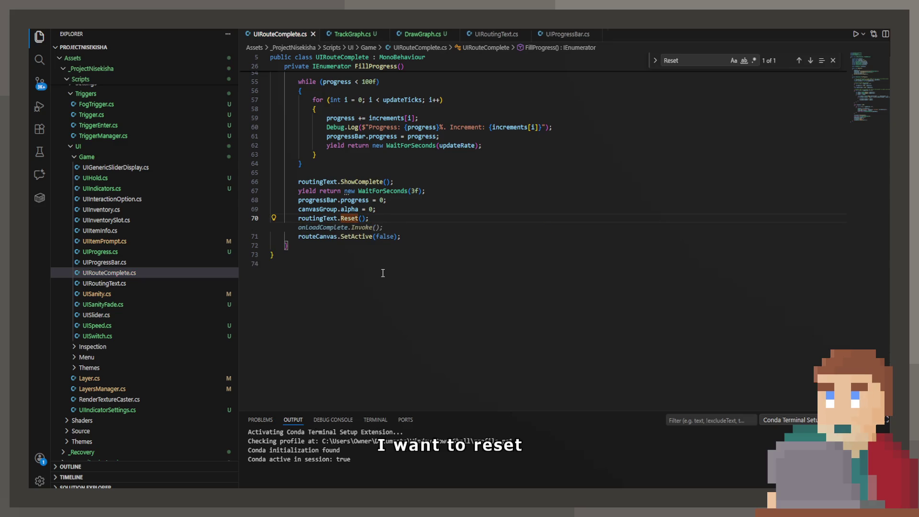
Delete the onLoadComplete event field and the progress Debug.Log line, then save the script.
scroll(373, 297, up, 1)
click(353, 330)
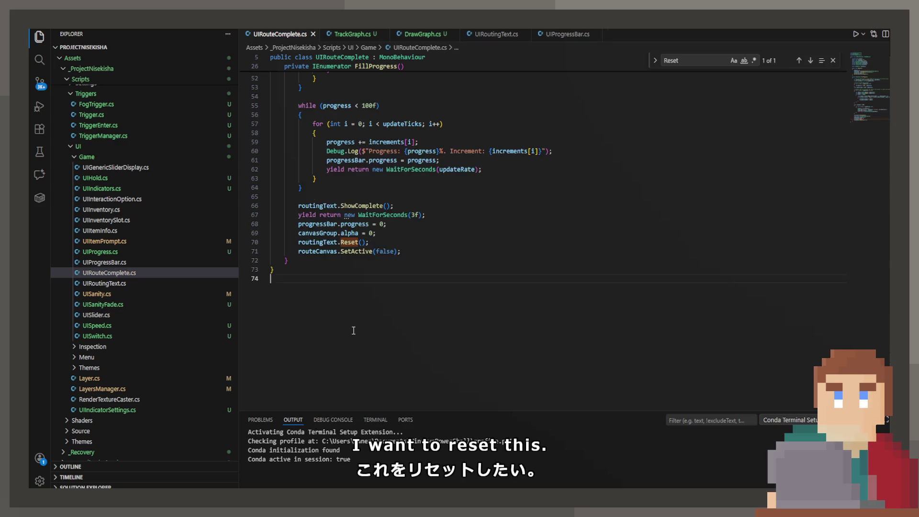
scroll(354, 330, up, 15)
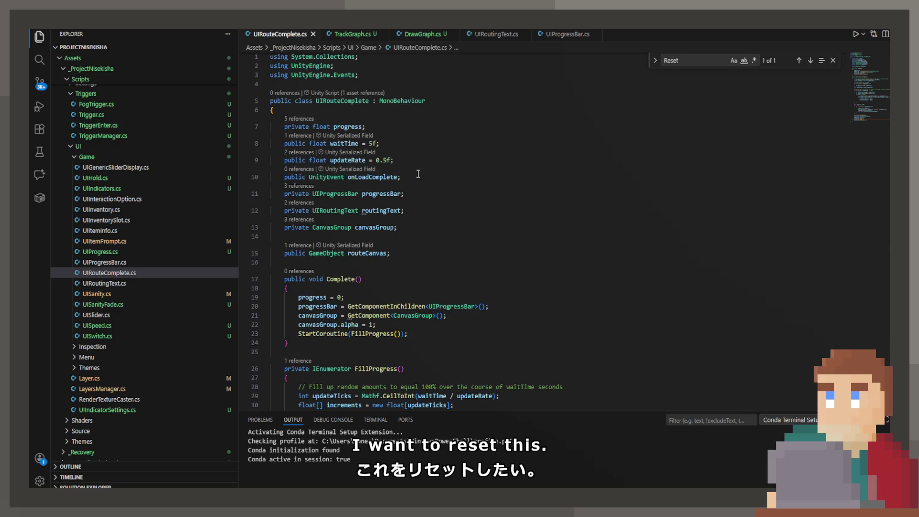
click(418, 174)
key(shift+Up)
key(BackSpace)
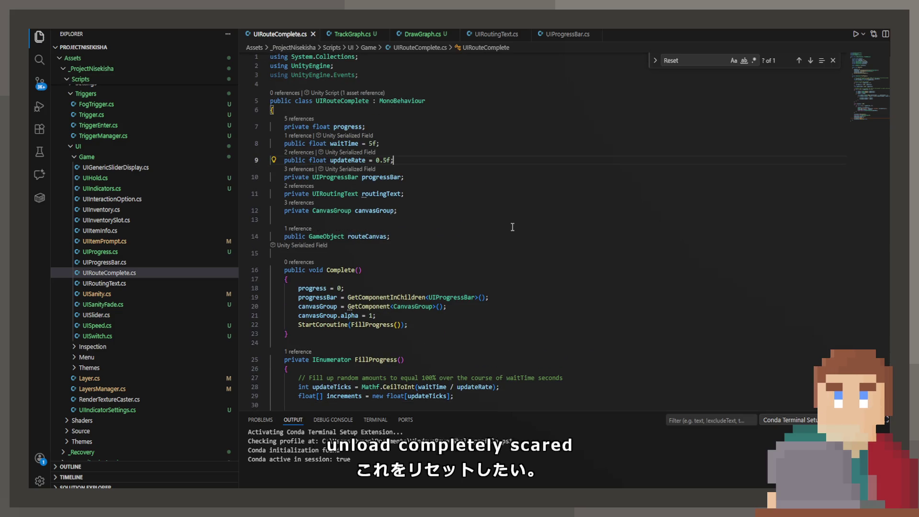
scroll(512, 227, down, 12)
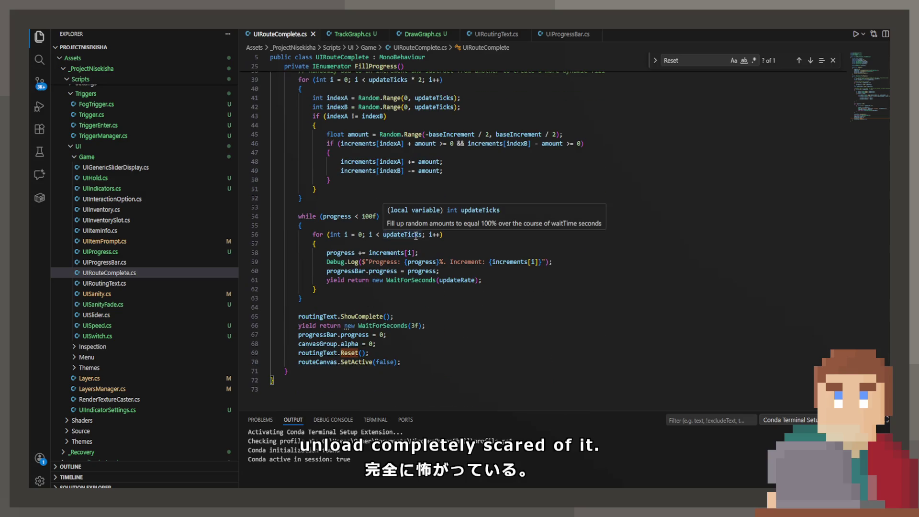
drag(551, 262, 529, 252)
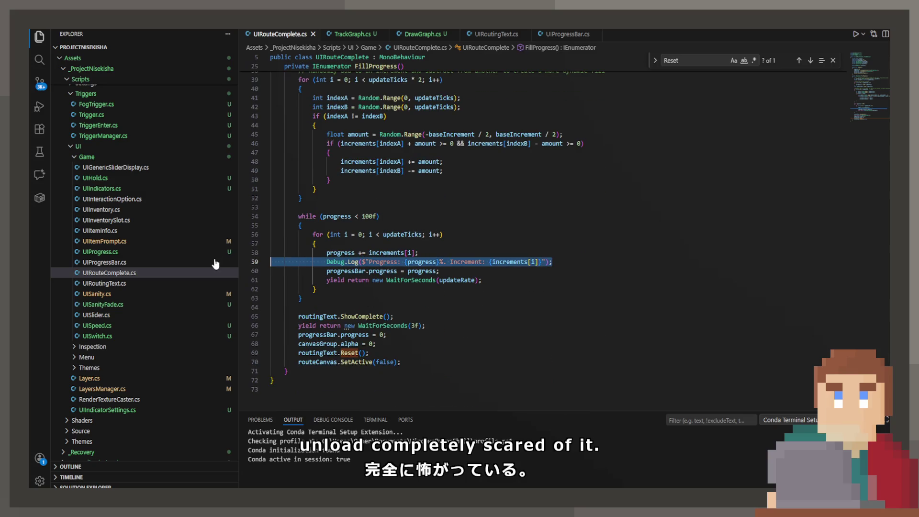
key(BackSpace)
key(ctrl+s)
click(417, 298)
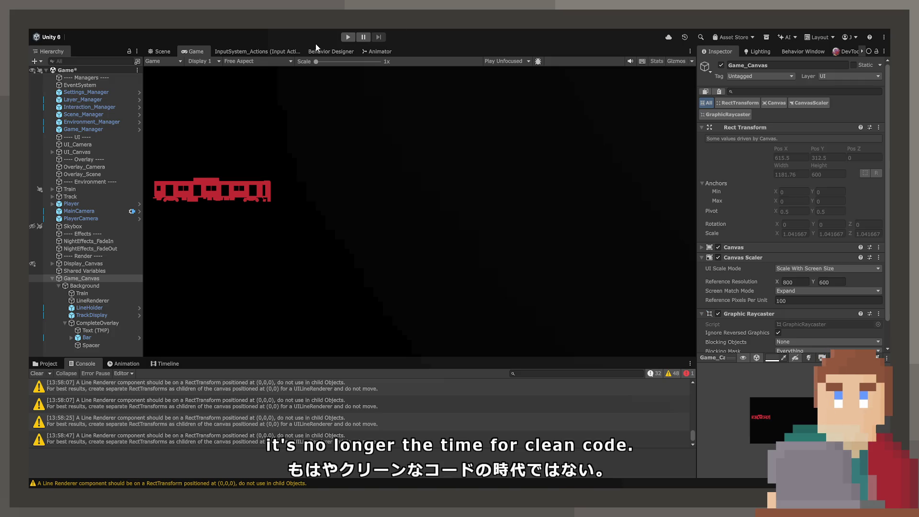
Play the game, flip the first junction, and open the NullReferenceException at UIRouteComplete.cs line 64.
click(347, 37)
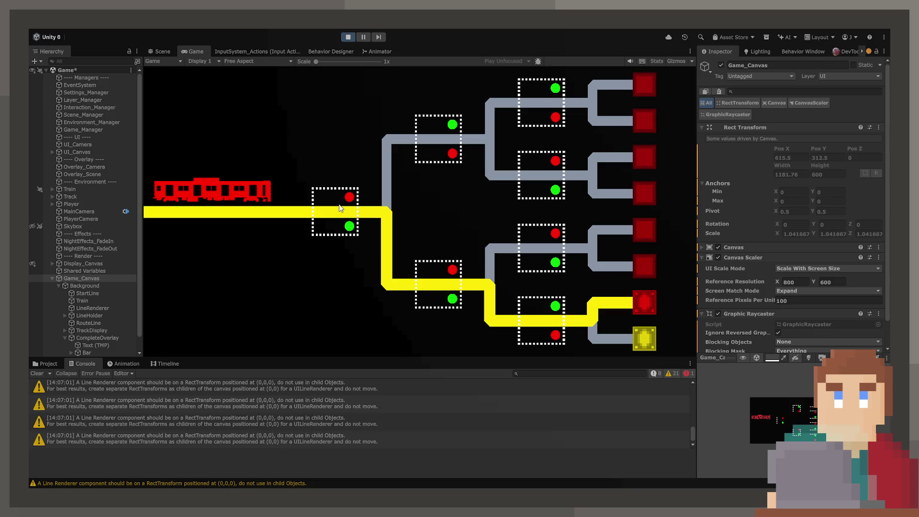
click(550, 306)
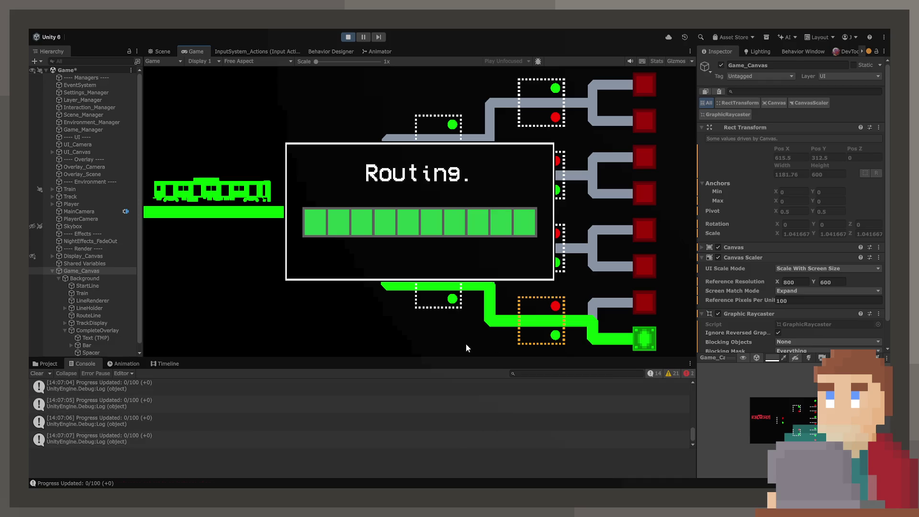
click(293, 408)
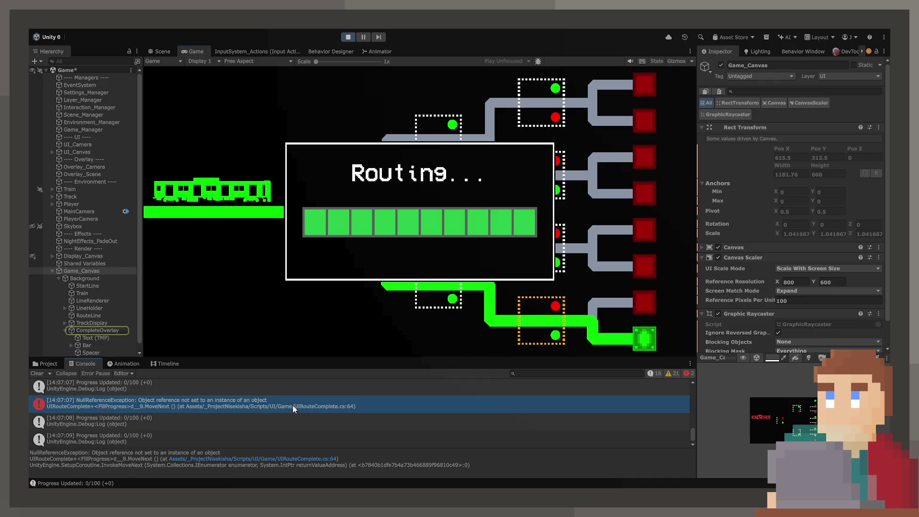
double_click(292, 405)
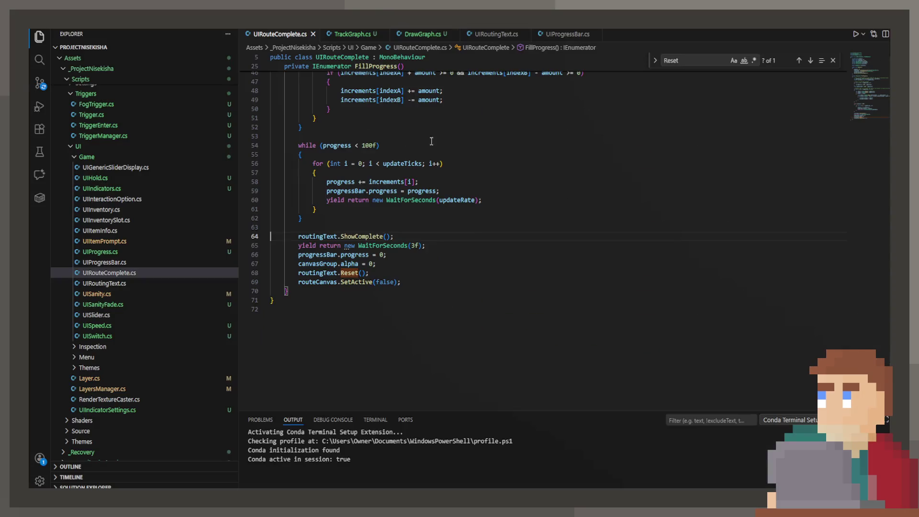
key(alt+Tab)
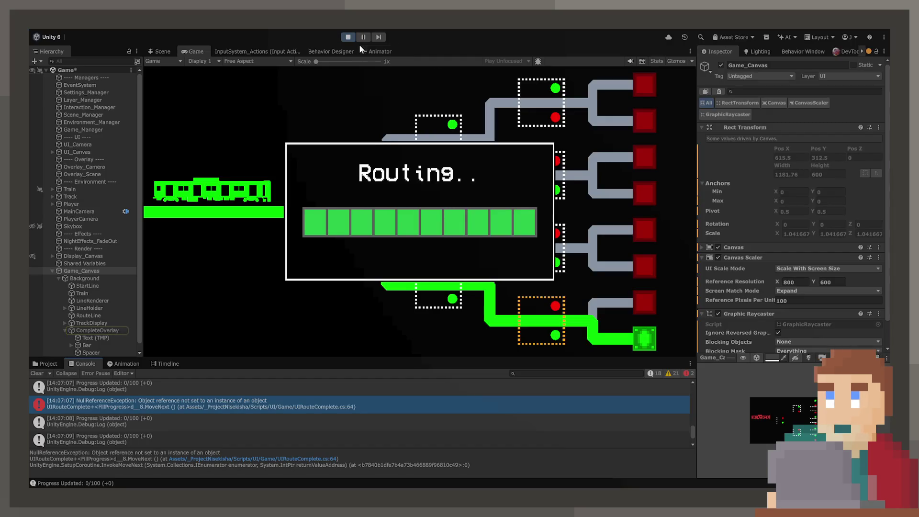
Stop play and drag Game_Canvas into CompleteOverlay's Route Canvas field.
click(348, 37)
click(105, 330)
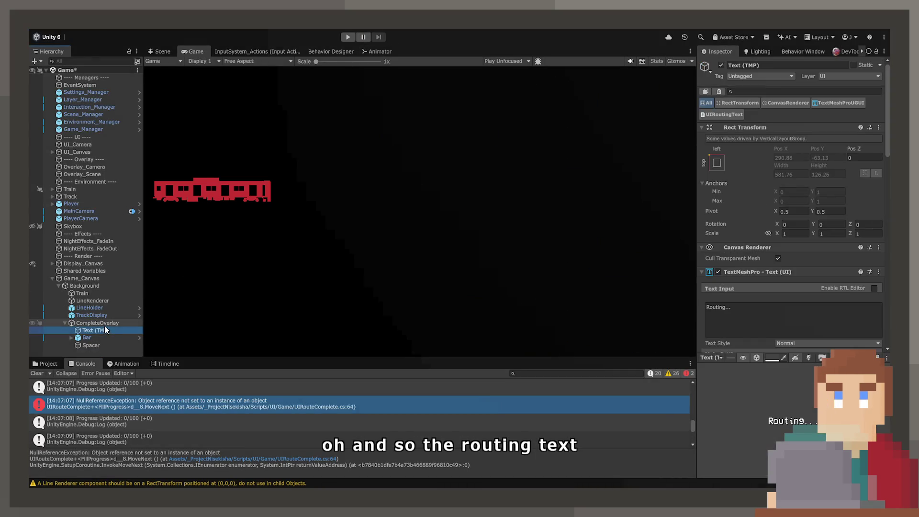
click(98, 323)
scroll(731, 293, down, 10)
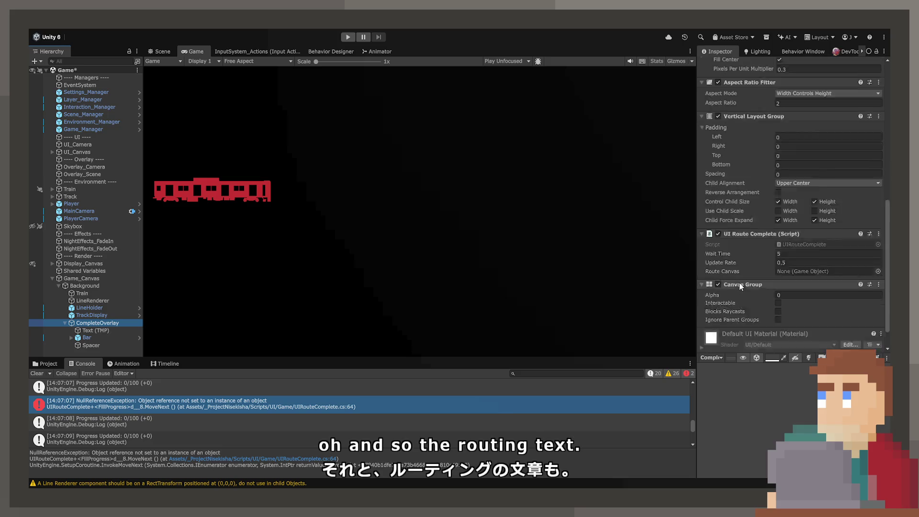
scroll(738, 286, down, 2)
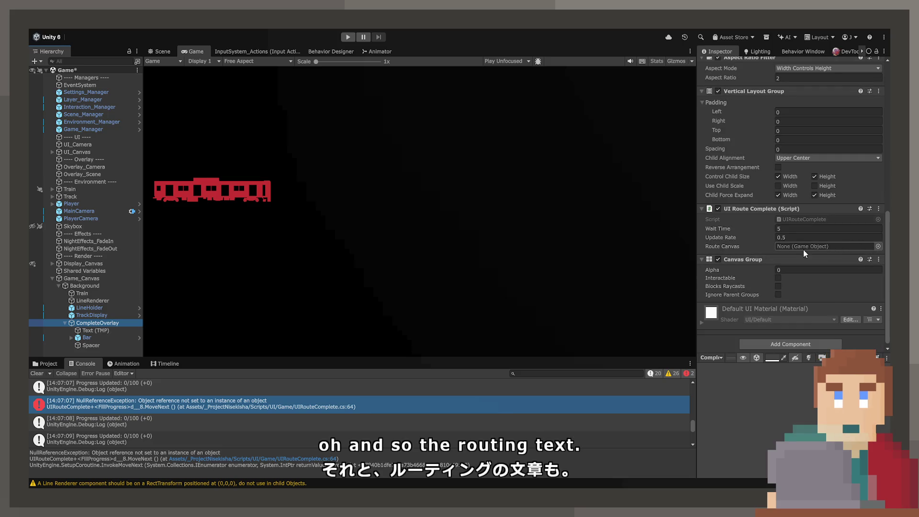
click(790, 248)
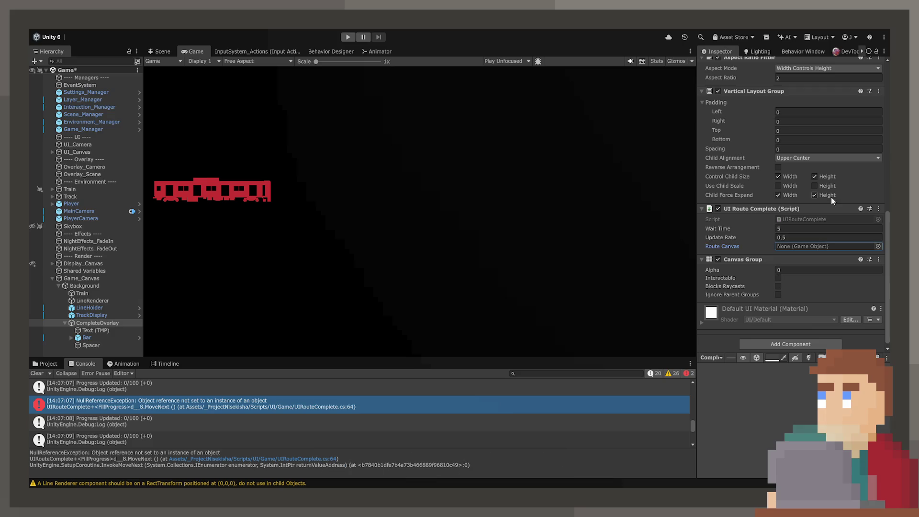
click(81, 278)
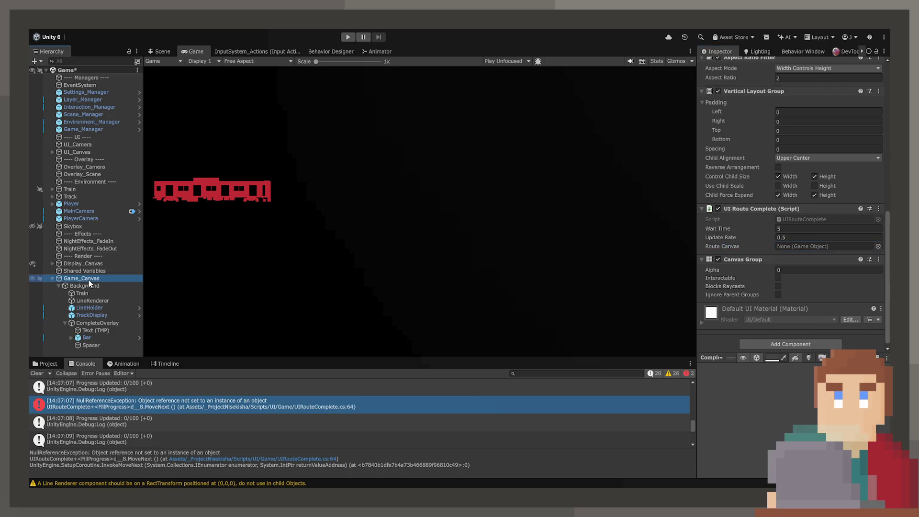
click(95, 321)
scroll(742, 255, down, 5)
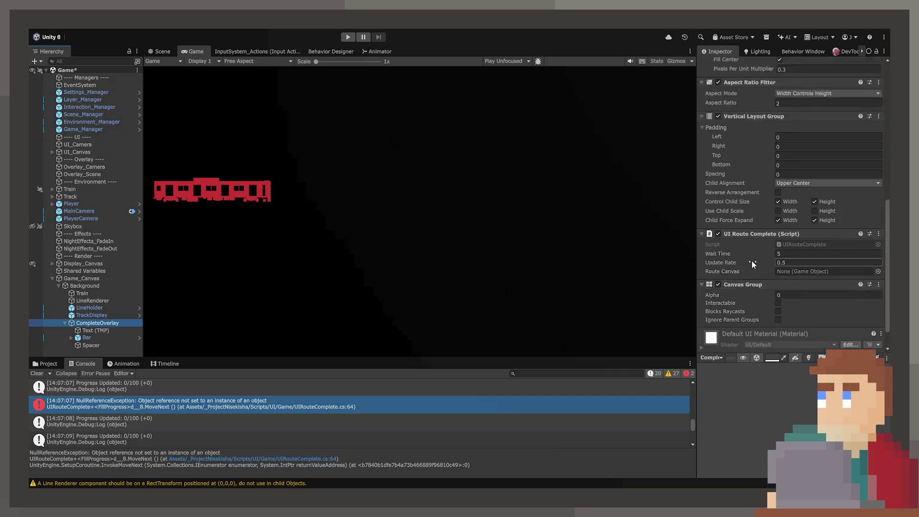
drag(77, 278, 791, 245)
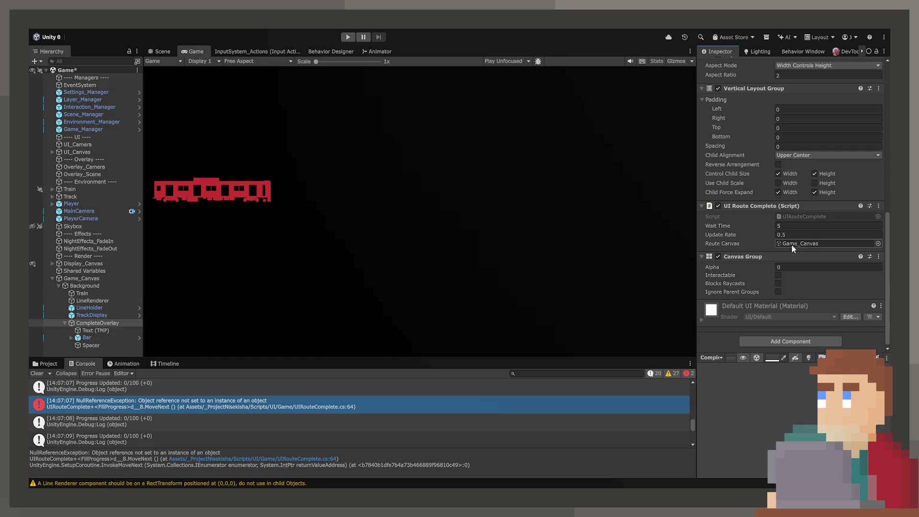
Save the scene, rerun the game, and open the error's line 64 in UIRouteComplete.cs.
key(ctrl+s)
click(348, 36)
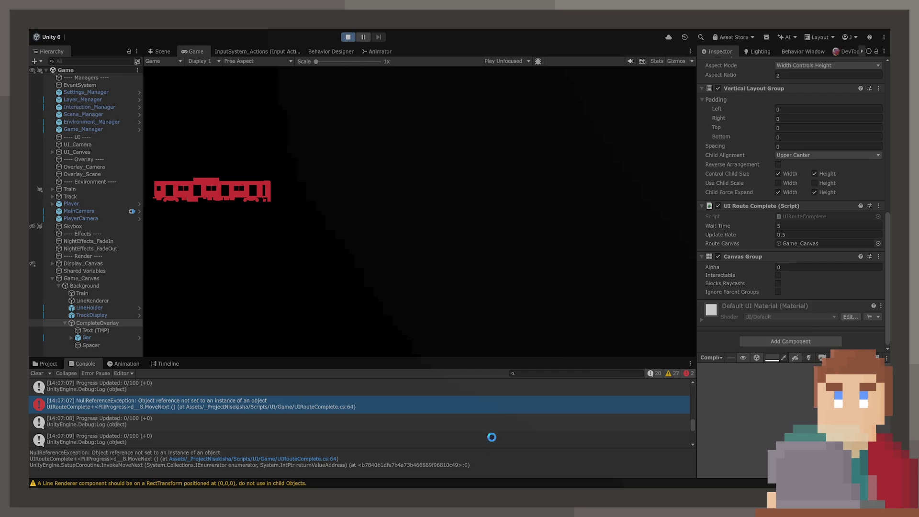
double_click(201, 403)
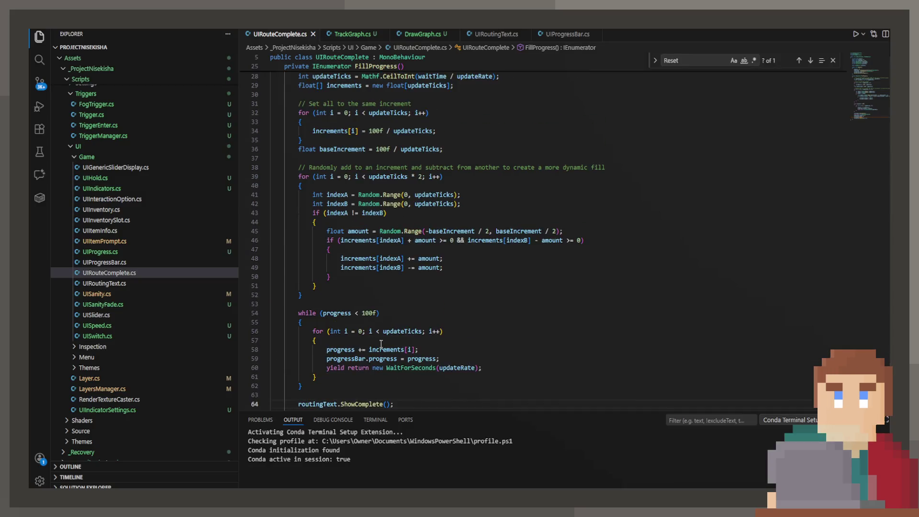
Find routingText and add a line in Complete() after the canvasGroup lookup for GetComponentInChildren<UIRoutingText>().
double_click(326, 284)
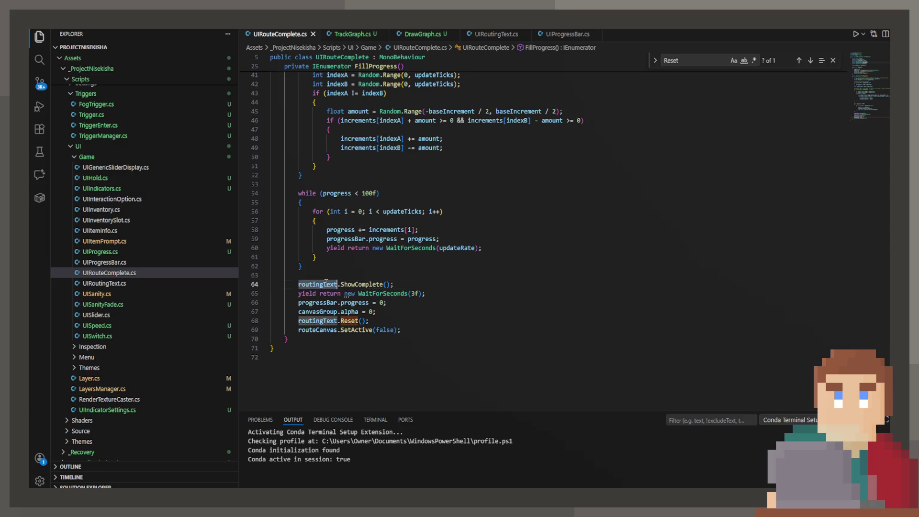
key(ctrl+f)
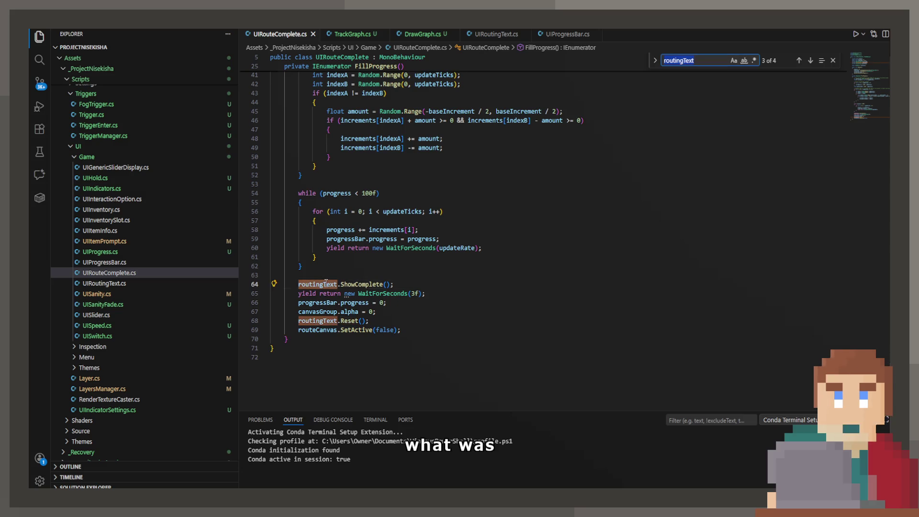
key(shift+Return)
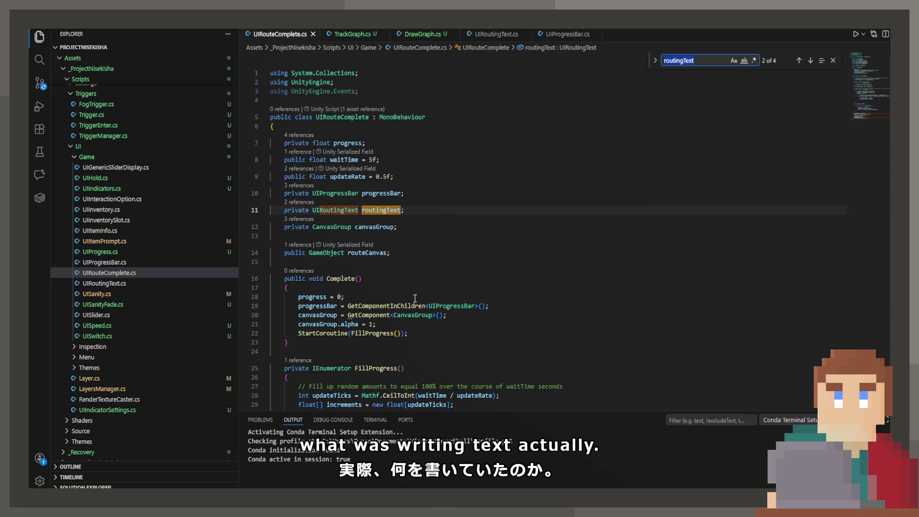
scroll(383, 215, down, 2)
click(464, 266)
key(Return)
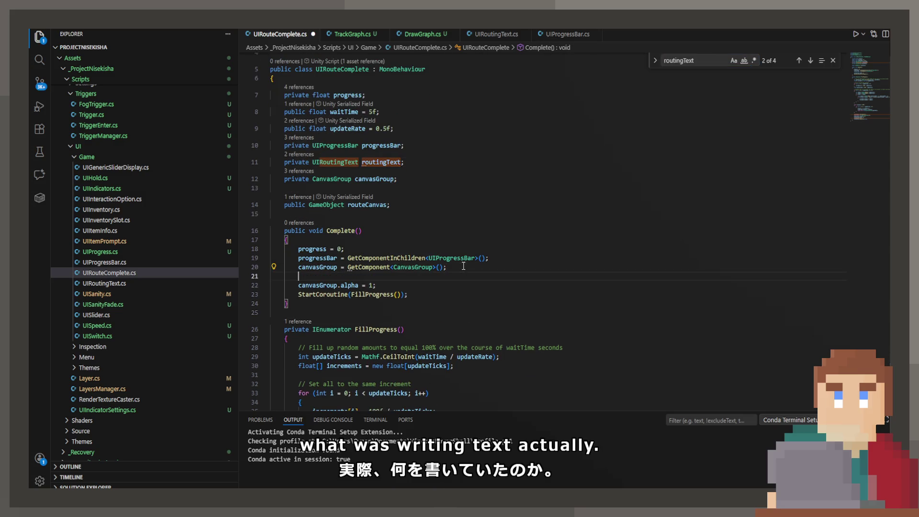
key(Tab)
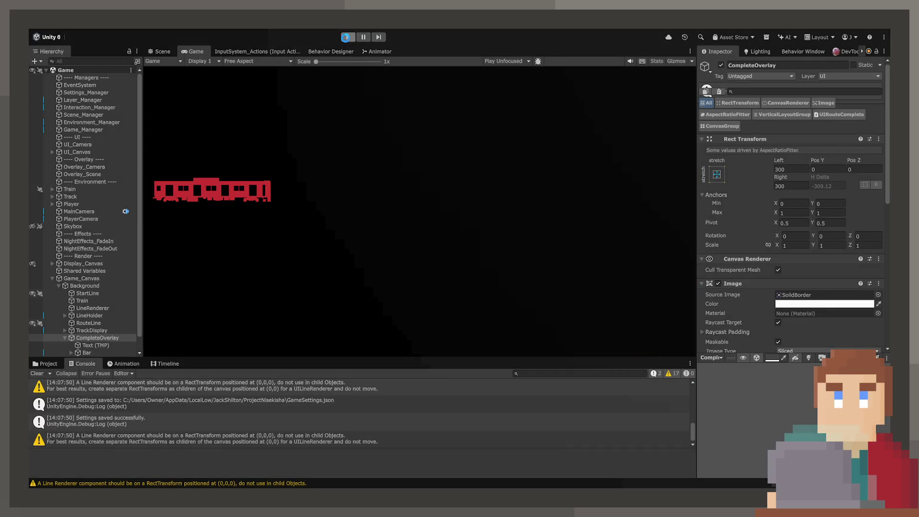
Restart Play mode, flip a track switch so the Routing bar fills and turns green, then stop.
click(344, 36)
click(348, 38)
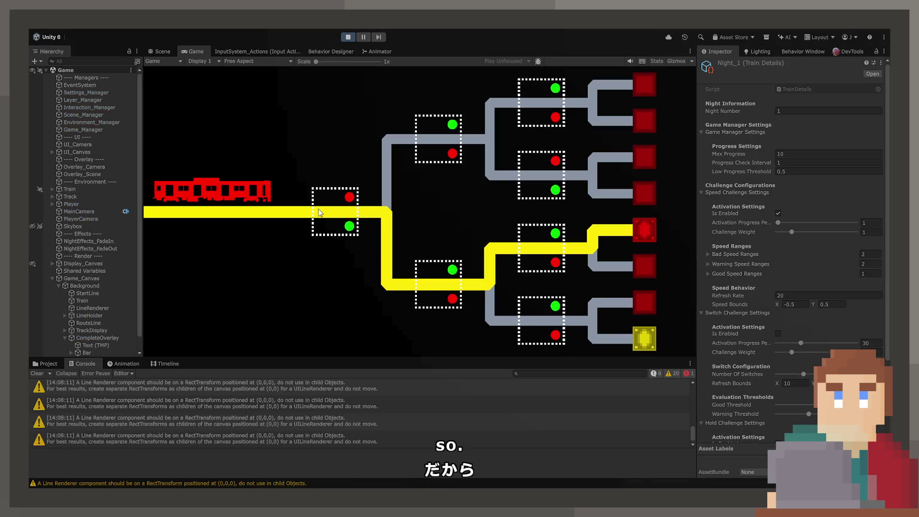
click(551, 325)
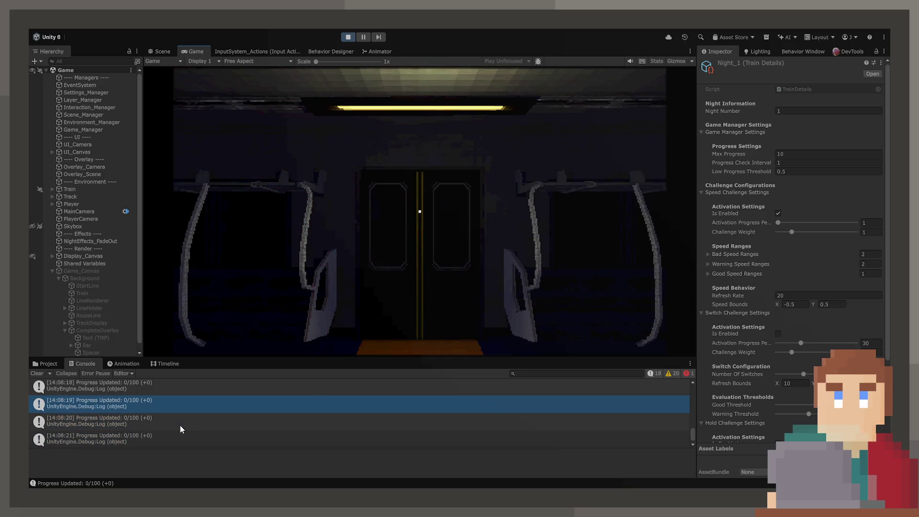
key(ctrl+p)
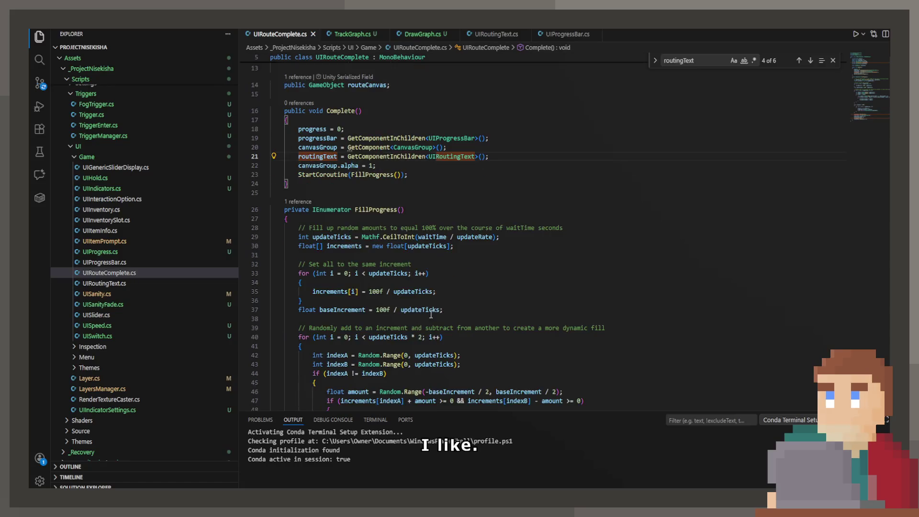
Cut routeCanvas.SetActive(false); from FillProgress's end and place it after the WaitForSeconds(3f) yield.
scroll(430, 314, down, 10)
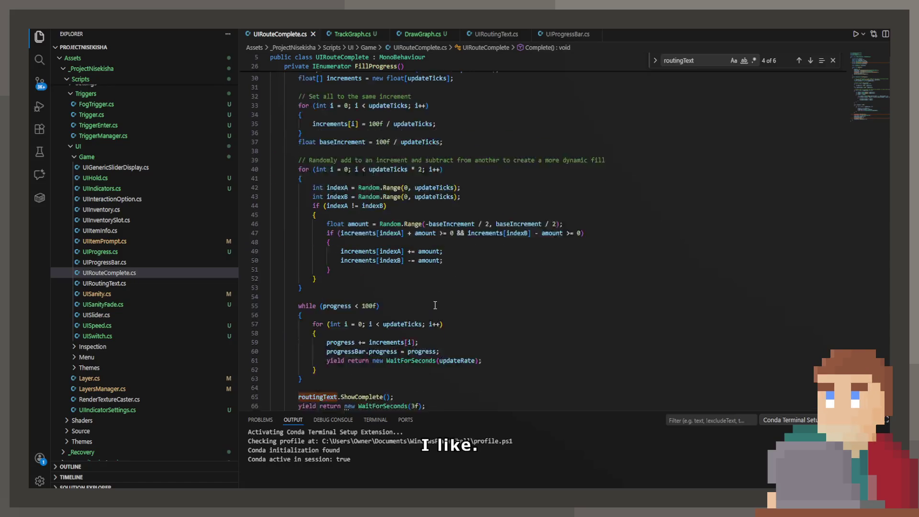
key(shift+Home)
key(shift+Home)
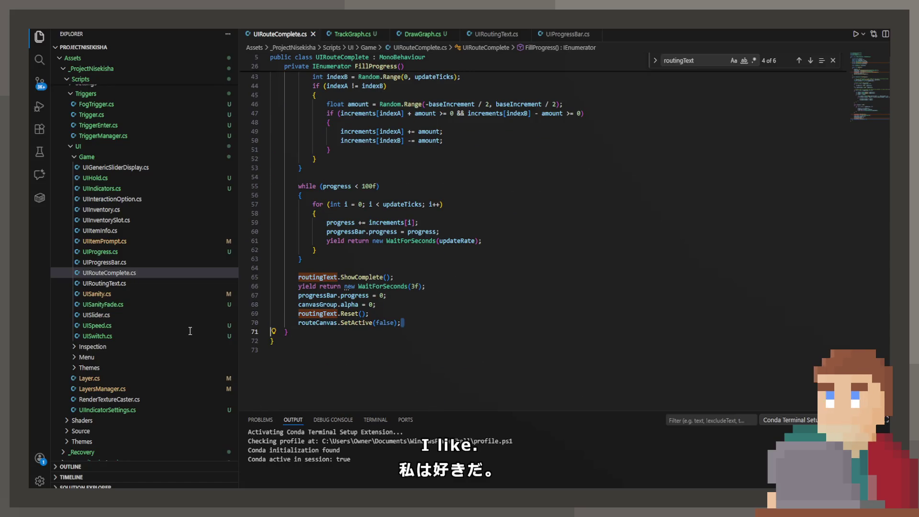
key(BackSpace)
key(Up)
key(Up)
key(Up)
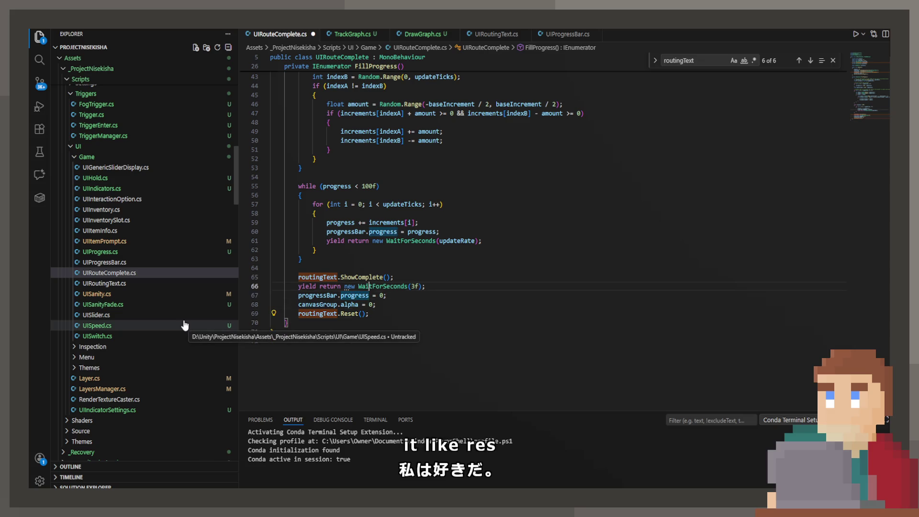
key(Right)
key(Right)
key(Right)
key(End)
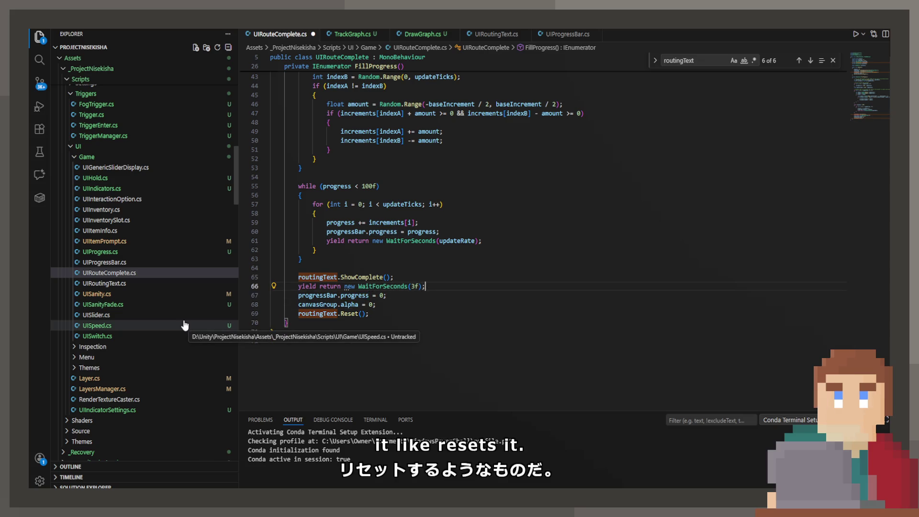
key(Return)
text(routeCanvas.SetActive(false);)
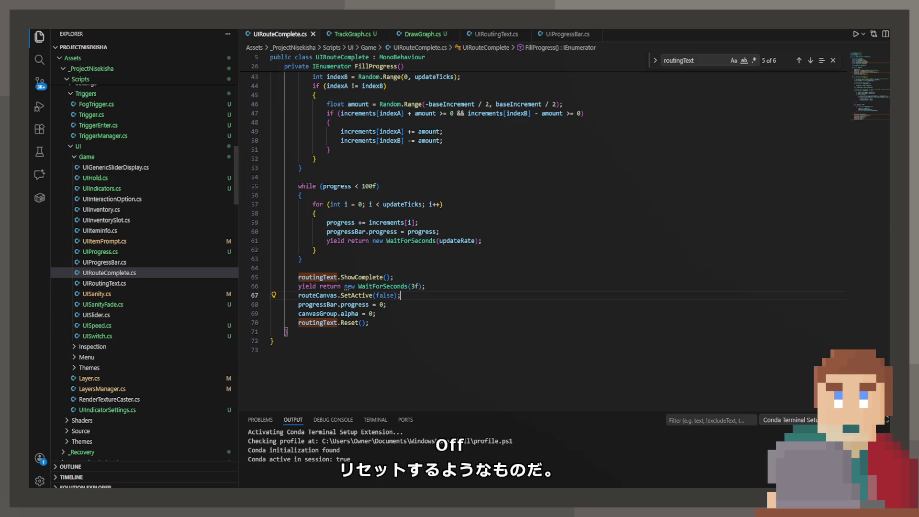
Review the canvasGroup, progressBar and routingText reset lines following the 3-second wait.
click(360, 286)
click(387, 305)
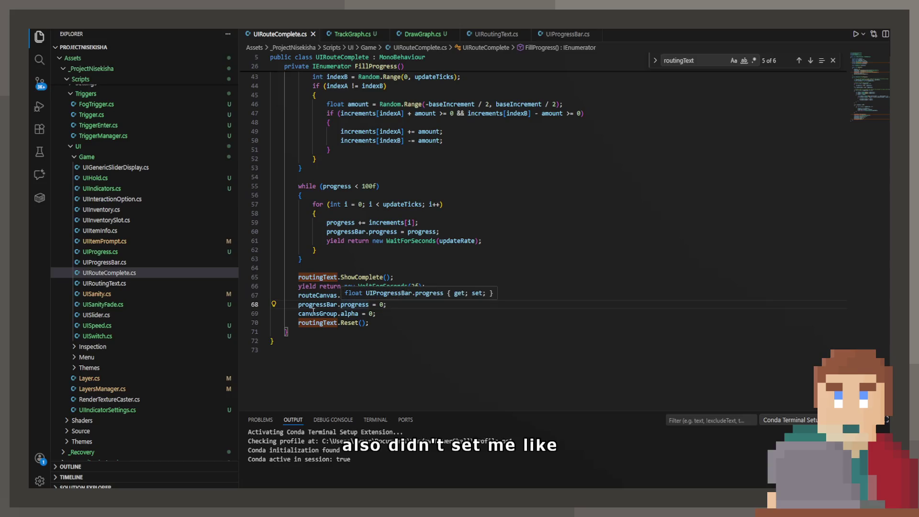
double_click(313, 312)
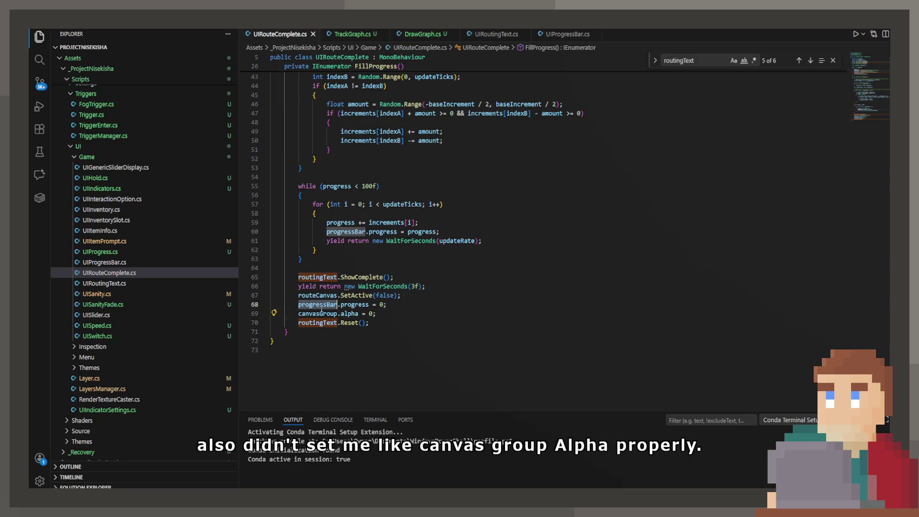
double_click(313, 306)
click(384, 322)
click(327, 304)
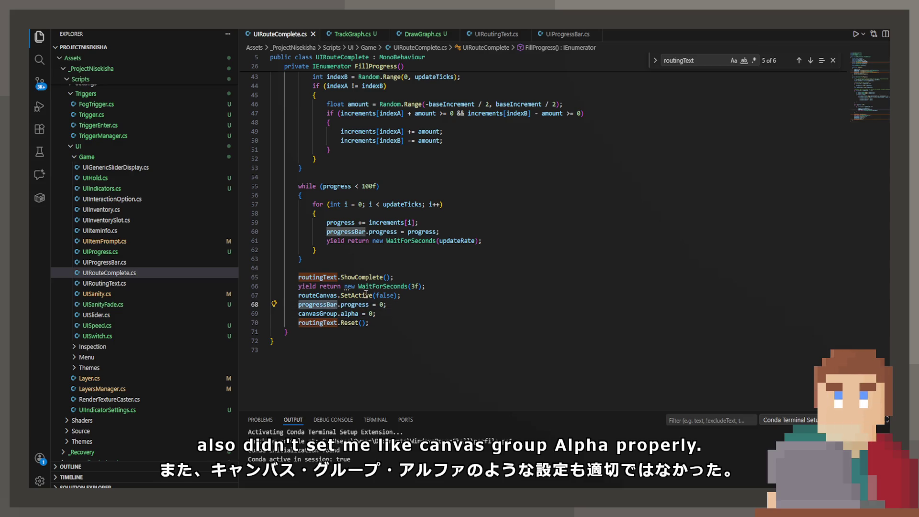
scroll(328, 304, up, 3)
key(alt+Tab)
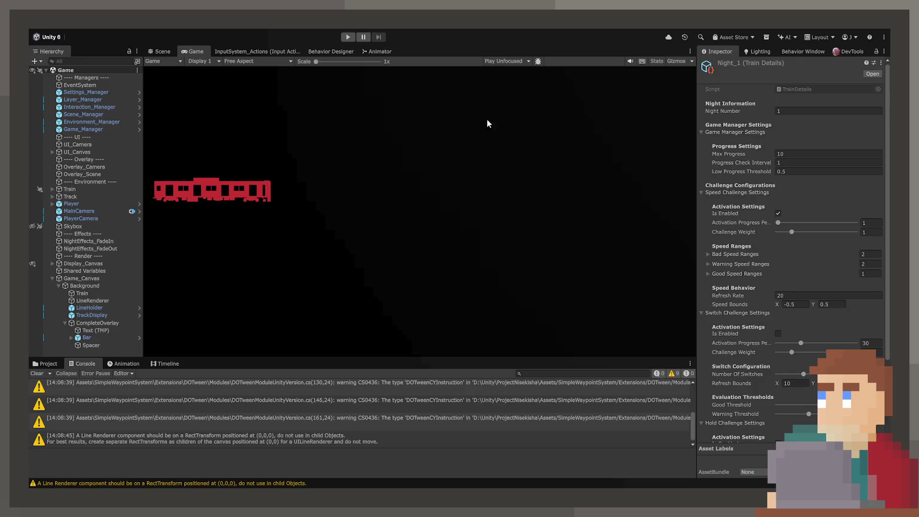
Play, flip the track switch, inspect the coroutine error about inactive 'Text (TMP)', then stop.
click(348, 38)
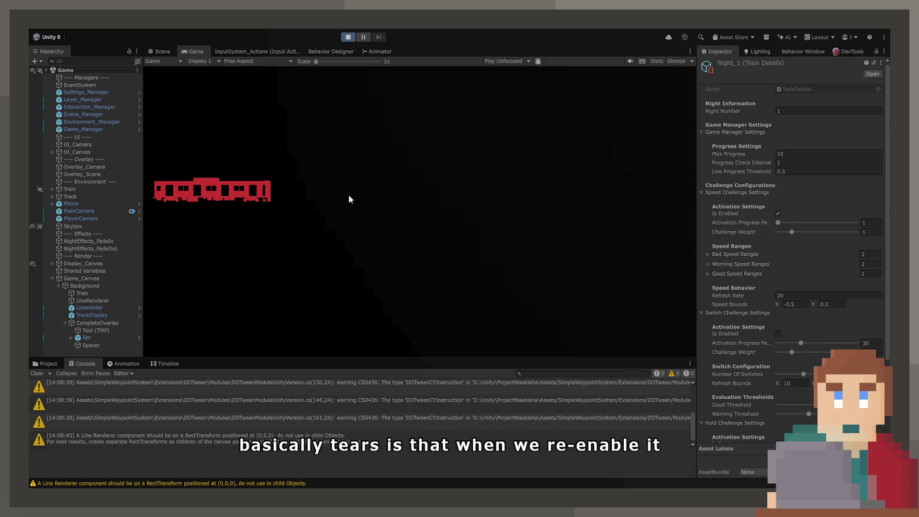
click(333, 214)
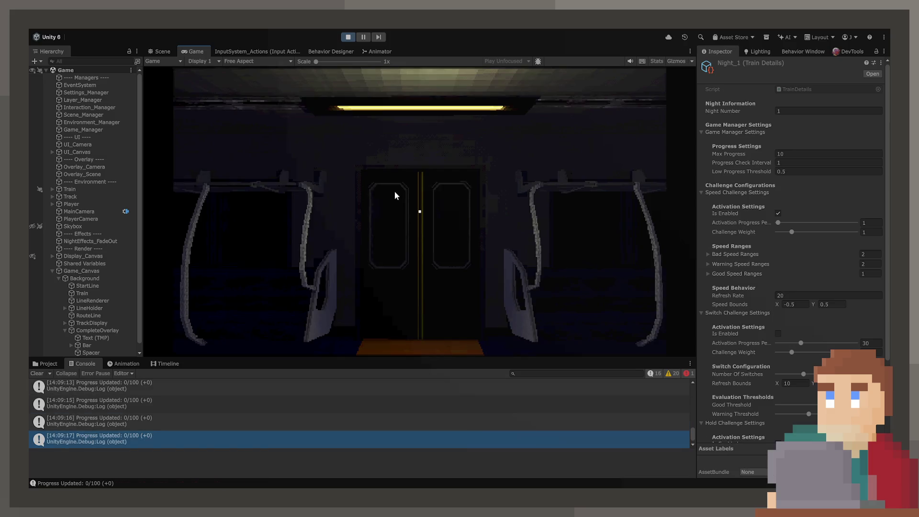
click(174, 423)
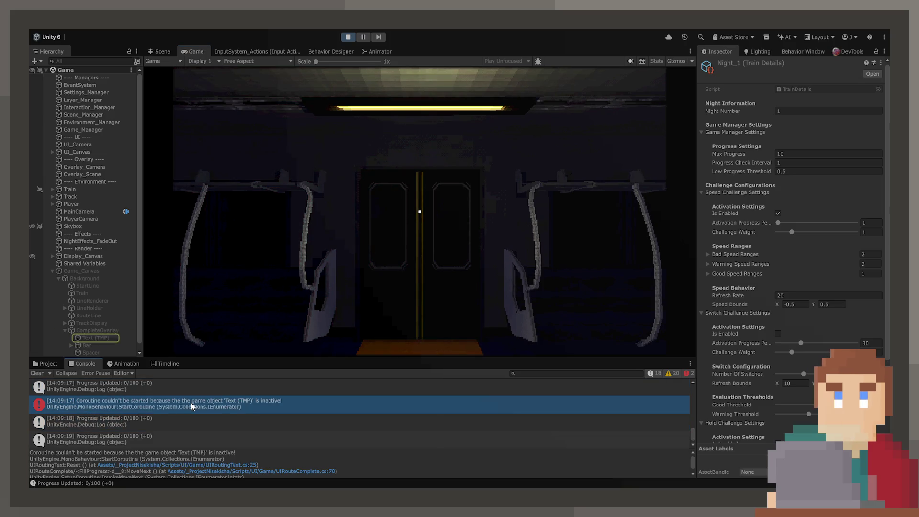
click(351, 39)
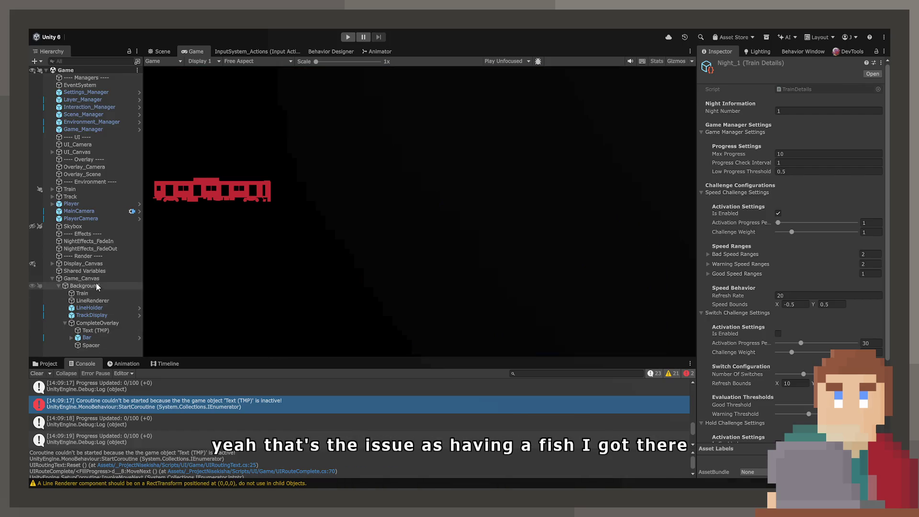
Select Game_Canvas, add a Canvas Group component, and tick its Blocks Raycasts checkbox.
click(94, 279)
scroll(729, 342, down, 3)
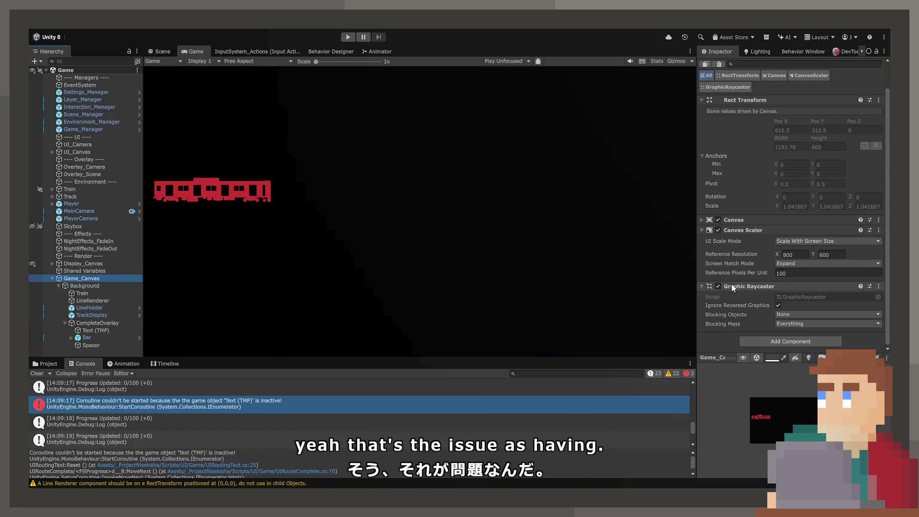
click(737, 222)
click(737, 222)
scroll(737, 223, down, 5)
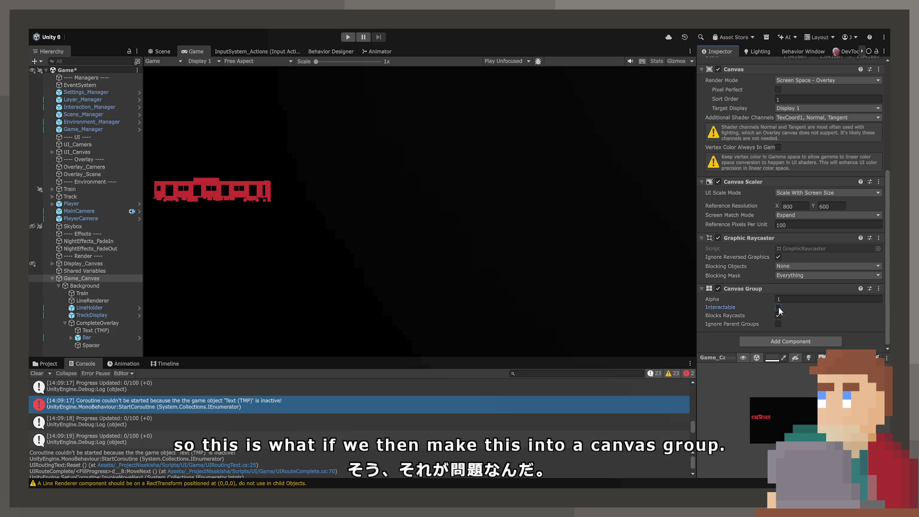
click(778, 316)
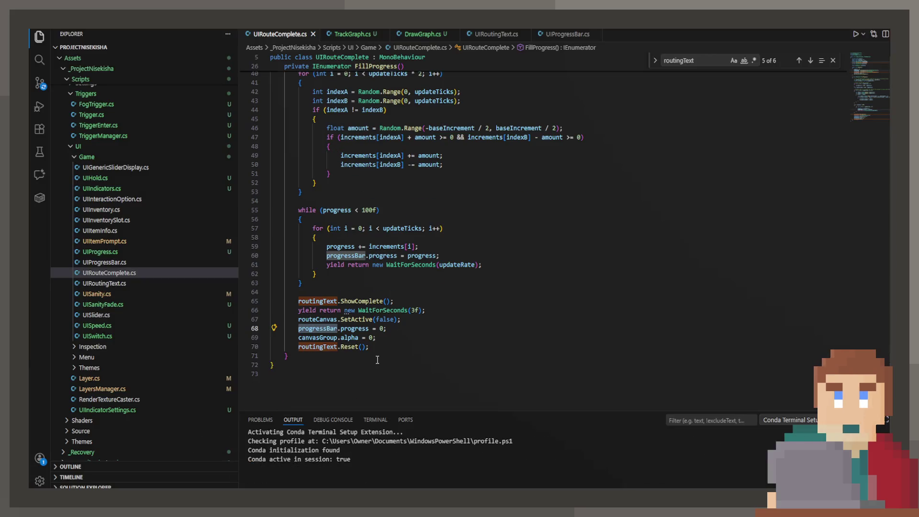
scroll(345, 325, down, 2)
Replace routeCanvas's SetActive(false) with GetComponent<CanvasGroup>().alpha = 0 and save.
click(341, 319)
mouse_move(400, 319)
mouse_down()
mouse_move(384, 328)
mouse_move(340, 323)
mouse_up()
text(GetComponent)
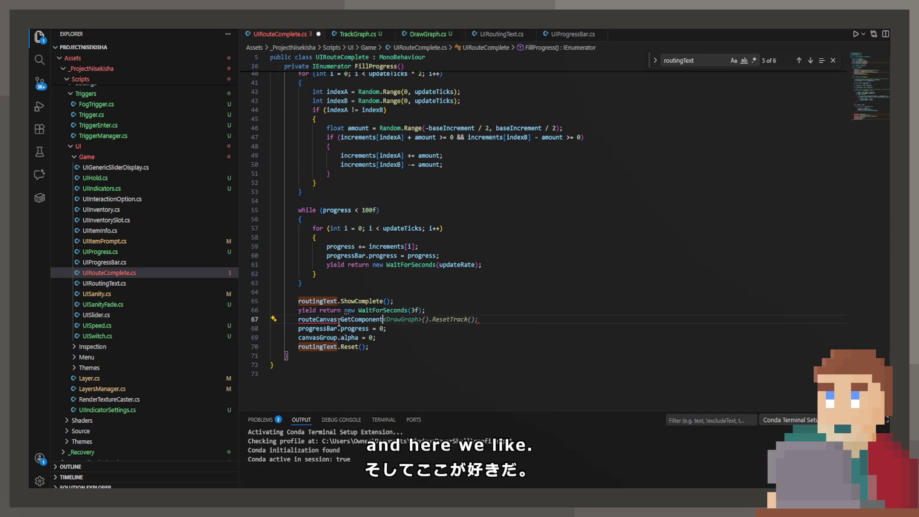
text(<Canv)
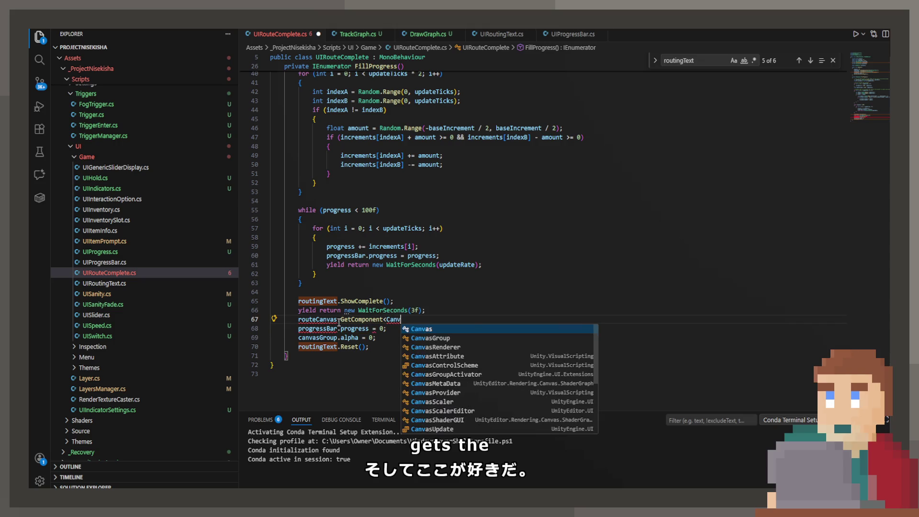
key(Tab)
key(ctrl+s)
key(Down)
key(Down)
key(Down)
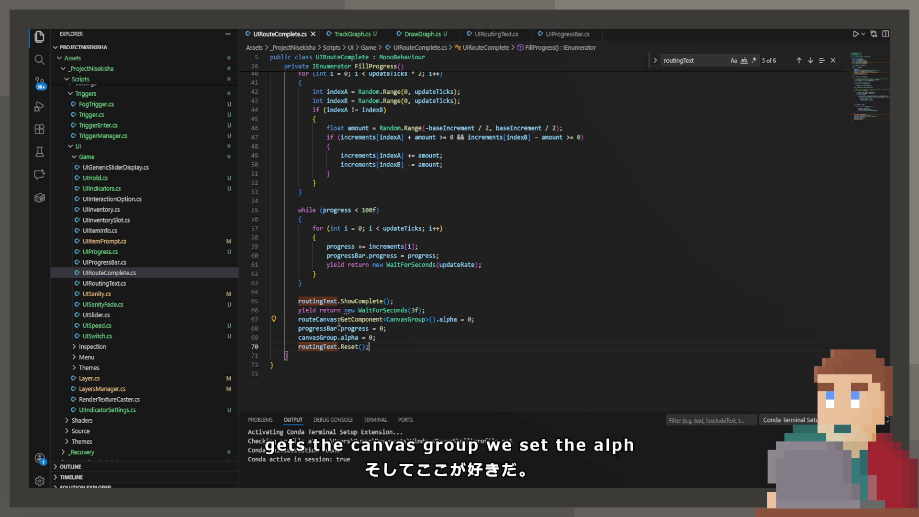
Add routeCanvas.SetActive(false); after the routingText Reset() call and save.
key(Return)
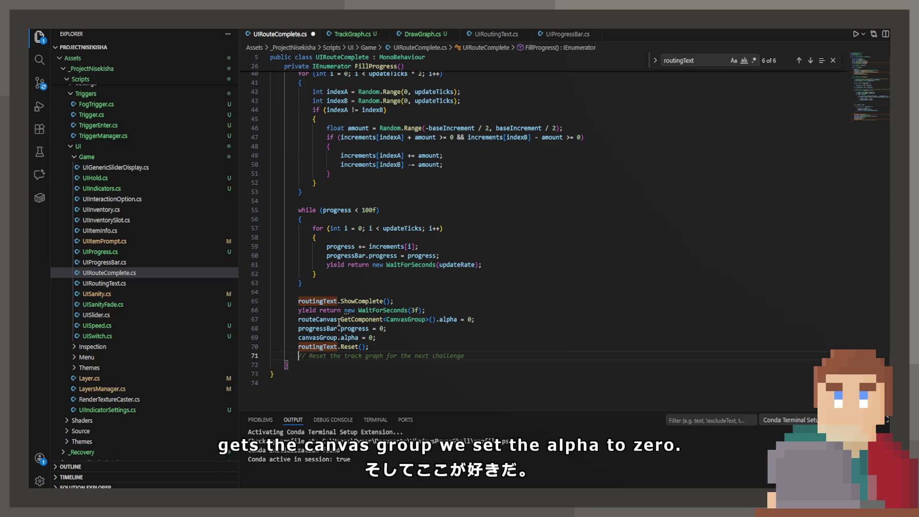
text(routeCanvas.)
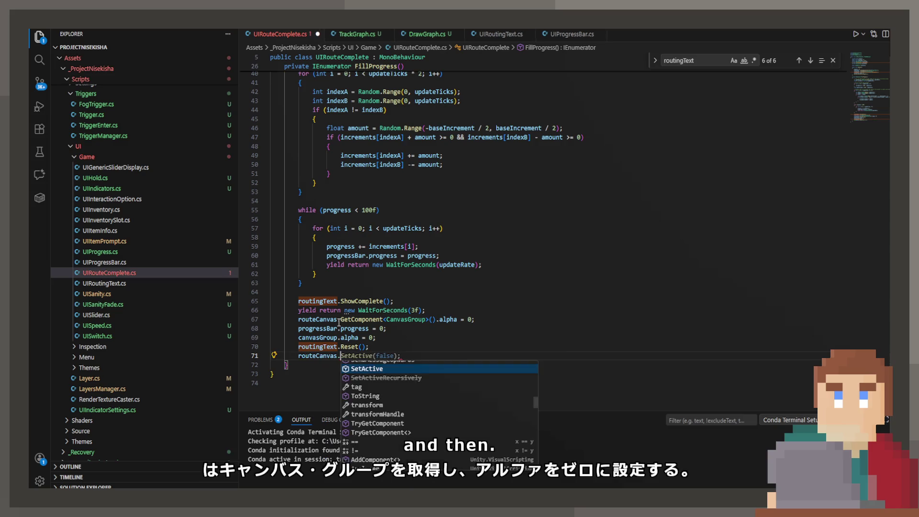
key(Tab)
key(ctrl+s)
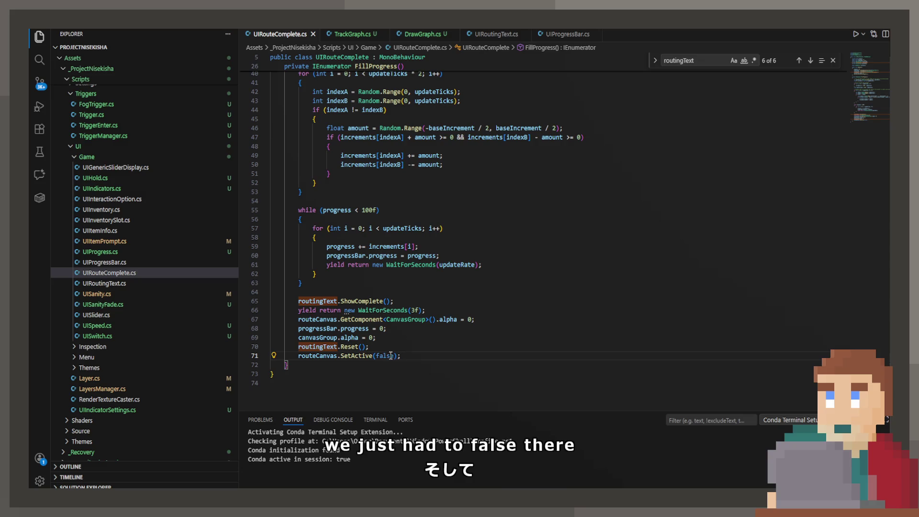
Go to the Reset definition in UIRoutingText.cs from the routingText.Reset() call.
drag(369, 347, 231, 325)
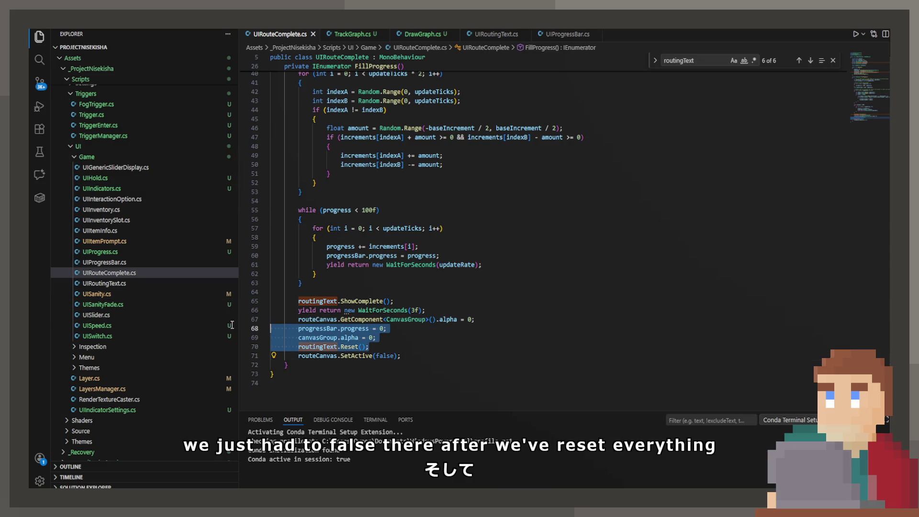
click(342, 346)
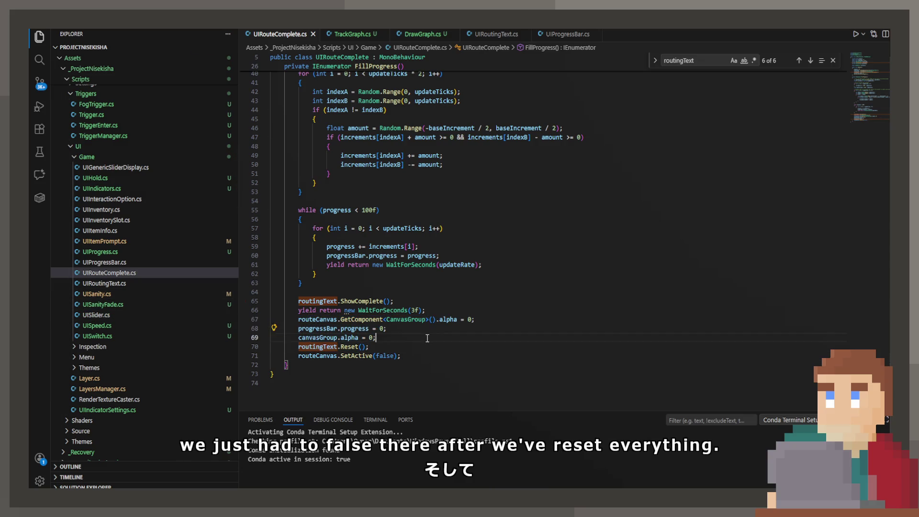
ctrl+click(349, 347)
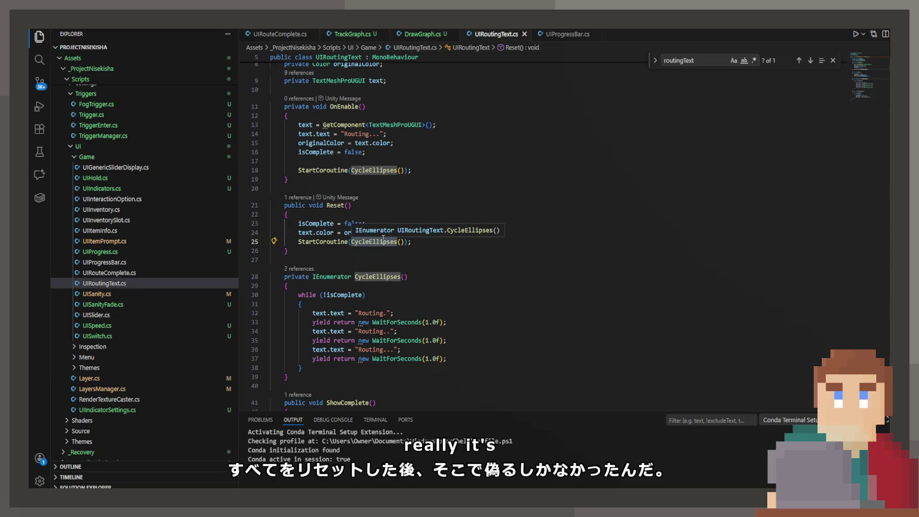
In TrackGraph.cs, add a public void OnEnable() that calls Reset() when isComplete is true.
click(433, 242)
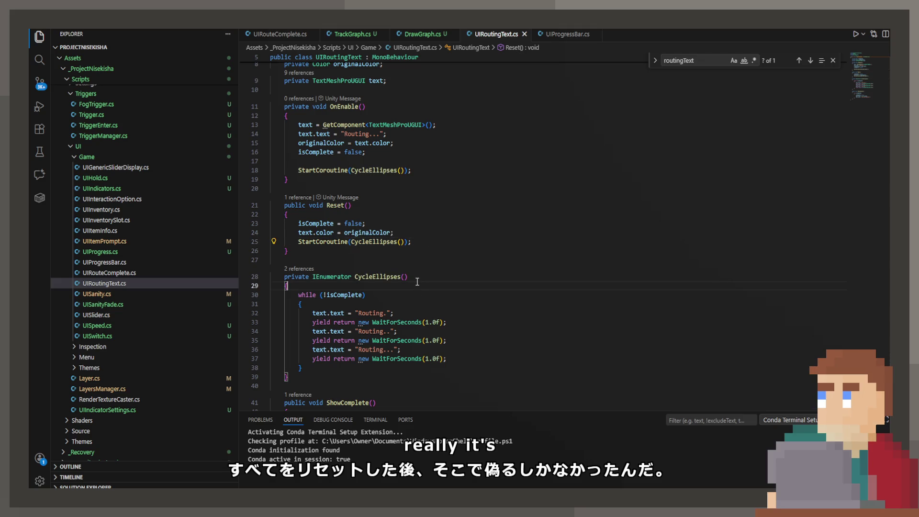
key(Return)
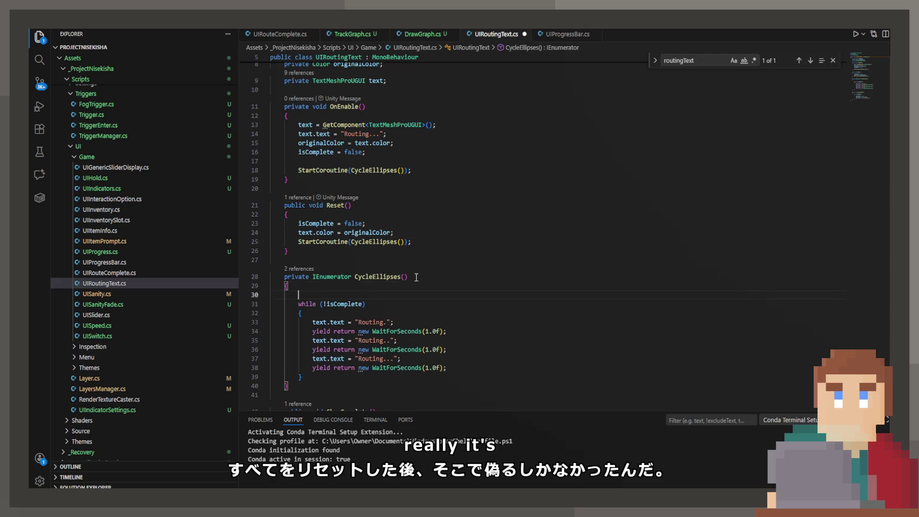
key(BackSpace)
key(BackSpace)
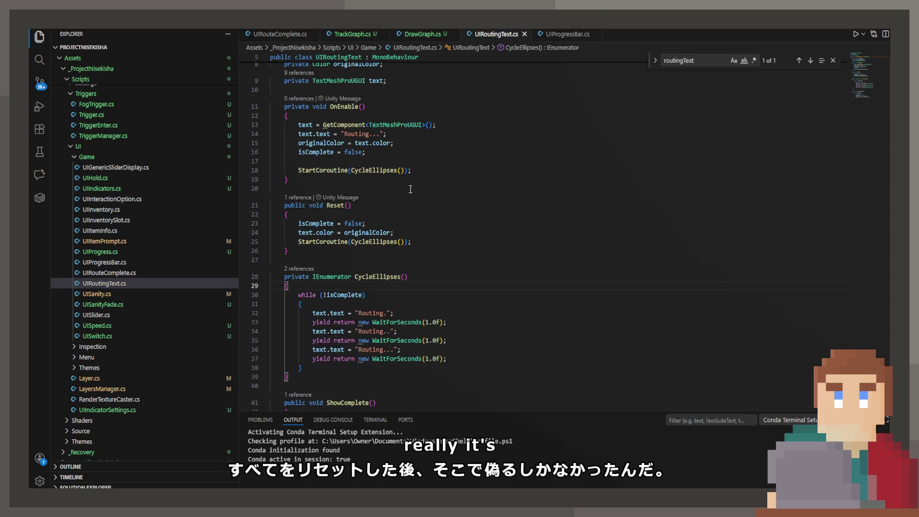
key(ctrl+Tab)
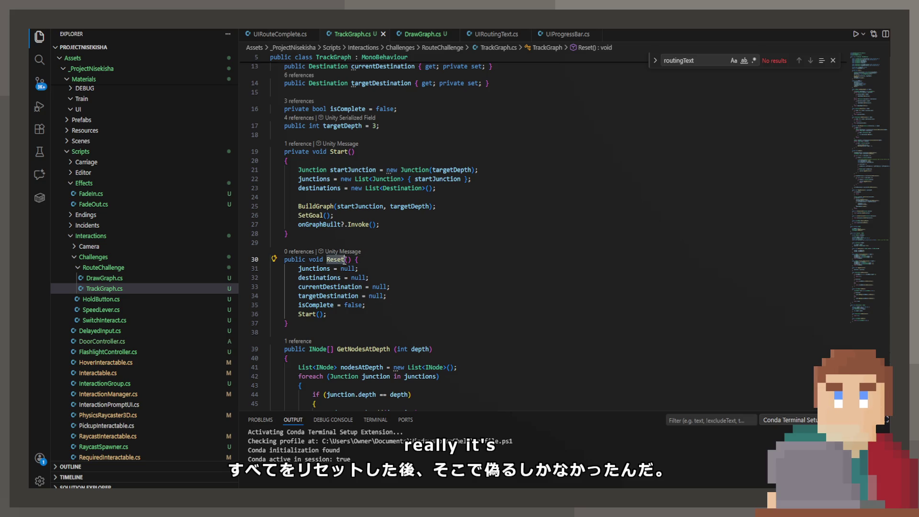
scroll(525, 259, up, 1)
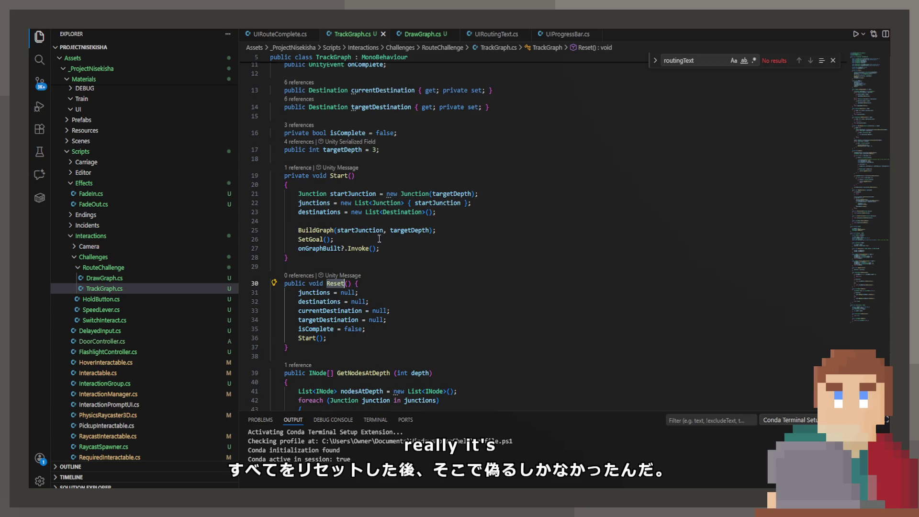
key(Return)
key(Return)
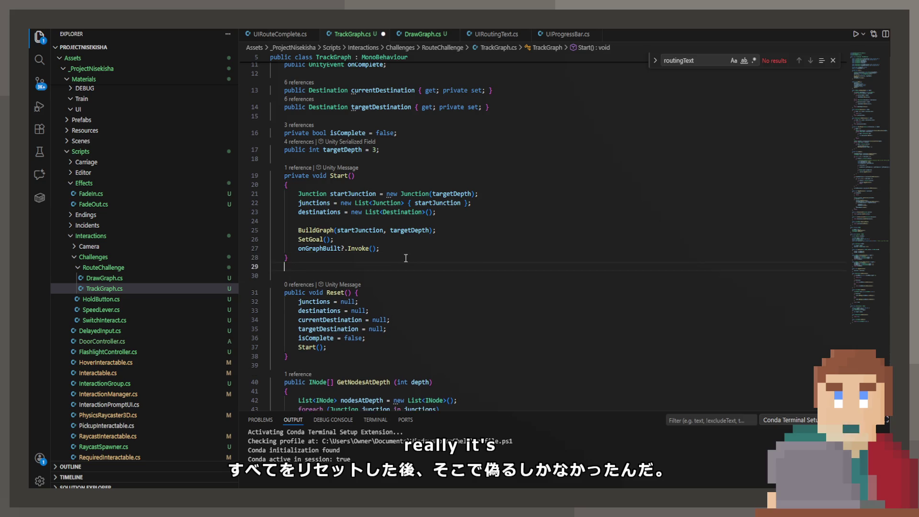
text(public void OnEna)
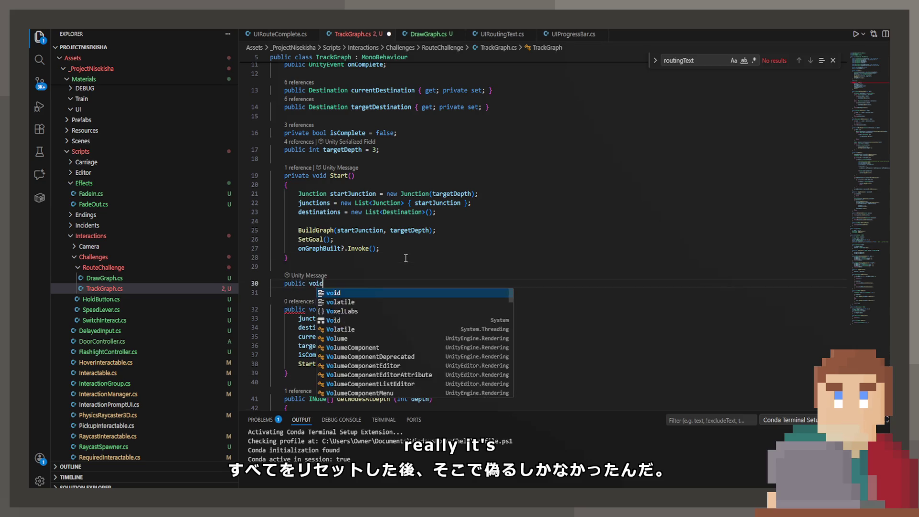
key(Return)
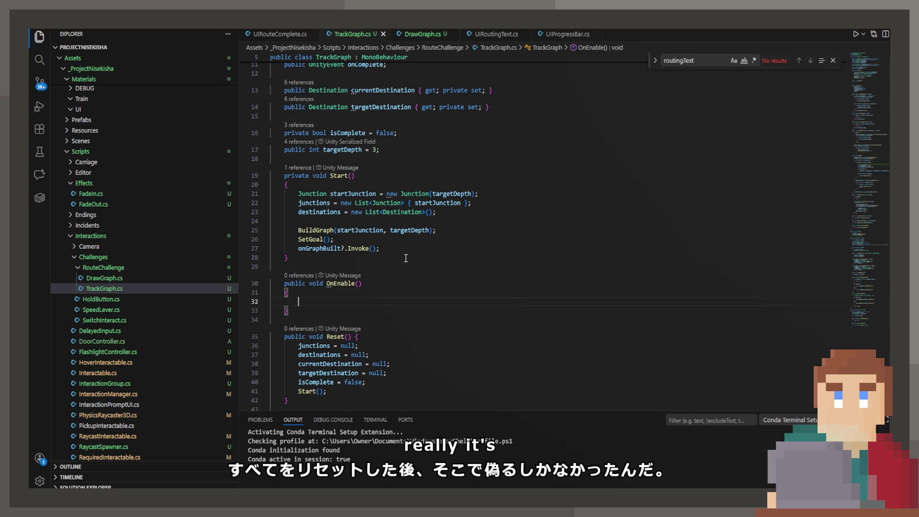
text(()
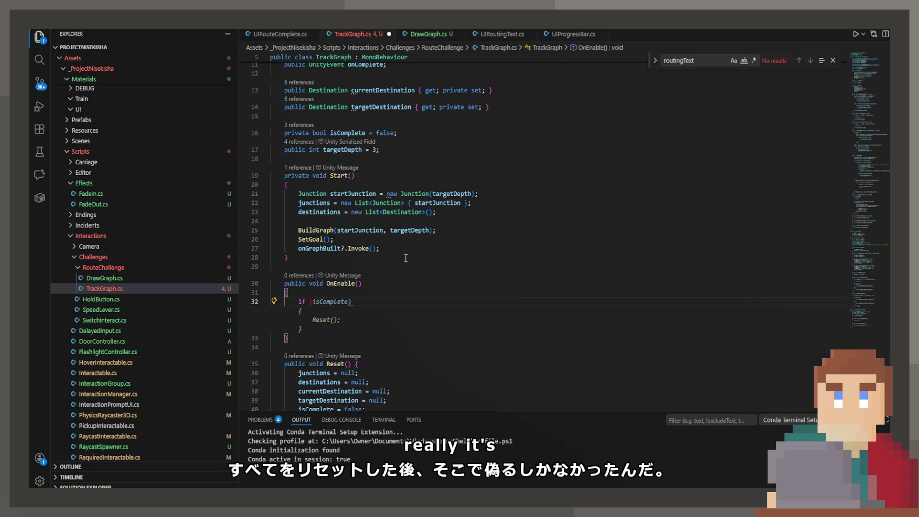
key(ctrl+space)
key(Escape)
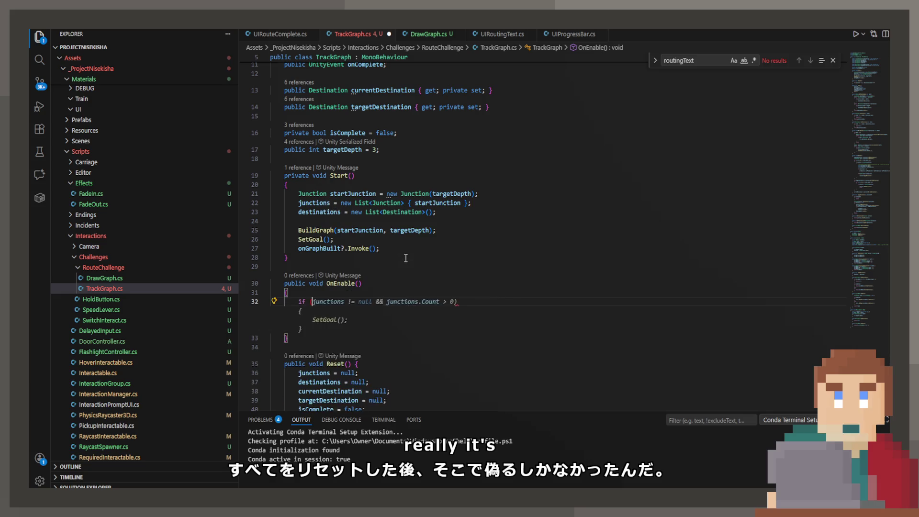
key(Tab)
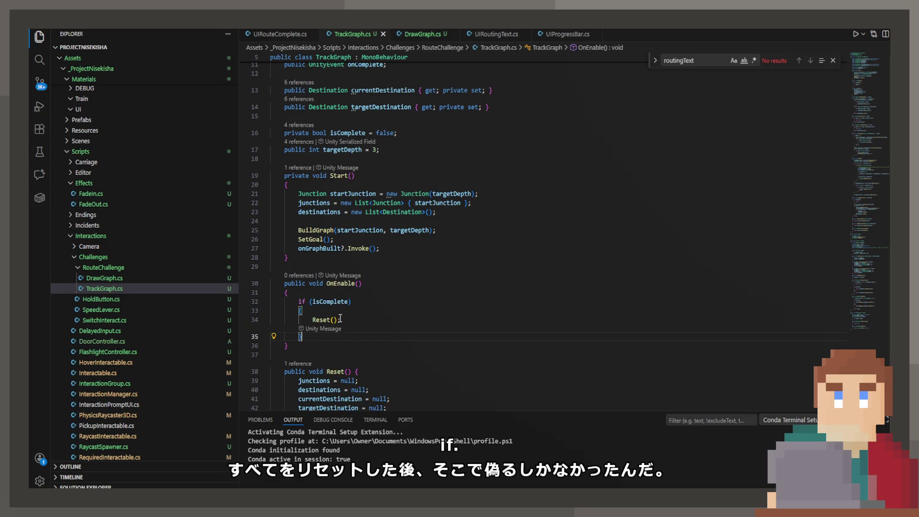
Search for isComplete and step through its uses, up to the ToggleDirection check.
double_click(339, 302)
key(ctrl+f)
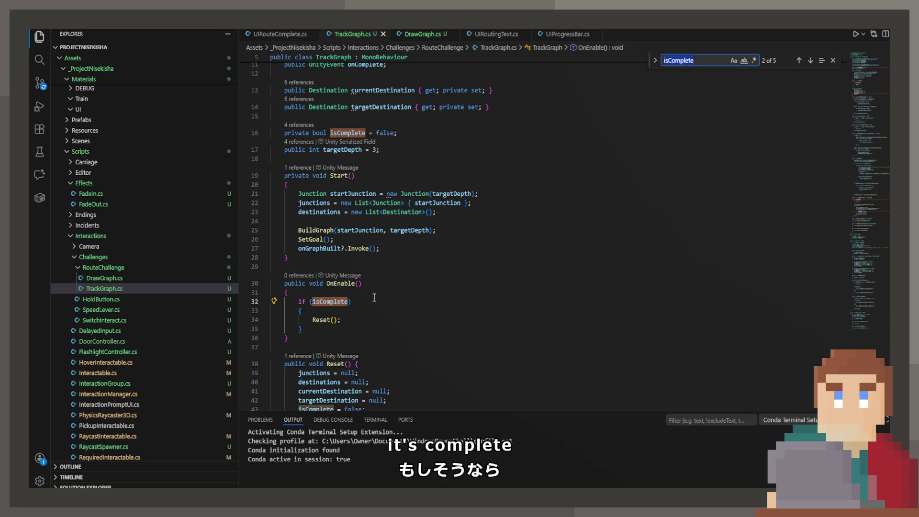
key(Return)
key(Return)
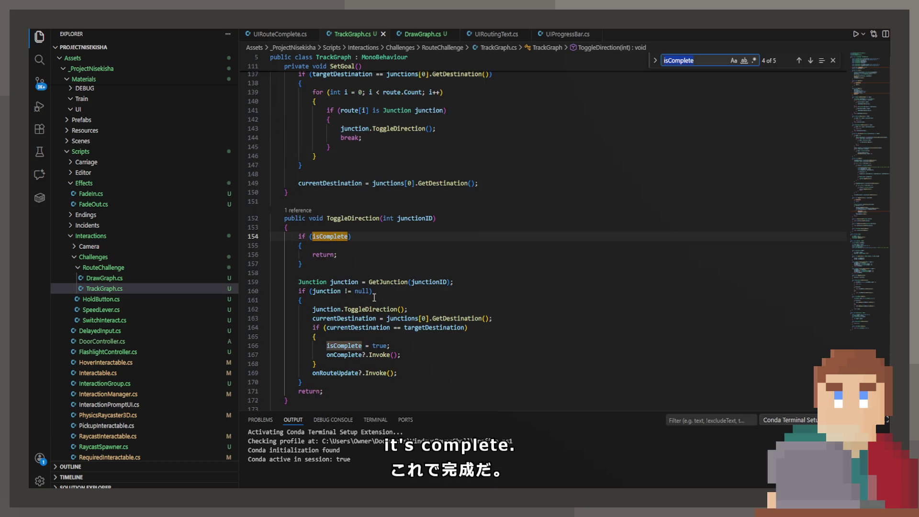
key(Return)
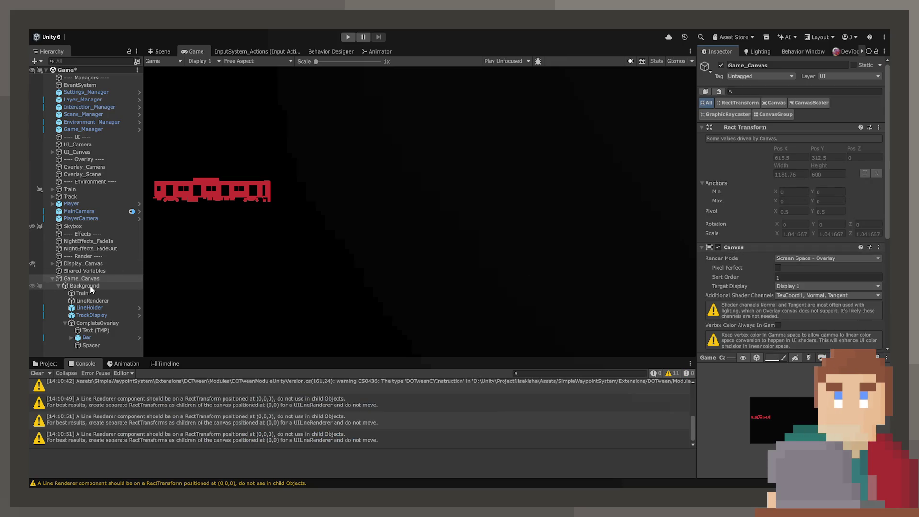
click(90, 286)
scroll(776, 294, down, 10)
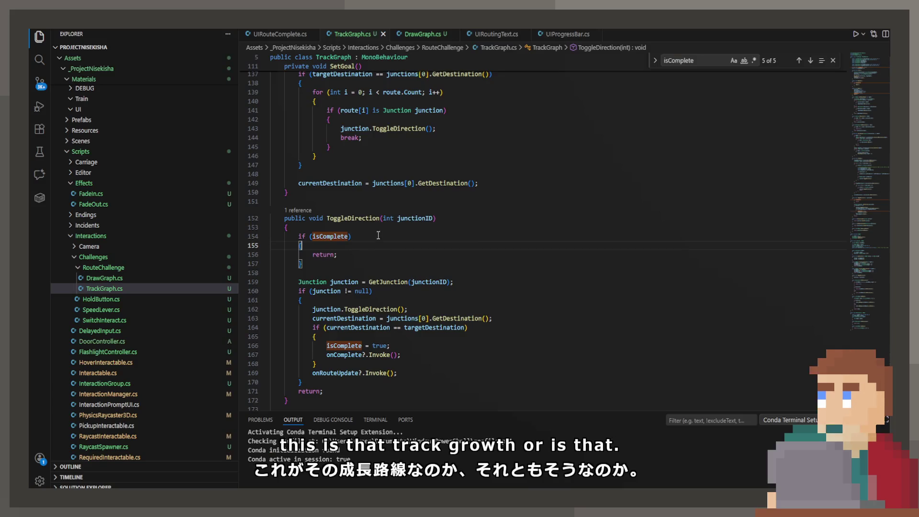
Inside OnEnable's isComplete block, set transform.parent's CanvasGroup alpha to 1.
scroll(378, 235, up, 20)
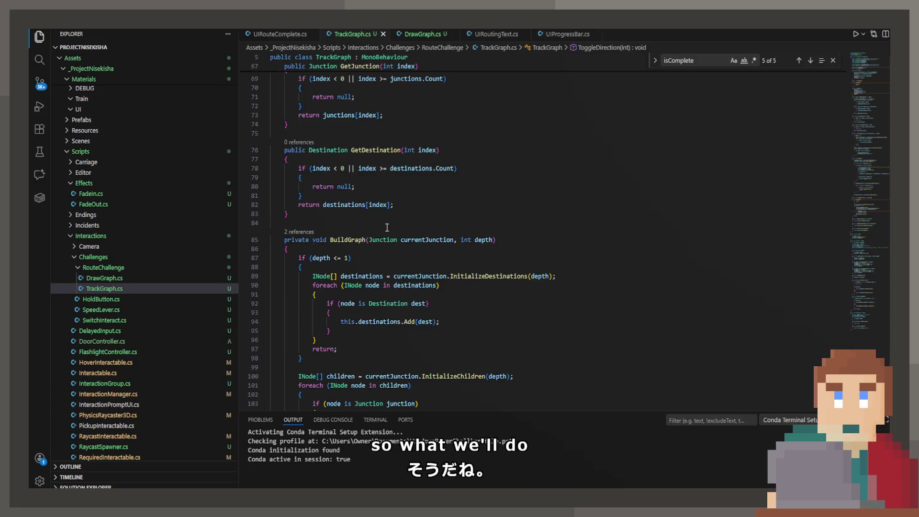
scroll(387, 227, up, 18)
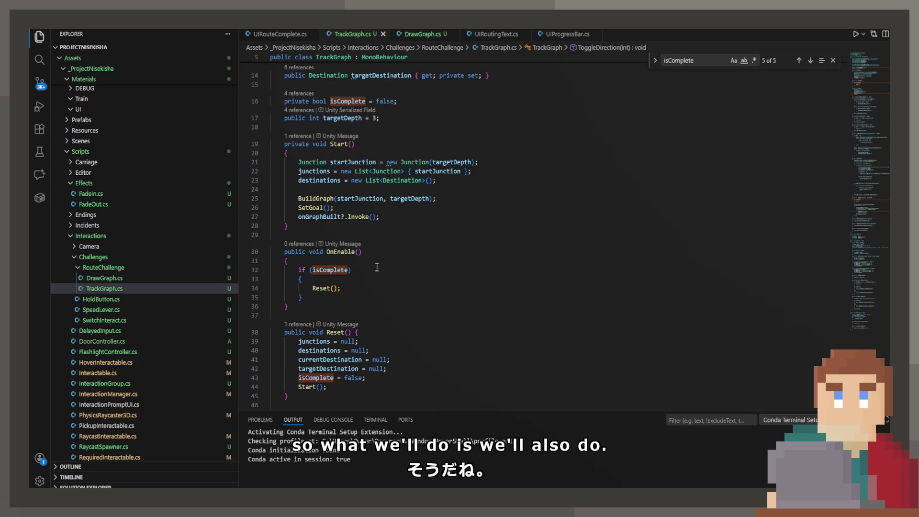
click(376, 270)
key(Return)
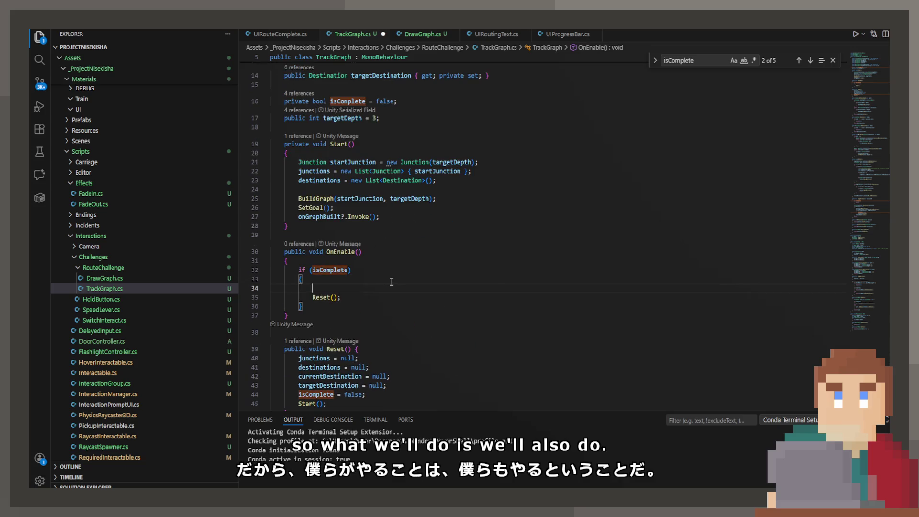
text(transform.parent.)
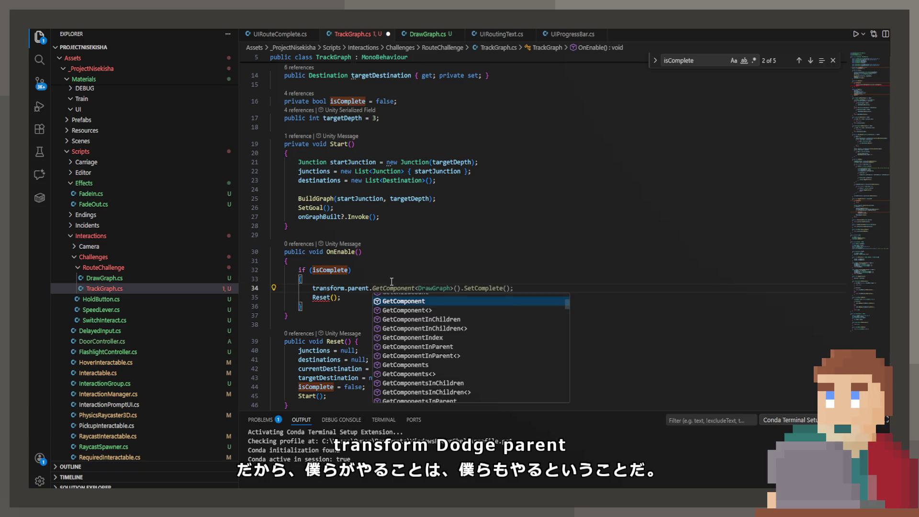
key(Tab)
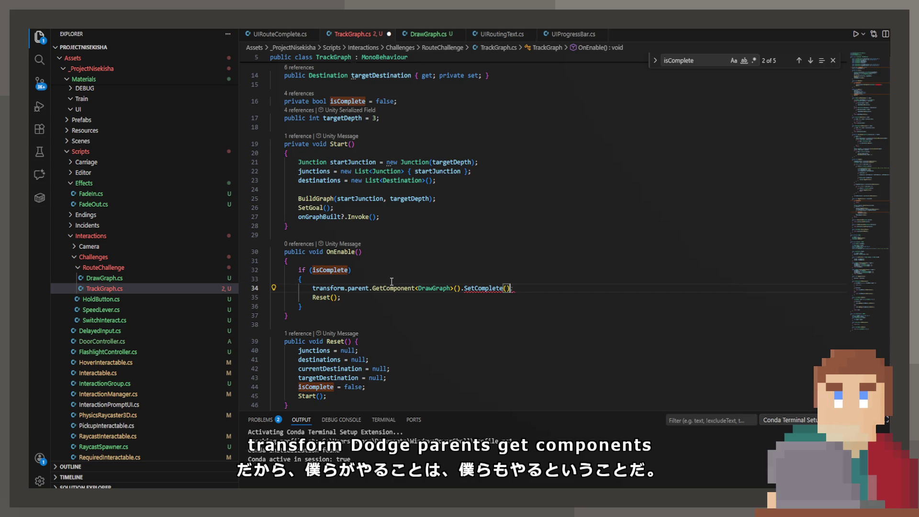
key(BackSpace)
key(BackSpace)
key(BackSpace)
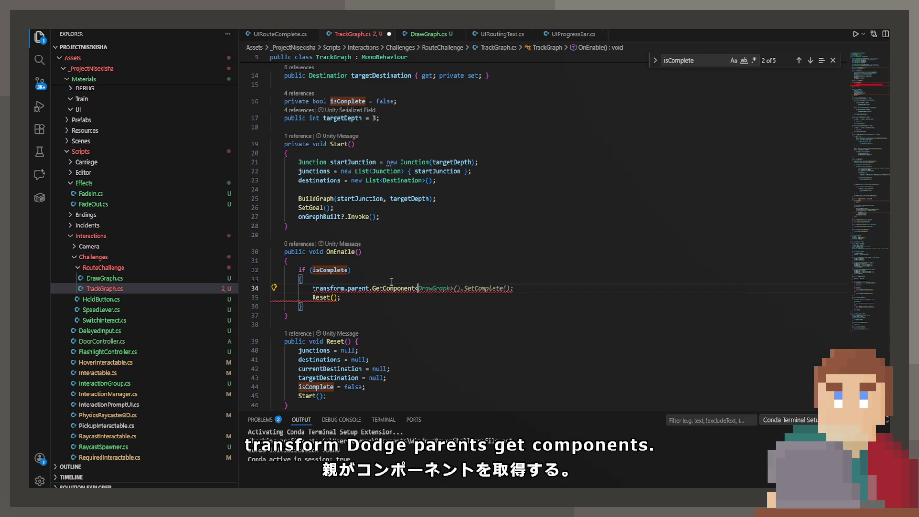
text(CanvasGroup>().alpha = 0;)
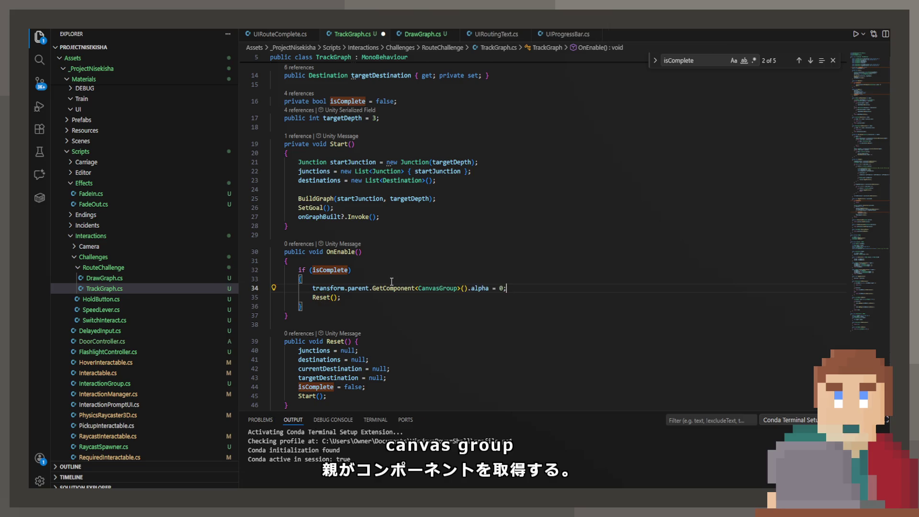
text(1)
Save TrackGraph.cs and return to Unity.
key(ctrl+s)
click(520, 189)
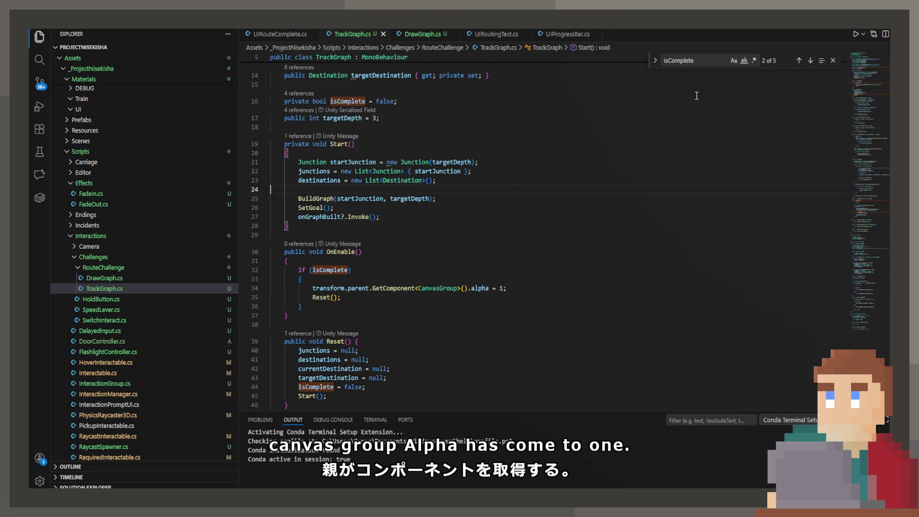
key(alt+Tab)
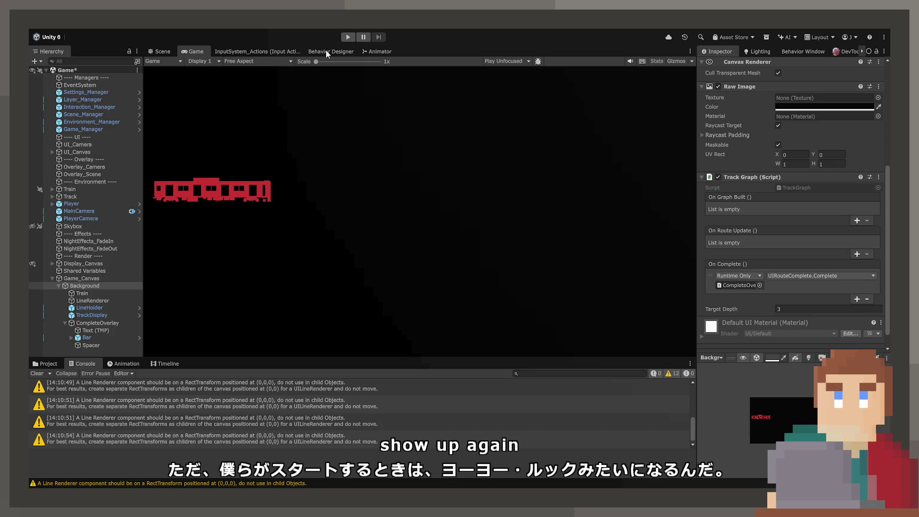
Play through to Routing Complete, inspect the NightManager TrainDetails error and show warnings, then stop.
click(348, 38)
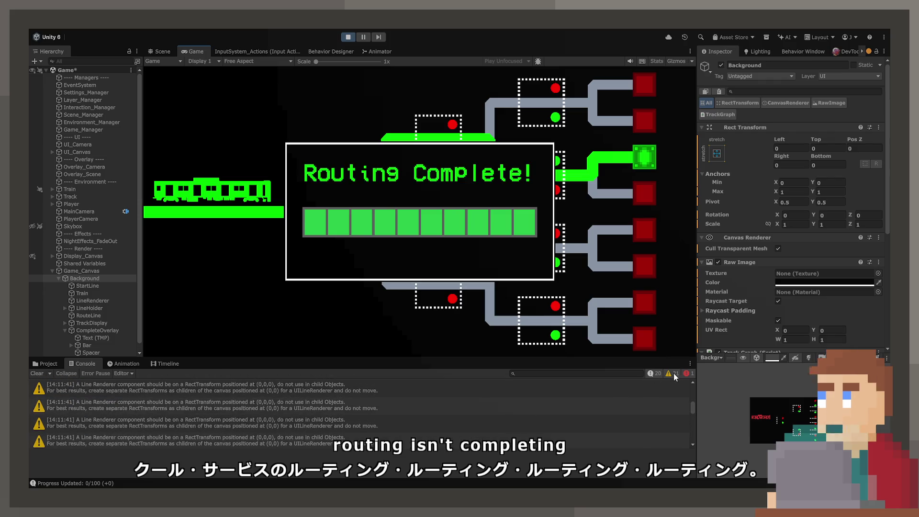
click(311, 386)
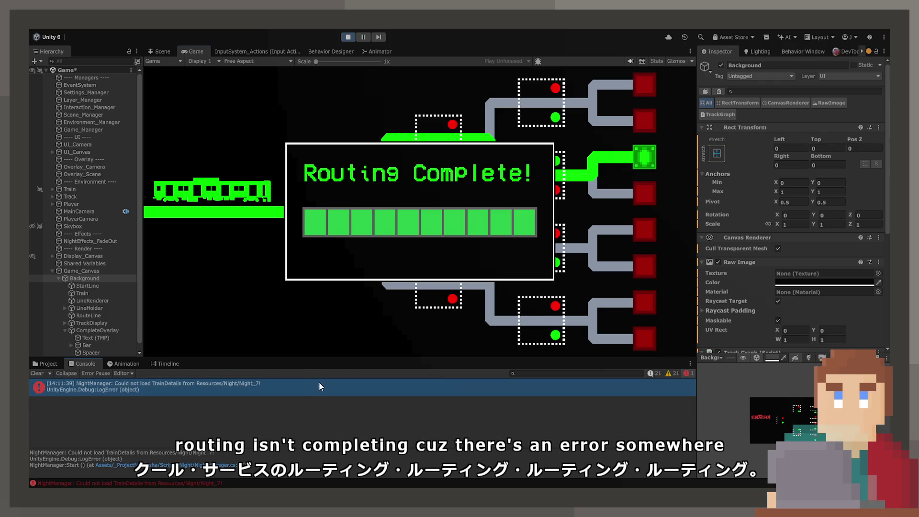
click(668, 374)
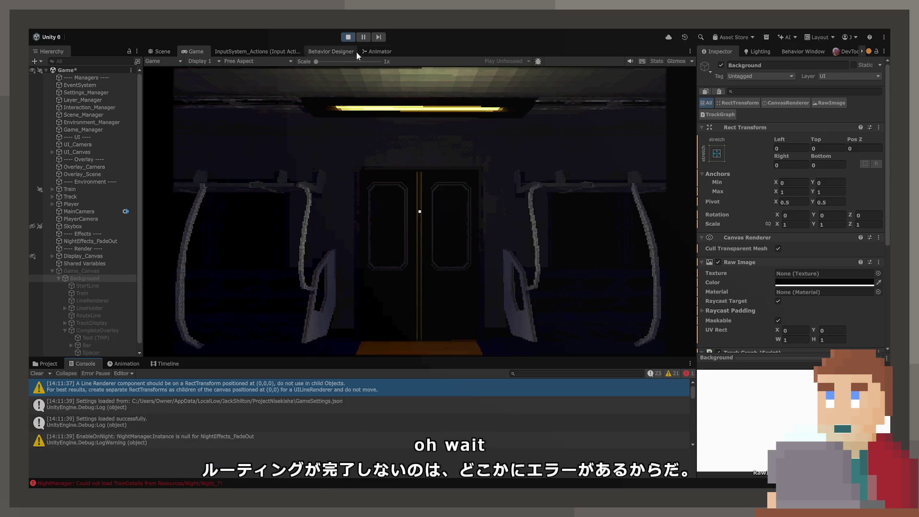
click(348, 37)
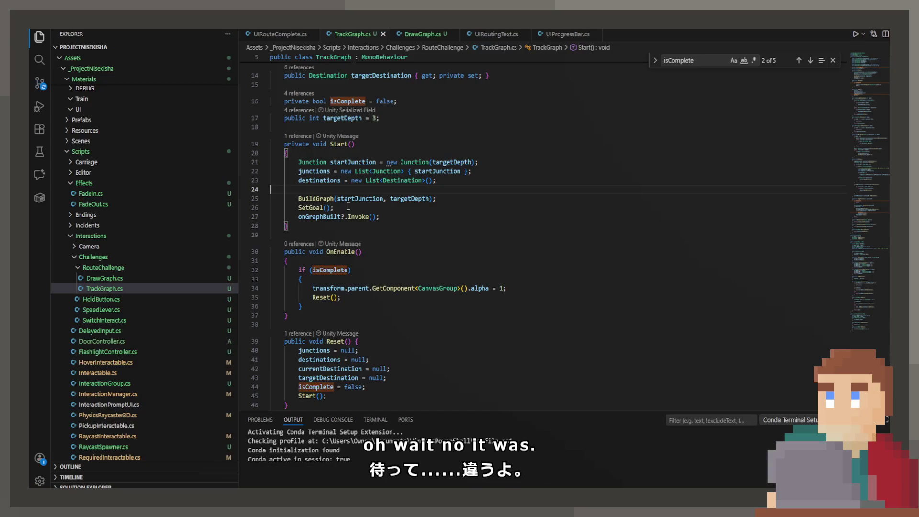
Open UIRoutingText.cs and find the isComplete = true line in ShowComplete.
scroll(357, 221, down, 10)
scroll(357, 222, down, 5)
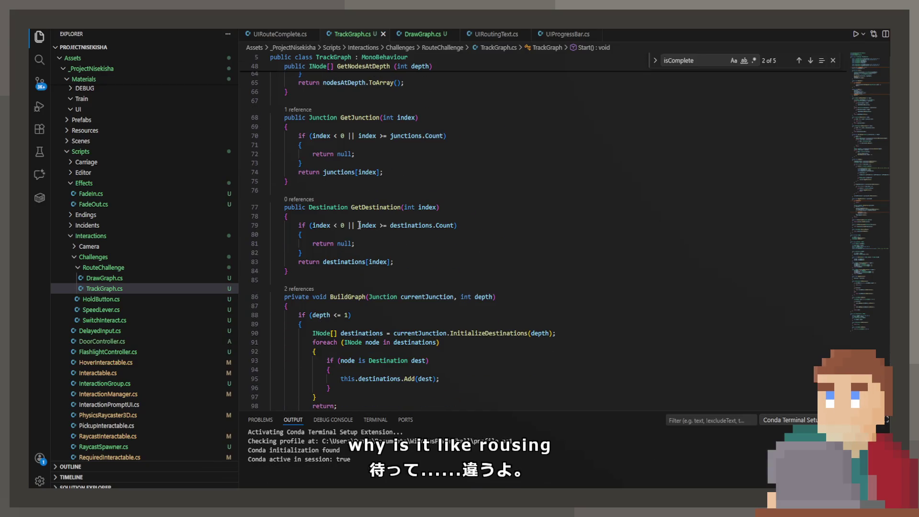
click(493, 34)
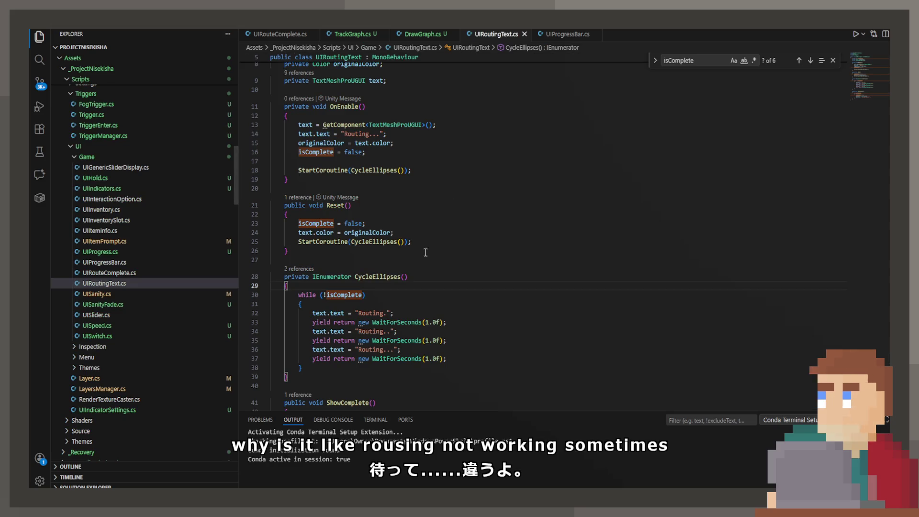
click(376, 241)
scroll(383, 238, down, 2)
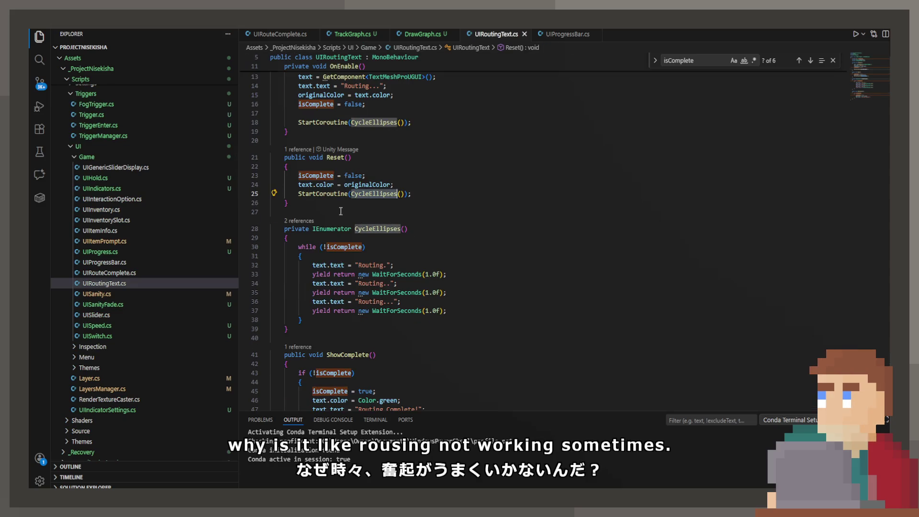
scroll(339, 230, down, 3)
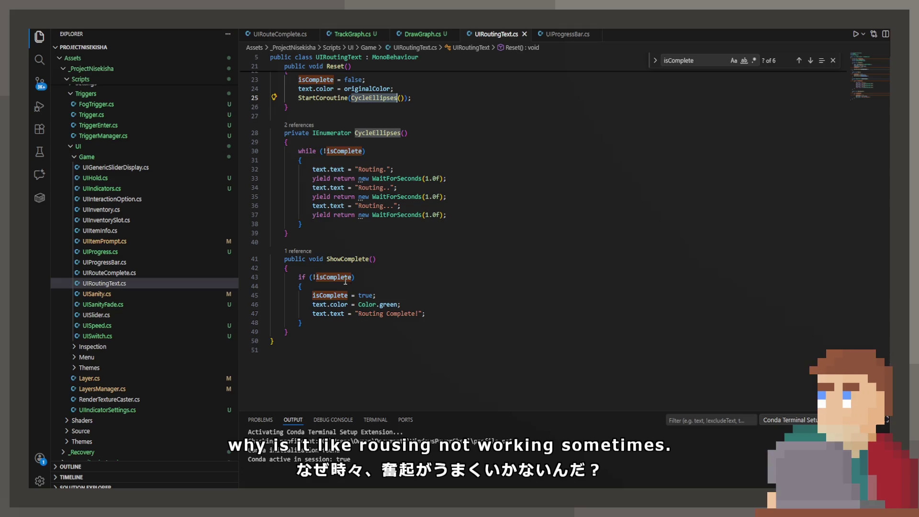
Add StopAllCoroutines() after isComplete = true, save, and return to Unity.
click(376, 295)
key(Return)
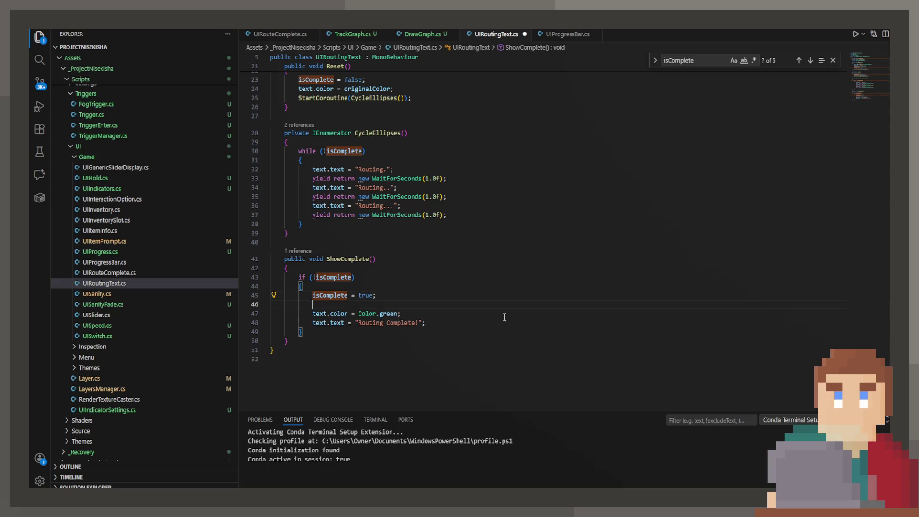
text(Stop)
click(504, 315)
key(ctrl+s)
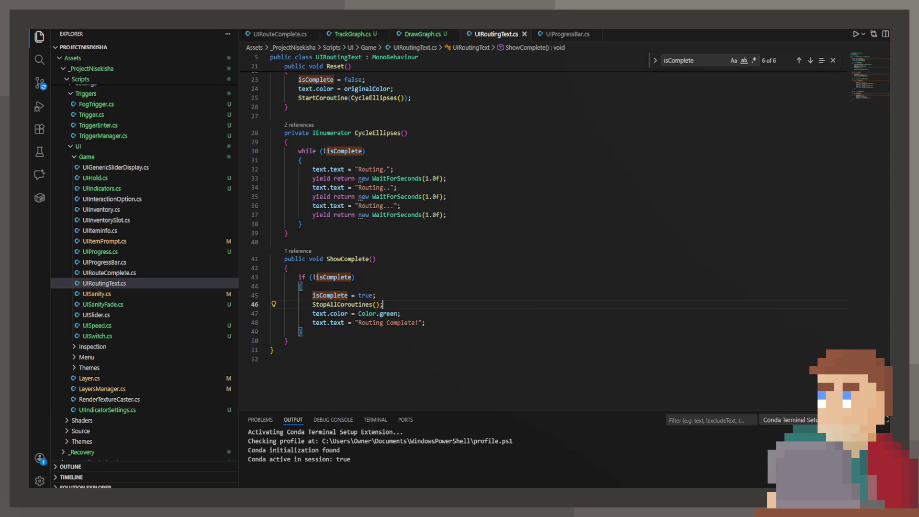
key(alt+Tab)
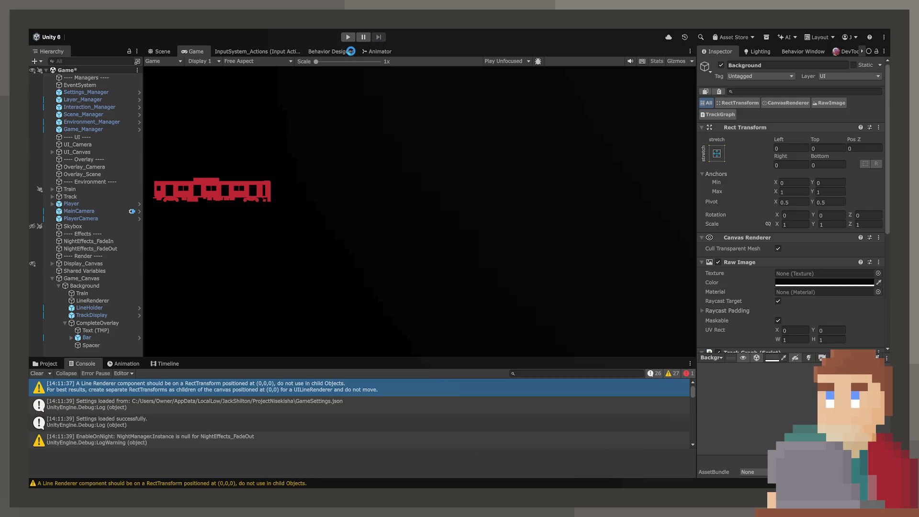
Retest routing via the upper branch, then check Game_Canvas, Background and TrackDisplay and open DrawGraph.cs.
click(348, 38)
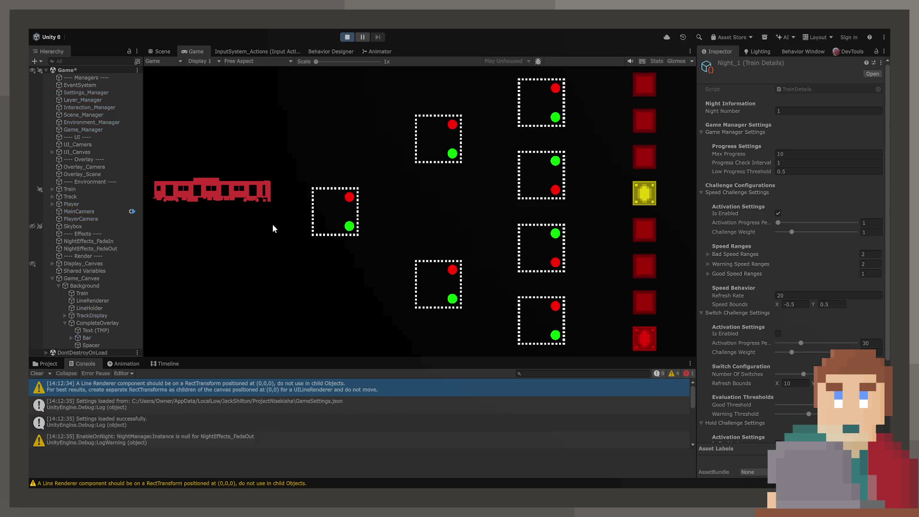
click(335, 210)
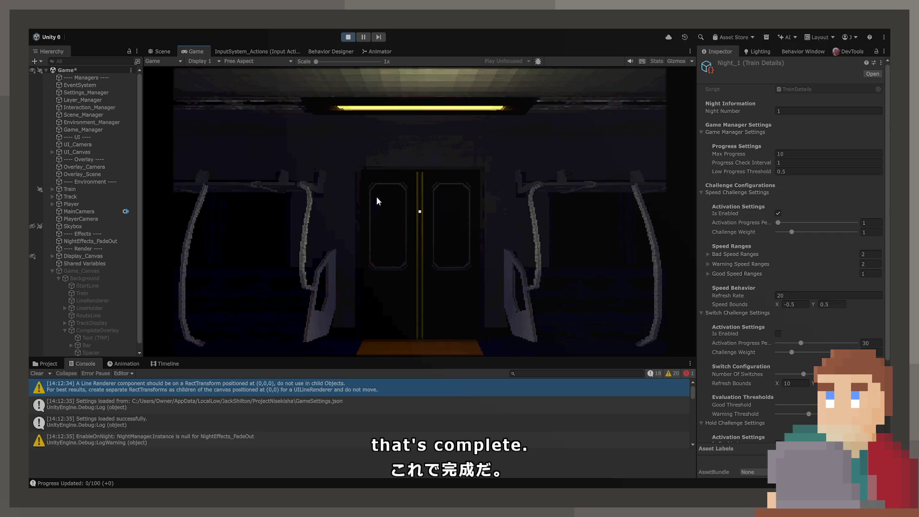
click(58, 271)
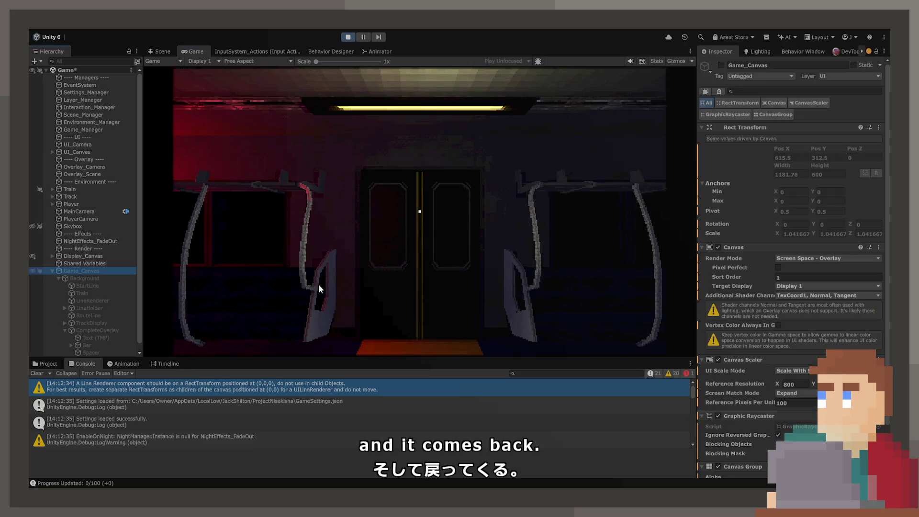
click(79, 278)
scroll(783, 311, down, 3)
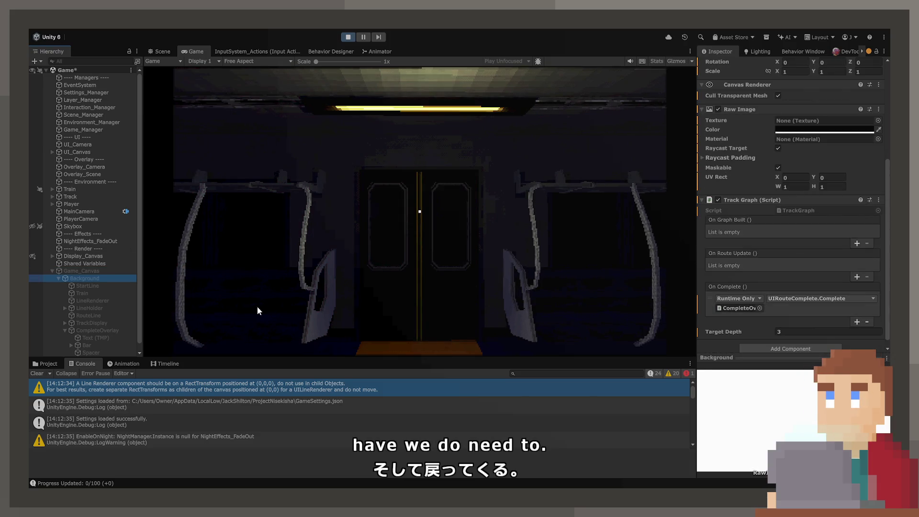
click(86, 323)
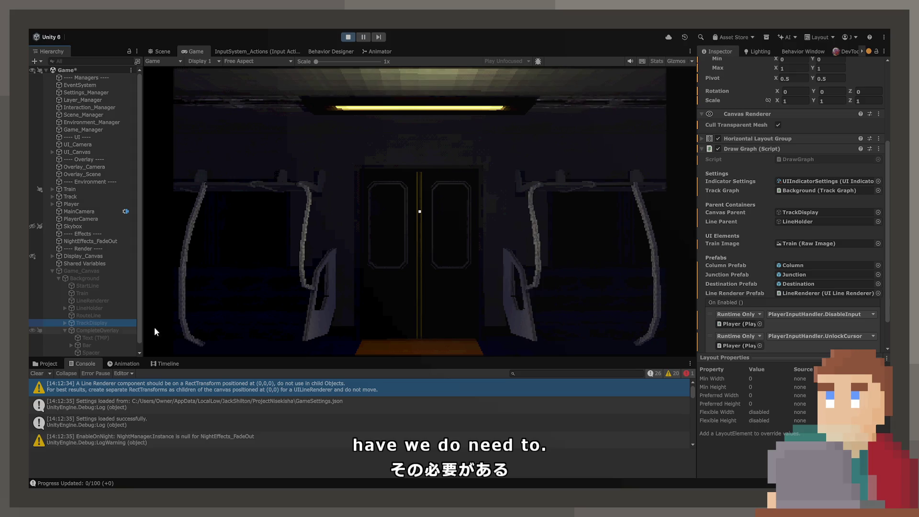
scroll(749, 270, down, 2)
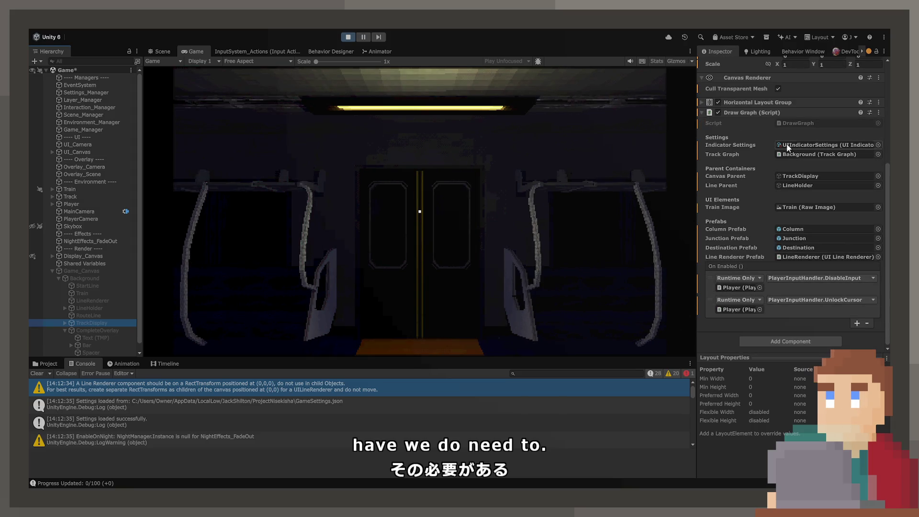
click(796, 125)
double_click(796, 126)
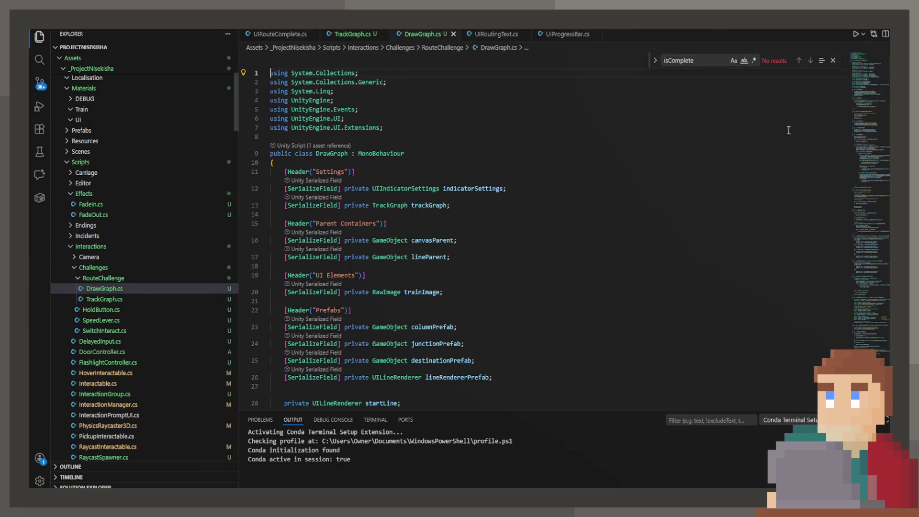
Add an empty private void OnDisable method after OnEnable, removing the duplicated keywords, and save.
scroll(344, 209, down, 4)
scroll(344, 209, down, 3)
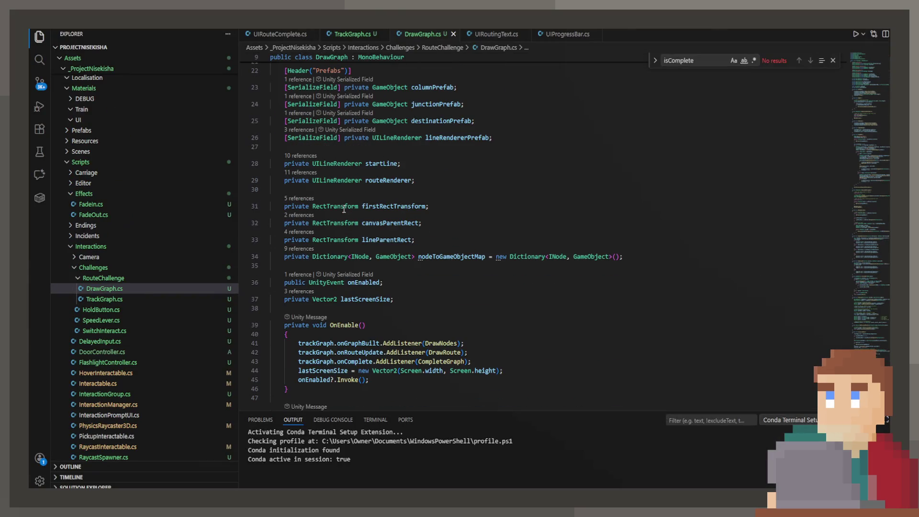
scroll(344, 207, down, 2)
click(350, 294)
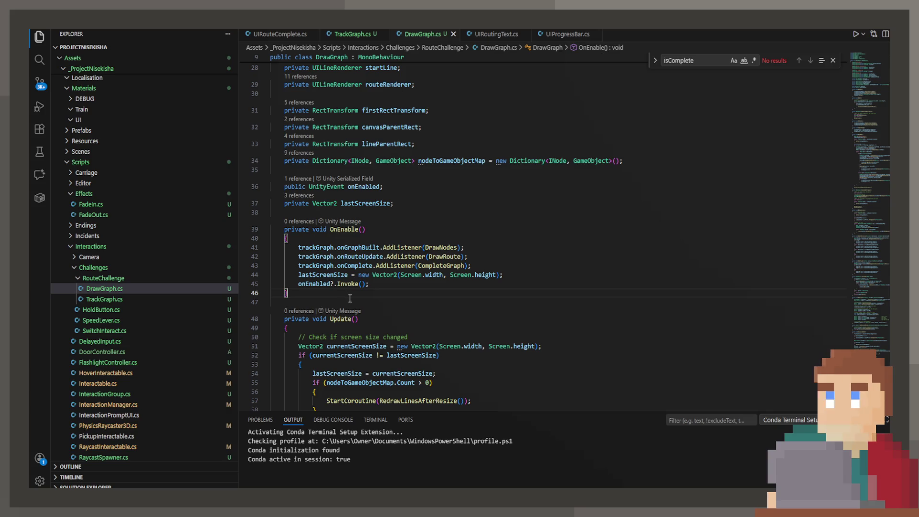
key(Return)
key(Return)
text(private )
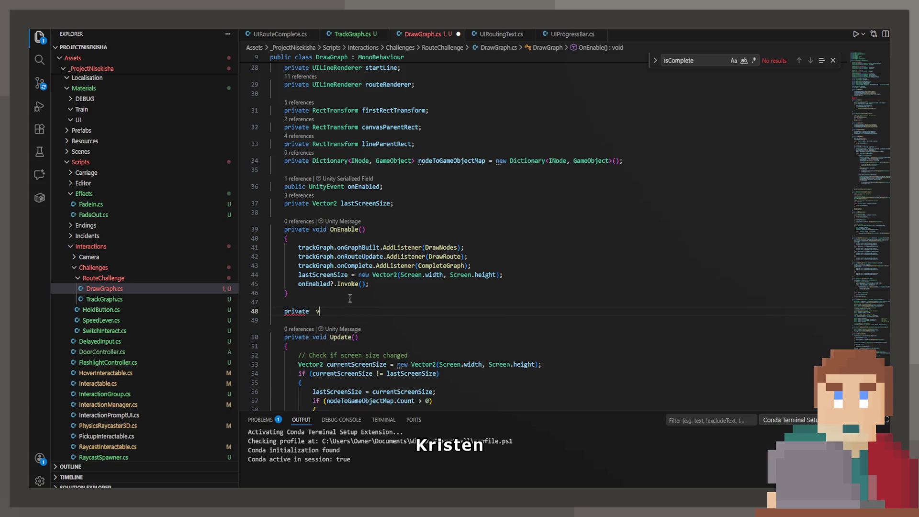
text(void OnDIs)
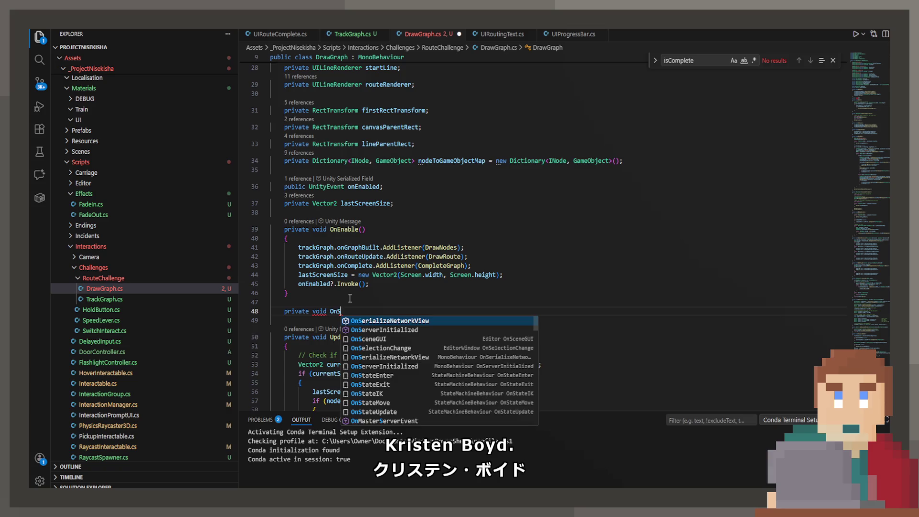
key(Down)
key(Down)
key(Return)
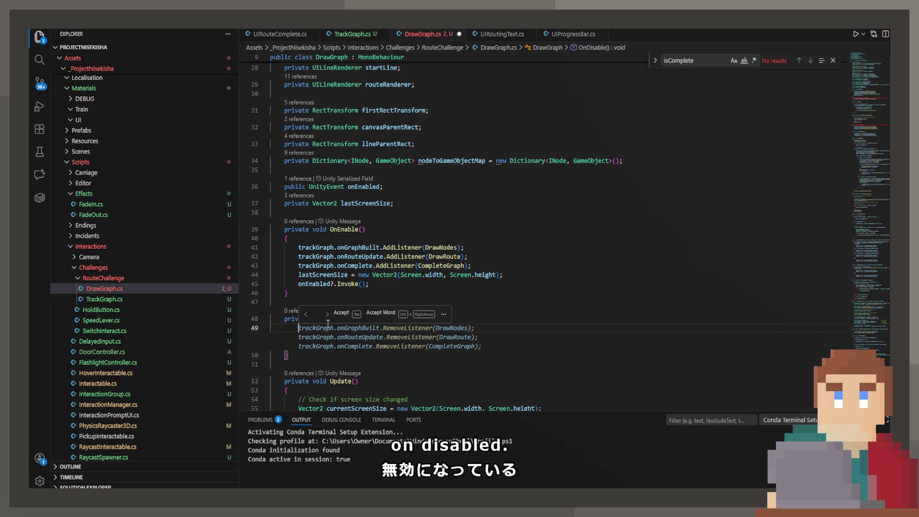
click(328, 319)
drag(327, 319, 376, 319)
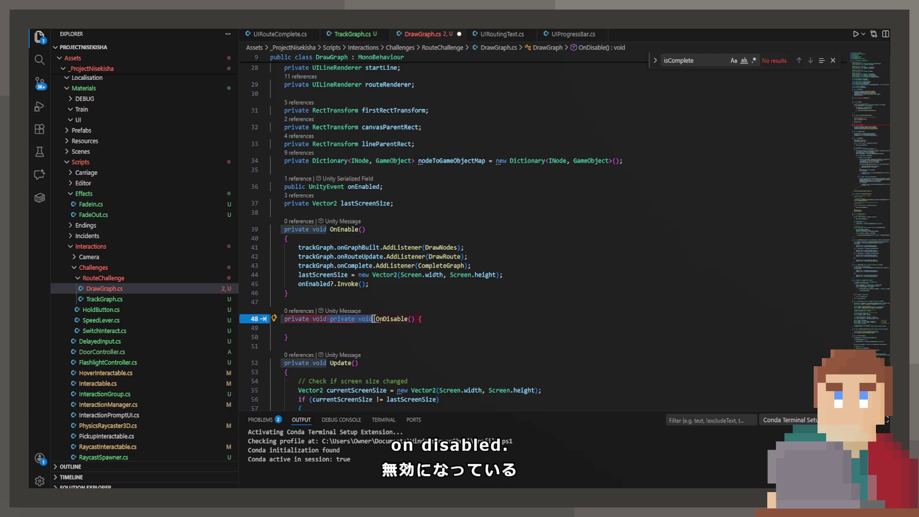
key(BackSpace)
key(ctrl+s)
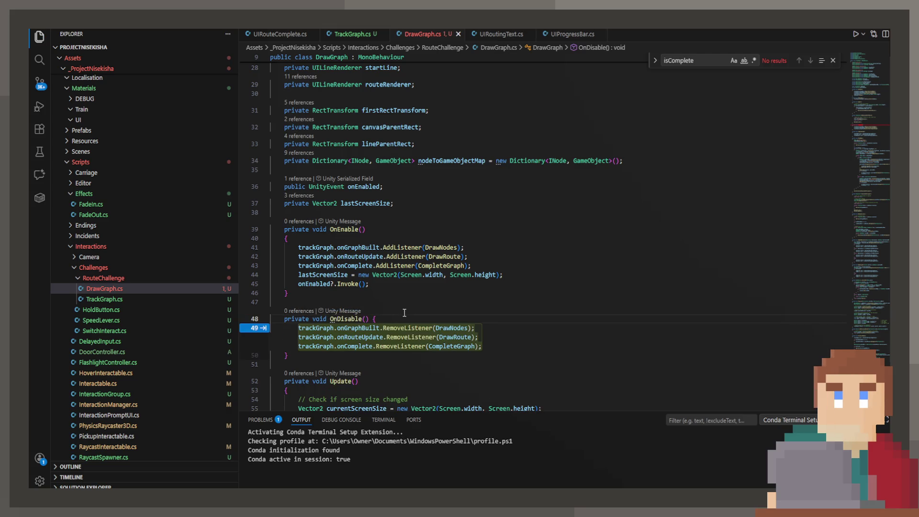
Fill OnDisable with the three trackGraph RemoveListener lines for DrawNodes, DrawRoute and CompleteGraph, and save.
click(392, 326)
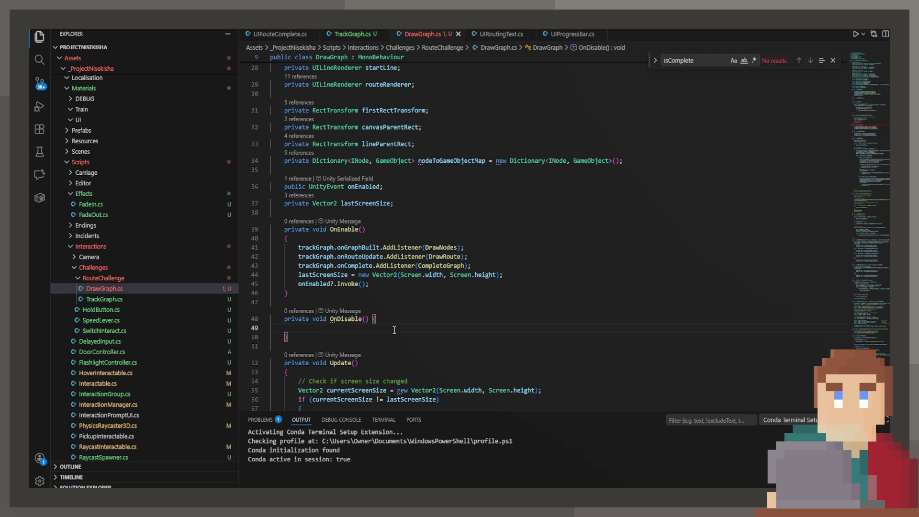
text(tr)
key(BackSpace)
key(BackSpace)
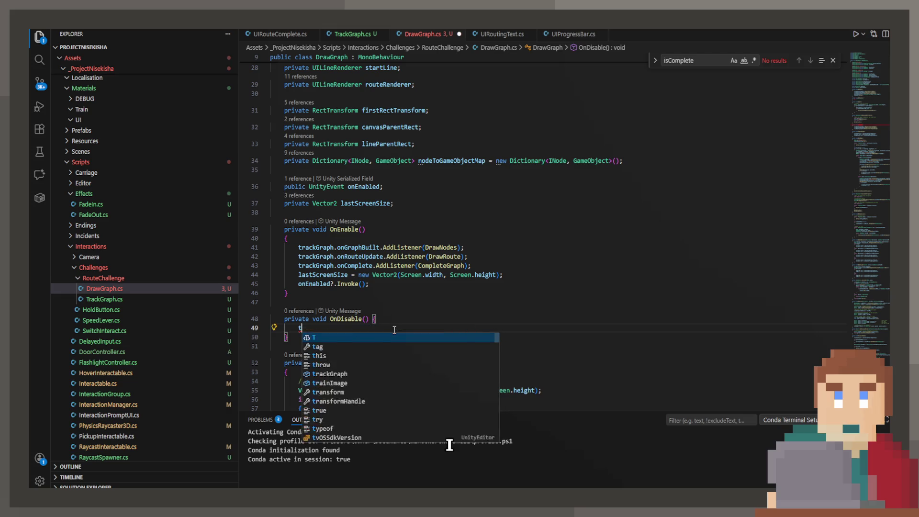
key(Tab)
key(ctrl+s)
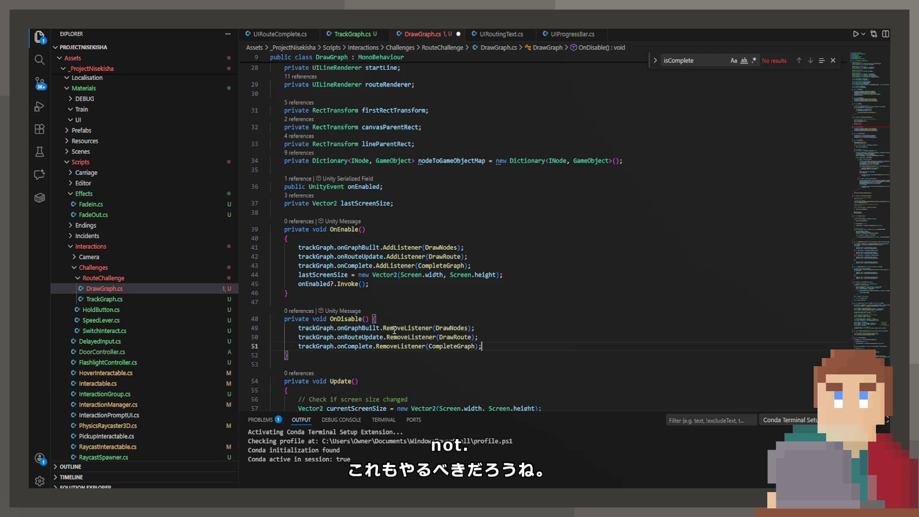
key(Return)
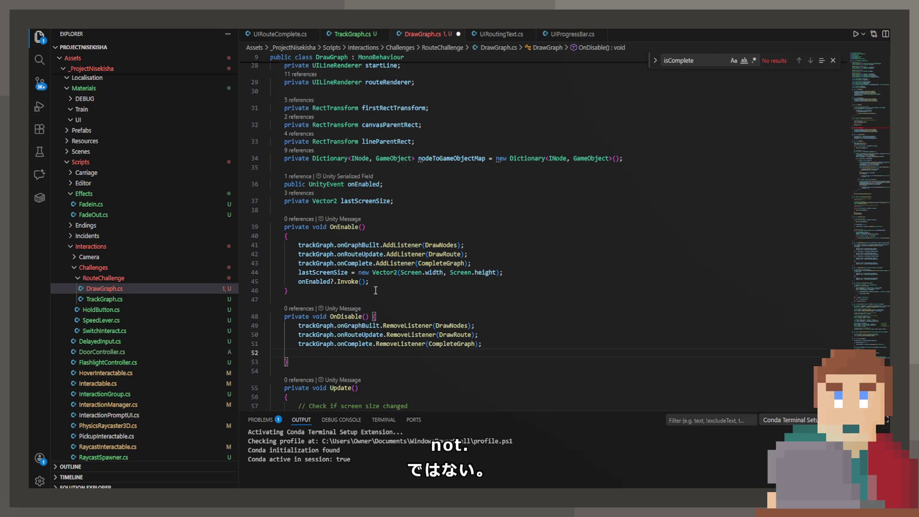
scroll(376, 291, up, 1)
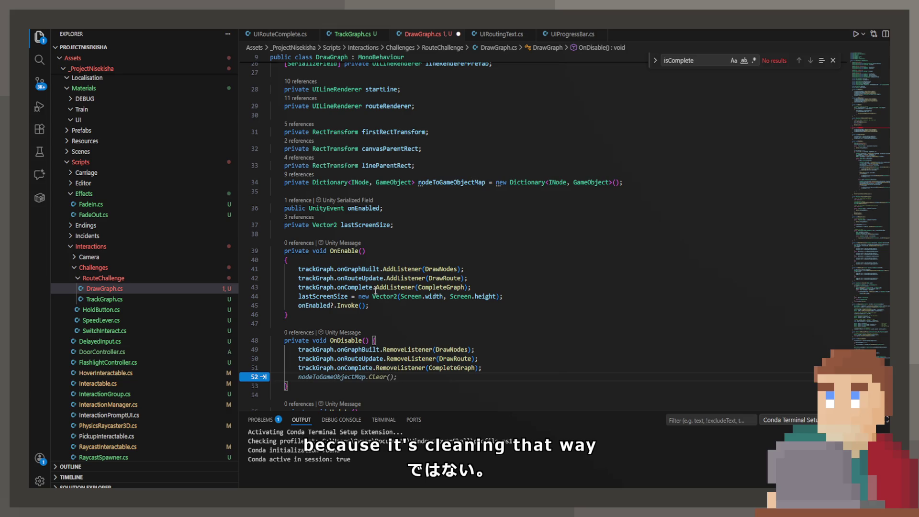
click(390, 208)
Declare 'public UnityEvent onDisabled;' below the onEnabled field.
key(Return)
text(pub)
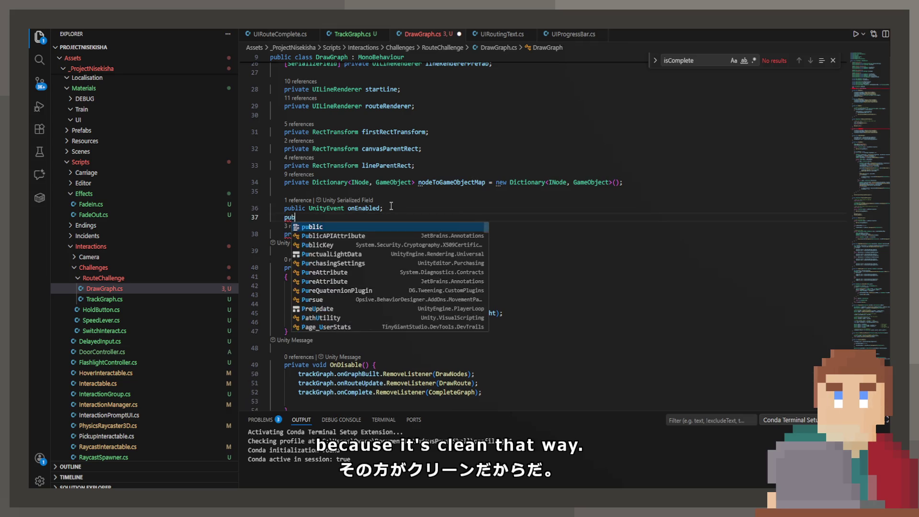
key(Tab)
text(Unit)
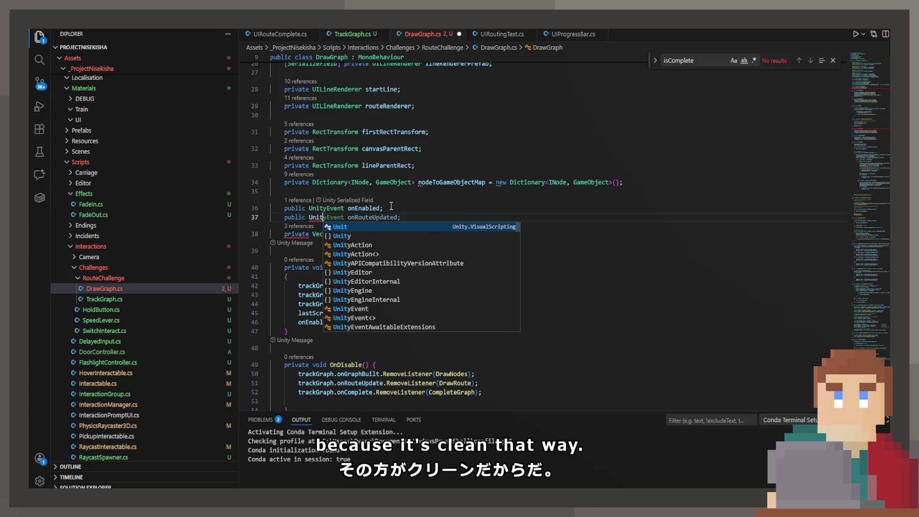
text(yEvent onDis)
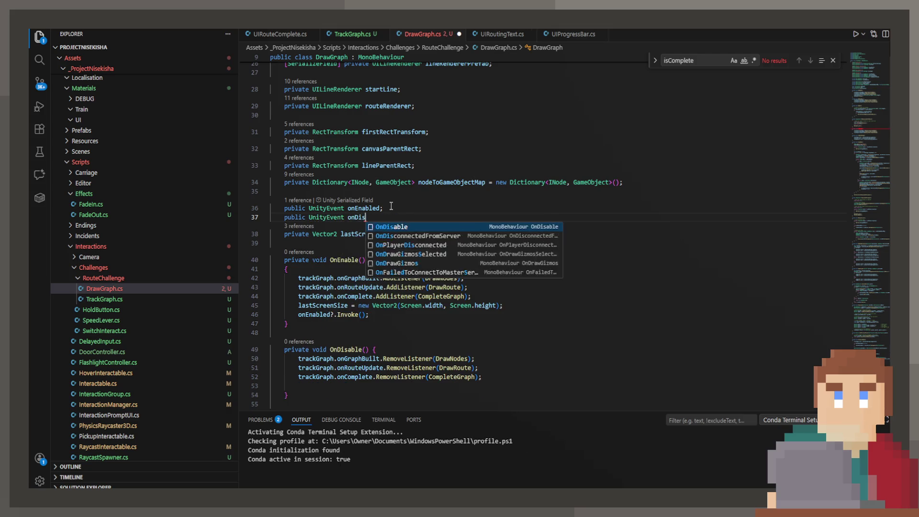
text(abled;)
key(Down)
key(Down)
key(Down)
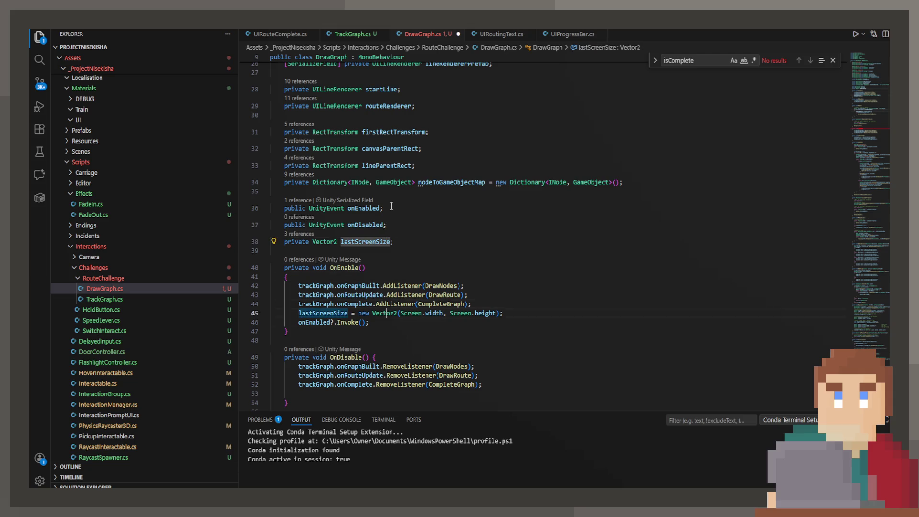
Add onDisabled?.Invoke() to the end of both OnDisable methods and save.
key(Down)
key(Down)
key(Down)
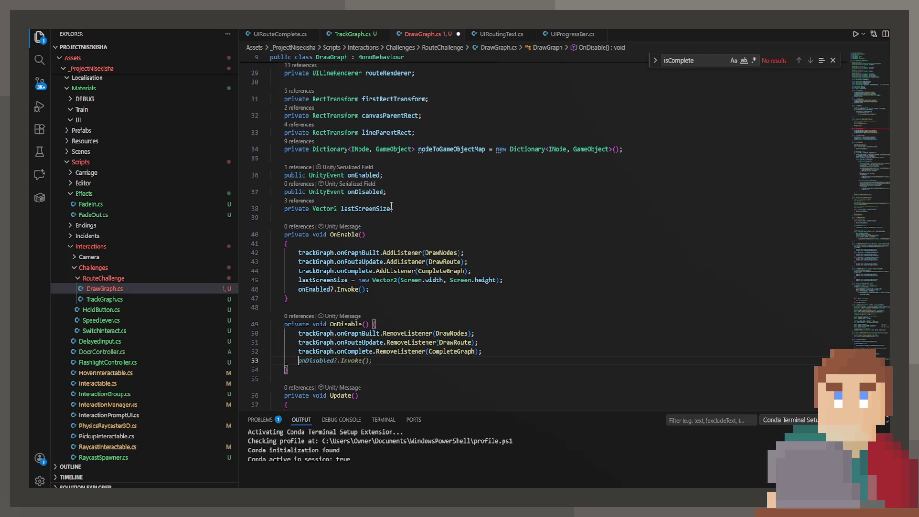
key(Tab)
key(ctrl+s)
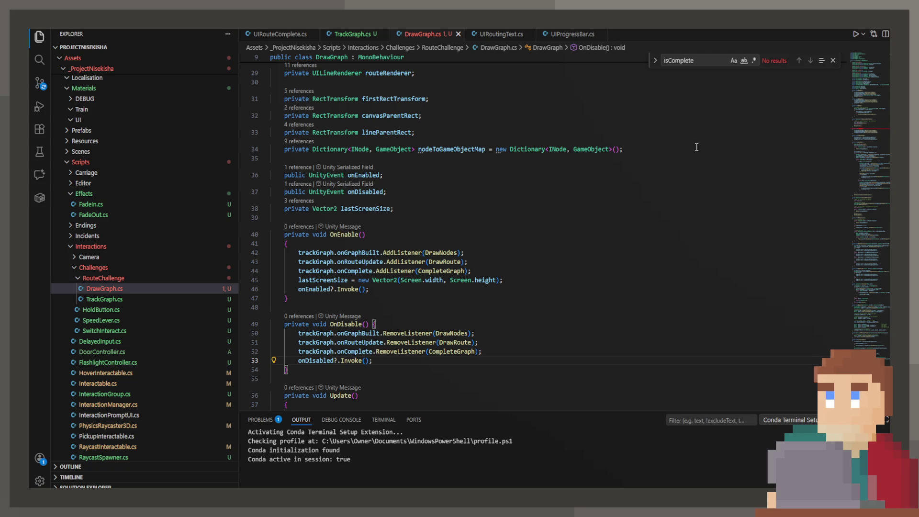
scroll(478, 184, down, 15)
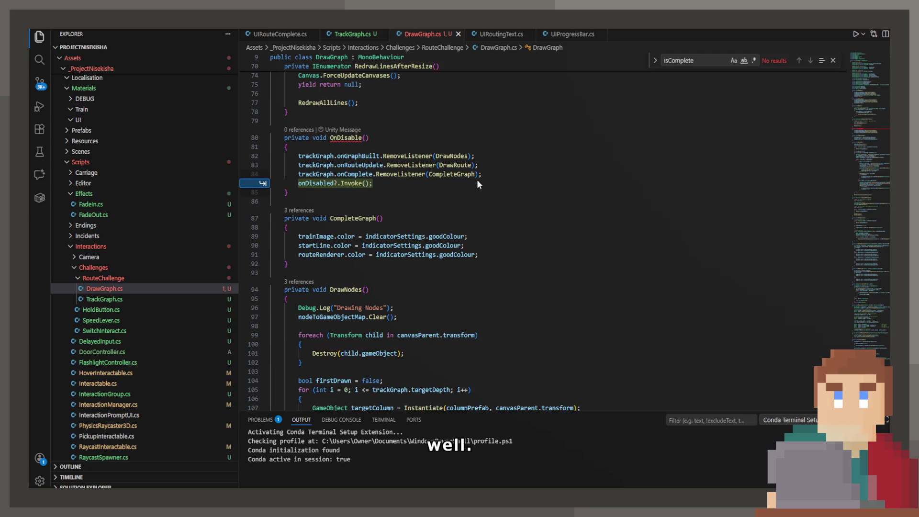
key(Tab)
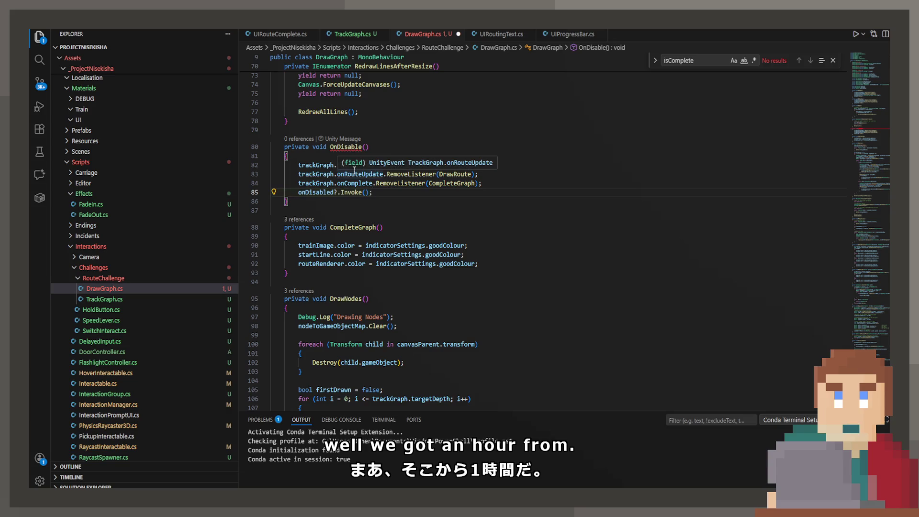
key(ctrl+s)
scroll(459, 193, up, 2)
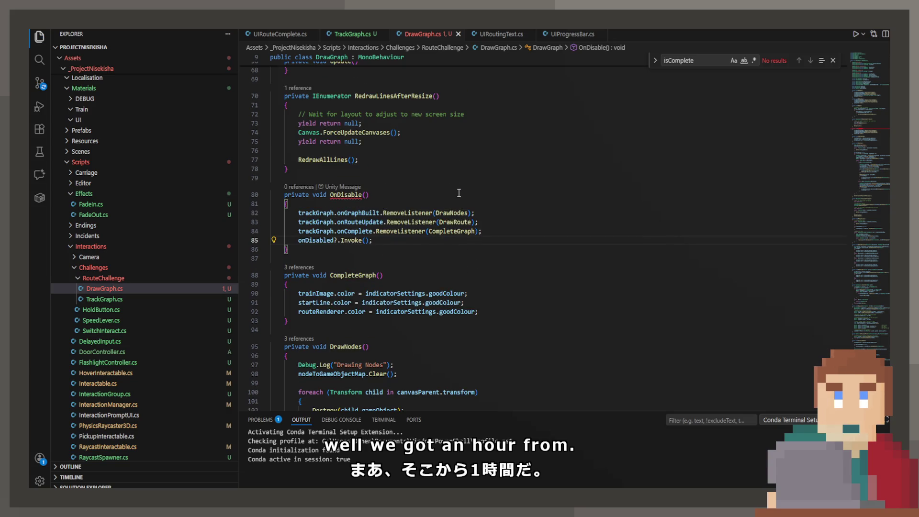
mouse_move(359, 193)
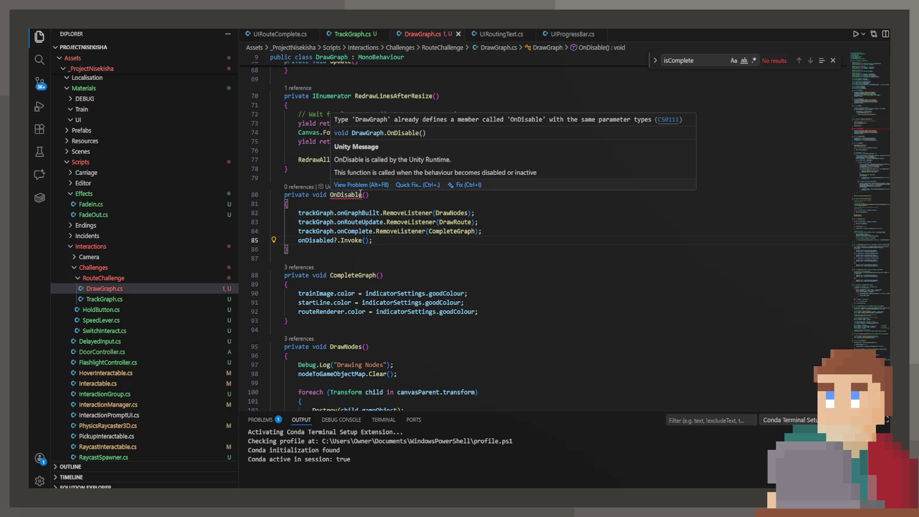
click(360, 194)
mouse_move(402, 229)
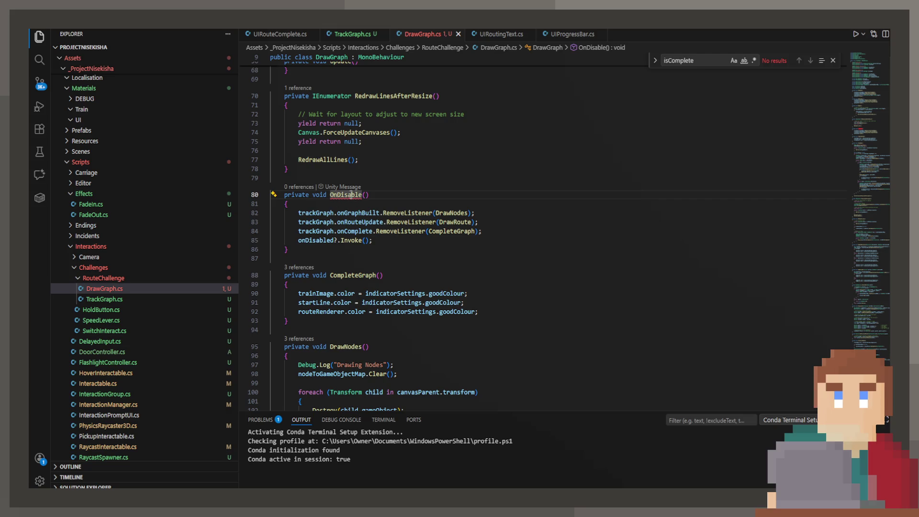
Find the second OnDisable method in DrawGraph.cs, delete it, and save.
key(ctrl+f)
scroll(381, 236, up, 5)
scroll(308, 366, down, 2)
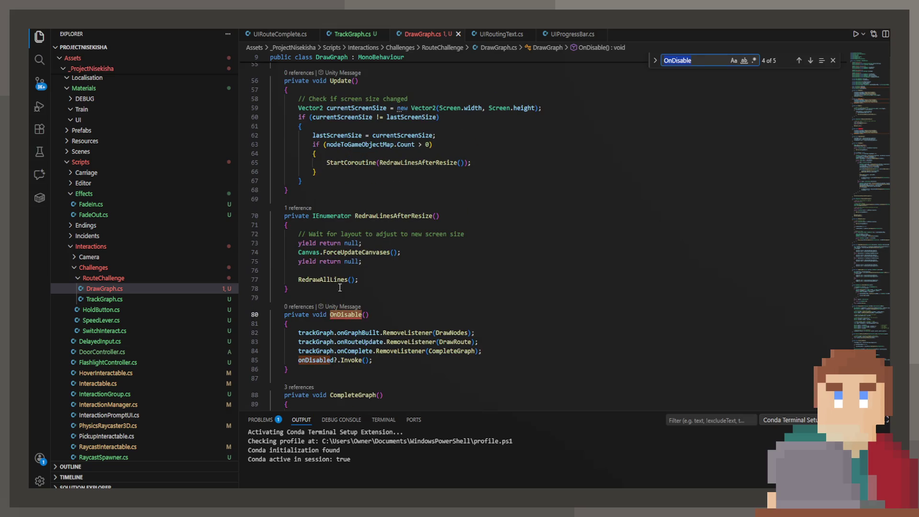
drag(308, 378, 287, 298)
key(BackSpace)
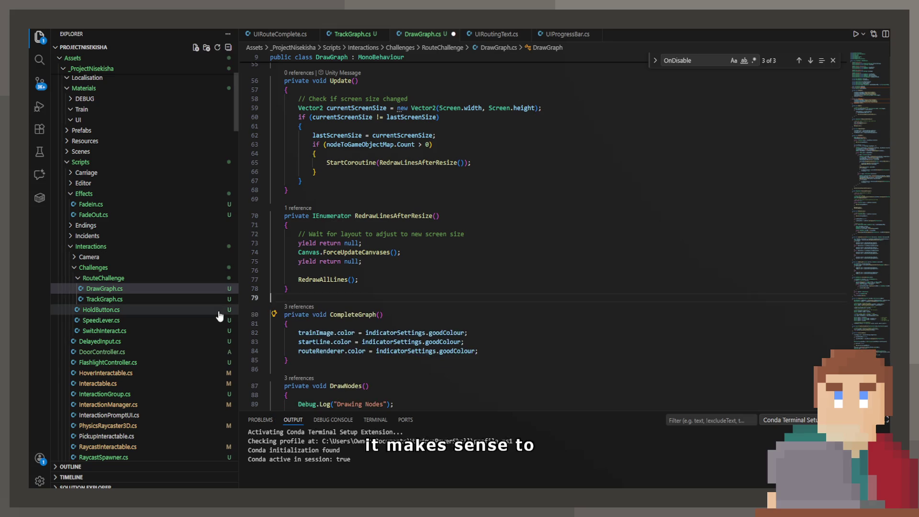
scroll(389, 290, up, 5)
key(ctrl+v)
key(ctrl+s)
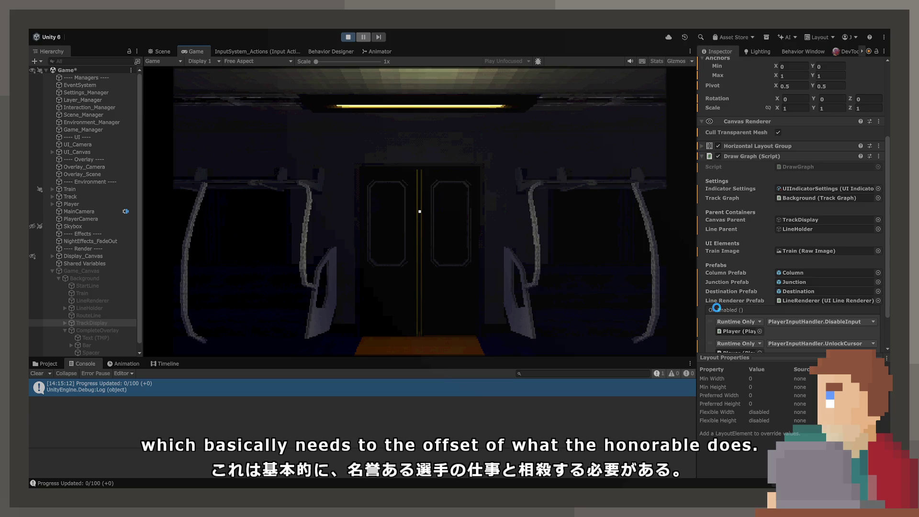
Exit Play mode with Ctrl+P.
key(ctrl+p)
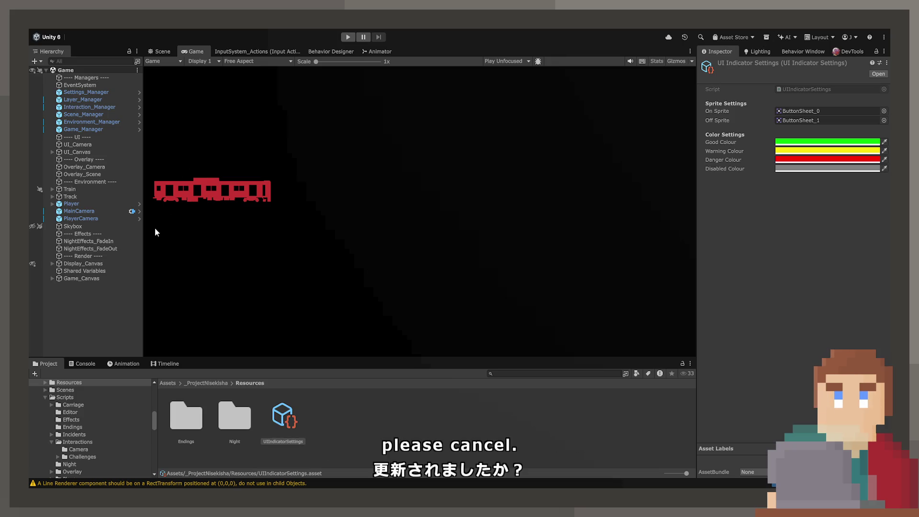
Expand Game_Canvas > Background and select TrackDisplay.
click(81, 278)
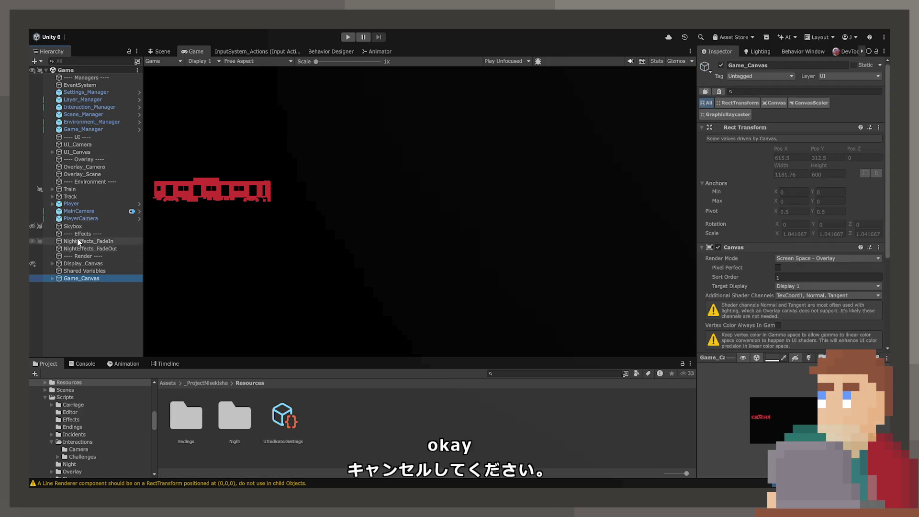
click(51, 279)
click(58, 285)
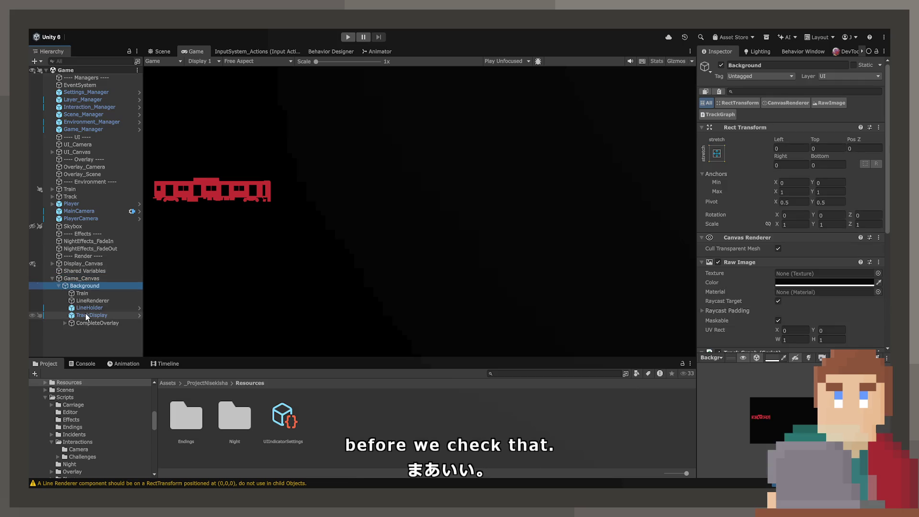
click(85, 313)
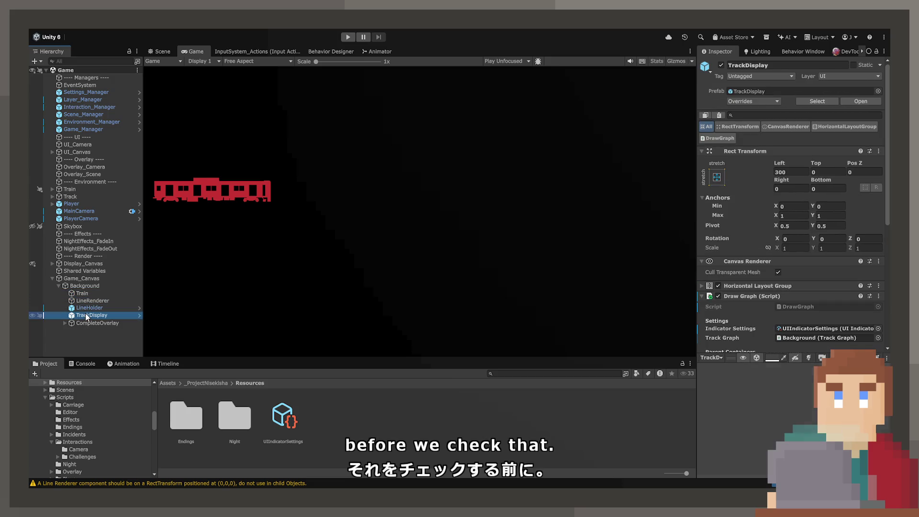
Add two On Disabled entries targeting Player for EnableInput and LockCursor, then start Play mode.
scroll(789, 287, down, 5)
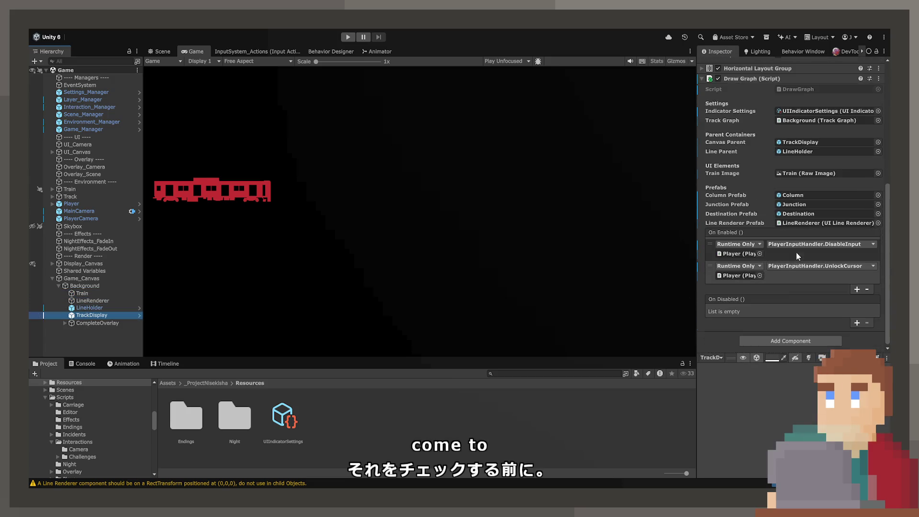
click(852, 324)
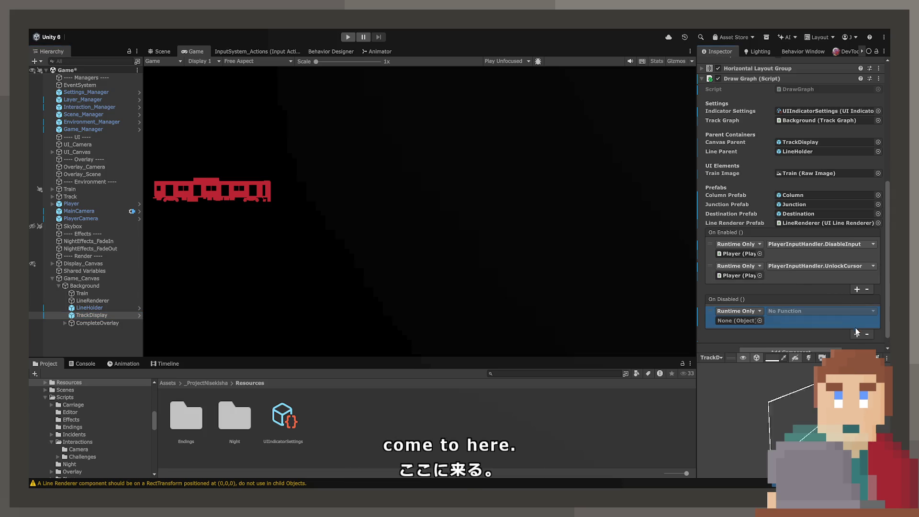
click(855, 327)
mouse_move(743, 224)
mouse_down()
mouse_move(744, 284)
mouse_move(715, 288)
mouse_move(731, 286)
mouse_move(735, 310)
mouse_up()
click(731, 313)
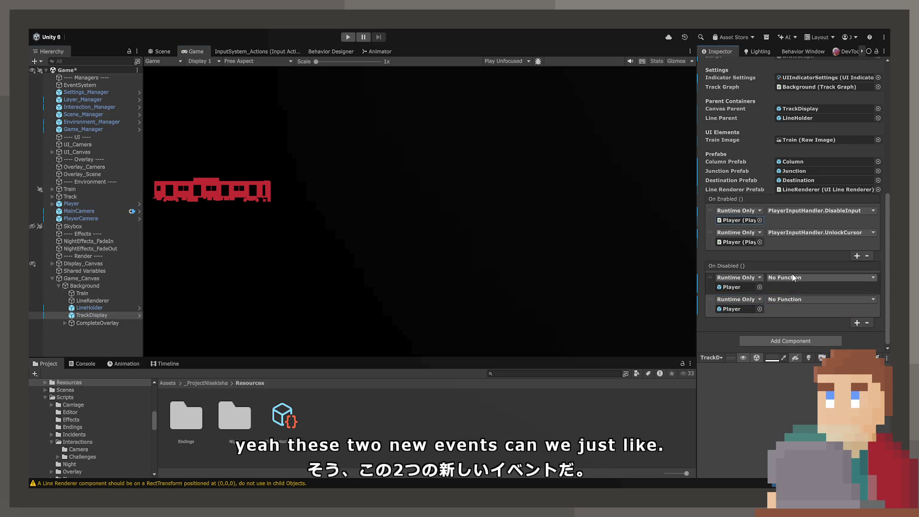
click(791, 274)
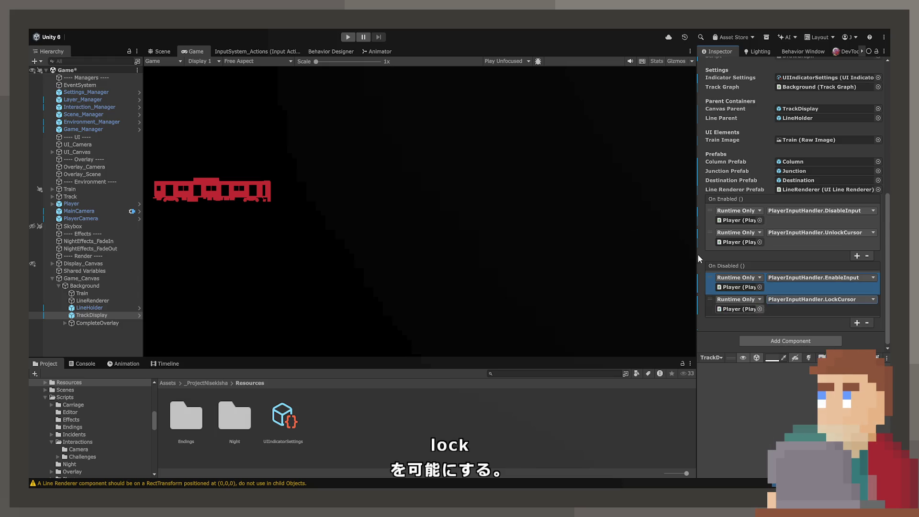
click(347, 37)
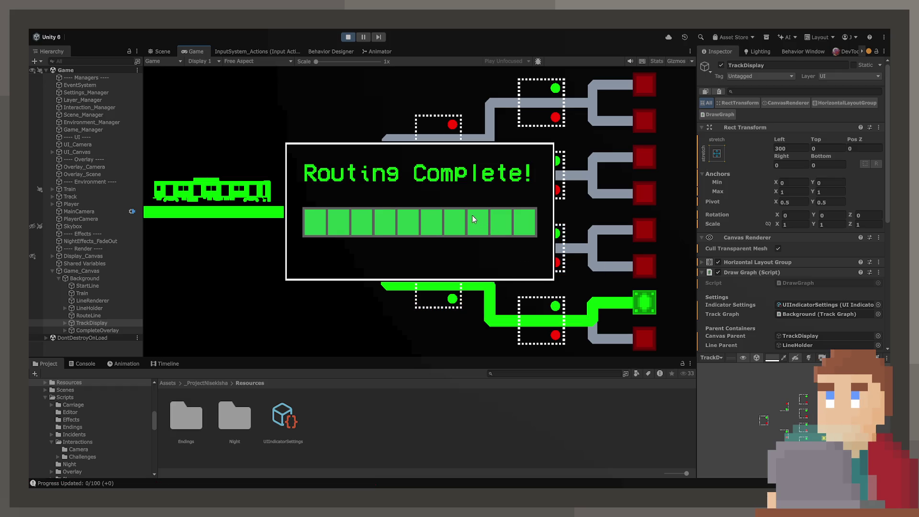
Filter the Console to the missing CanvasGroup error, stop playing, and inspect Game_Canvas's components.
click(83, 364)
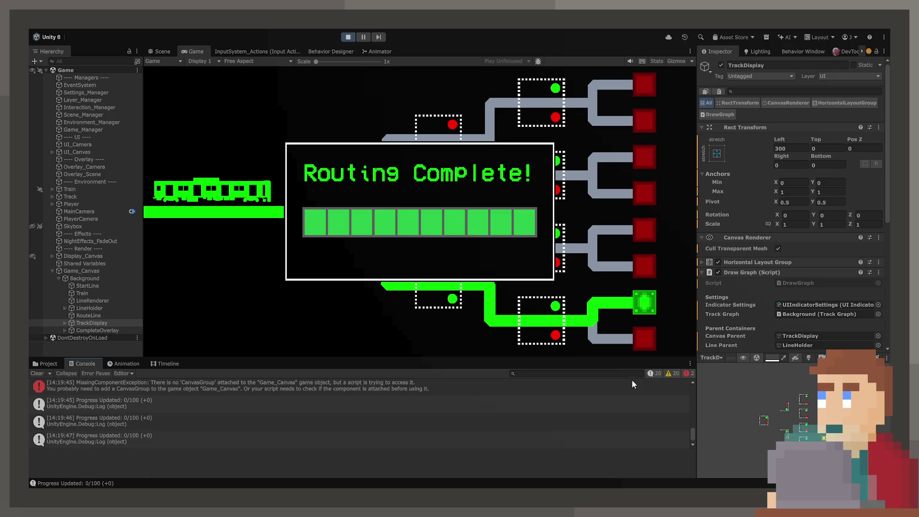
click(654, 373)
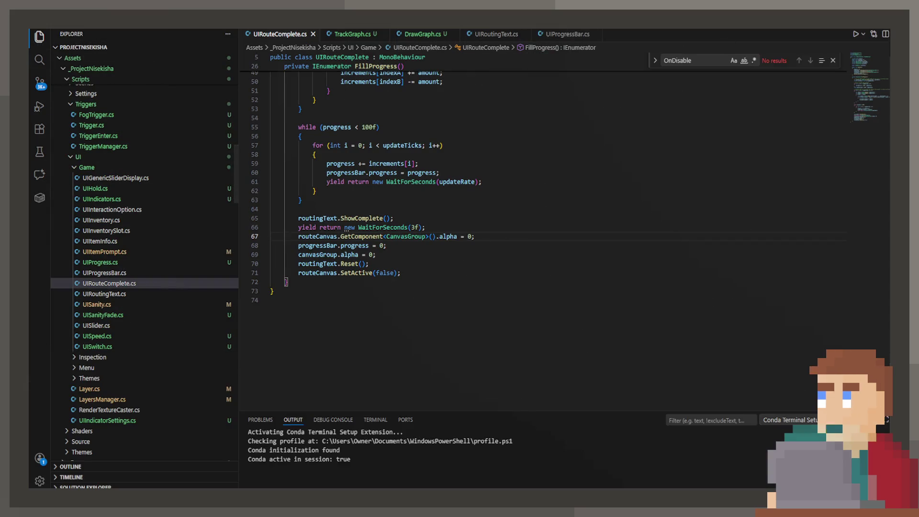
key(alt+Tab)
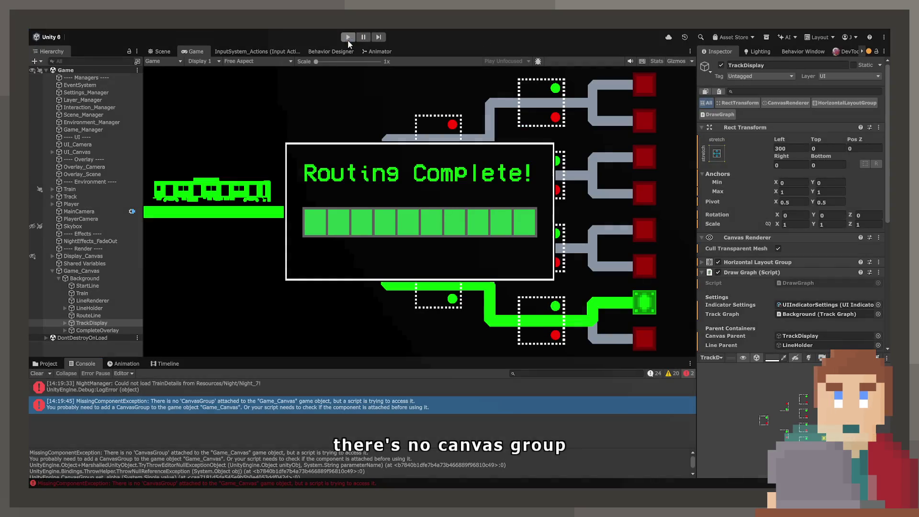
click(347, 39)
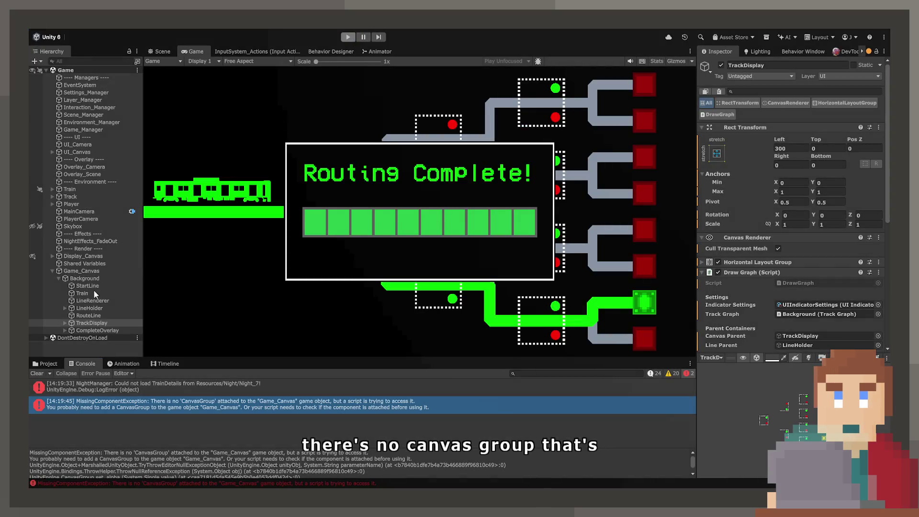
click(91, 272)
click(86, 279)
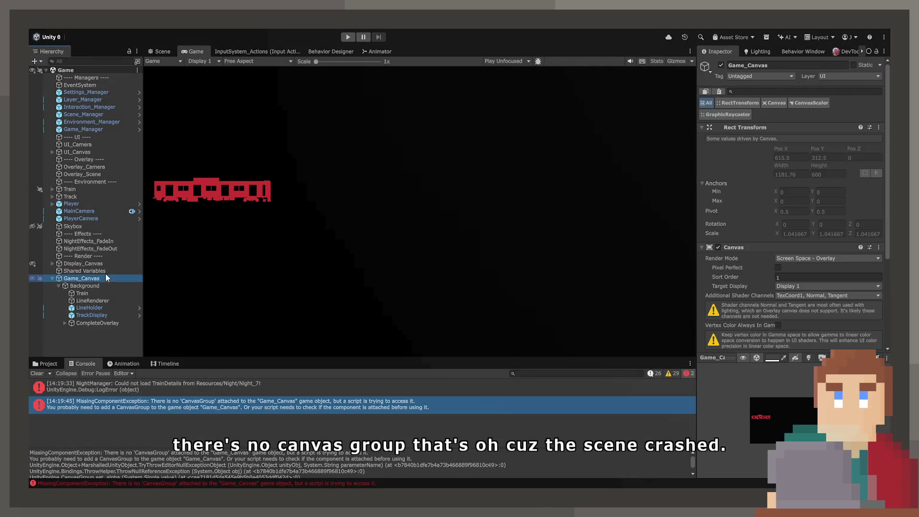
Add a Canvas Group component to Game_Canvas.
scroll(746, 291, down, 5)
click(760, 340)
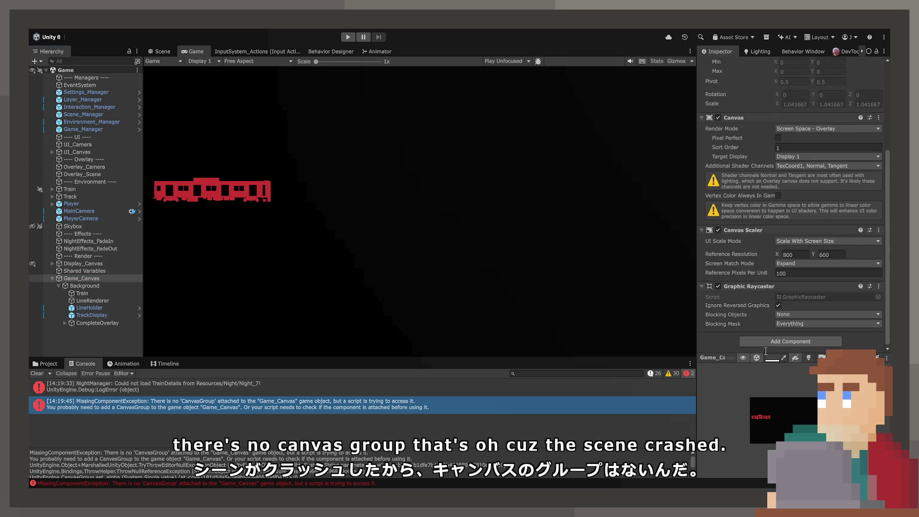
click(766, 389)
Save the Game scene and start Play mode to test the fix.
key(ctrl+s)
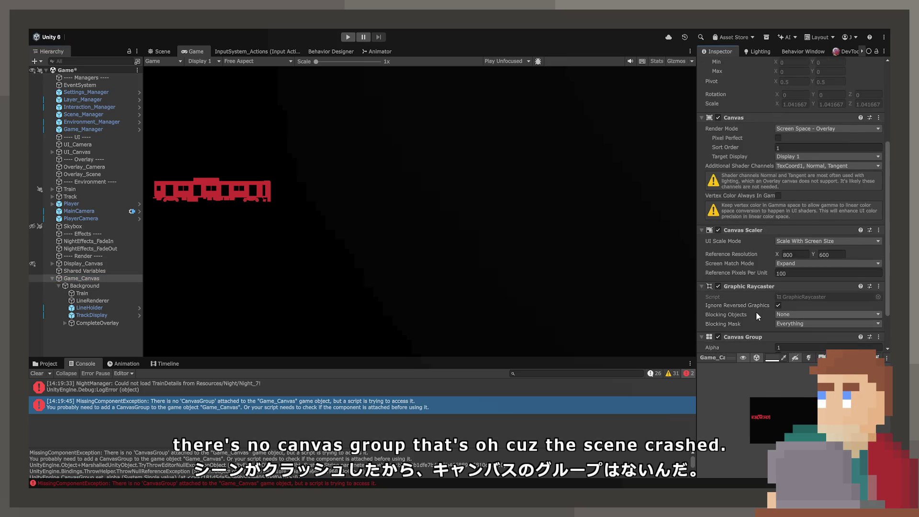
scroll(756, 312, down, 2)
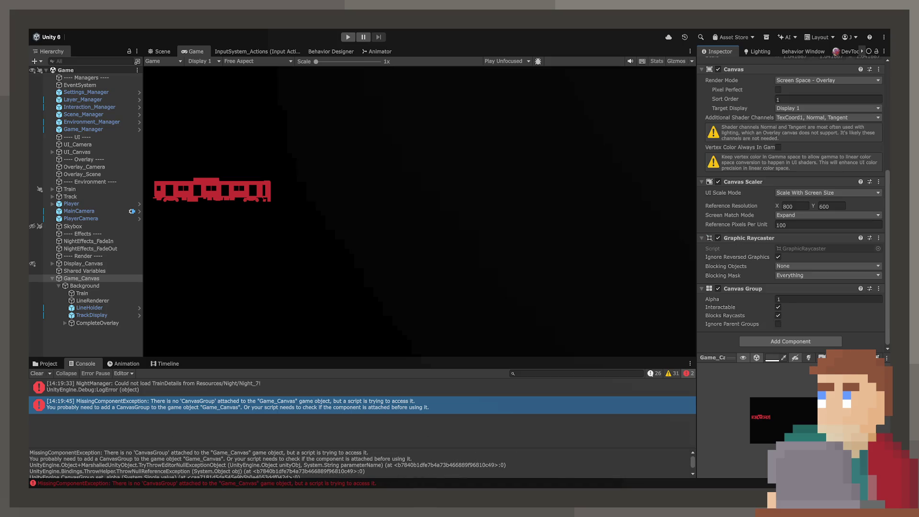
click(348, 37)
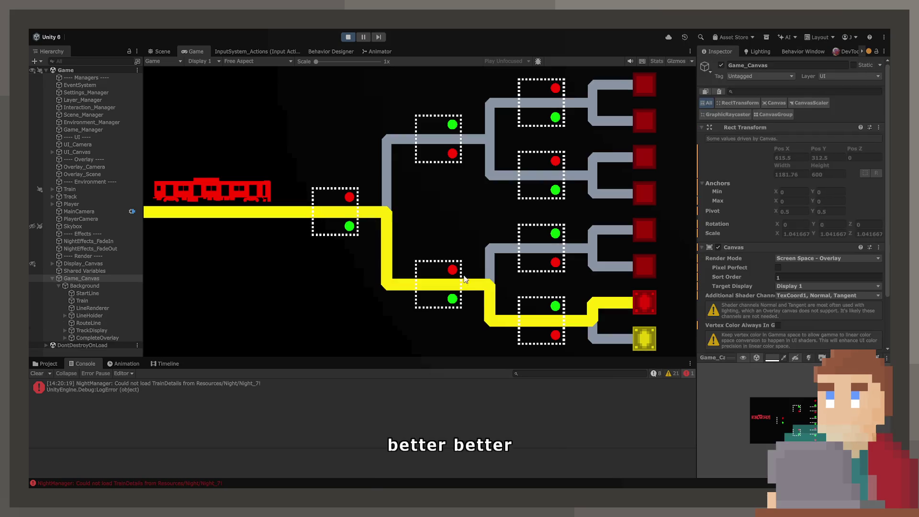
Flip the last track switch, walk through the train into the cab, then stop Play mode.
click(541, 320)
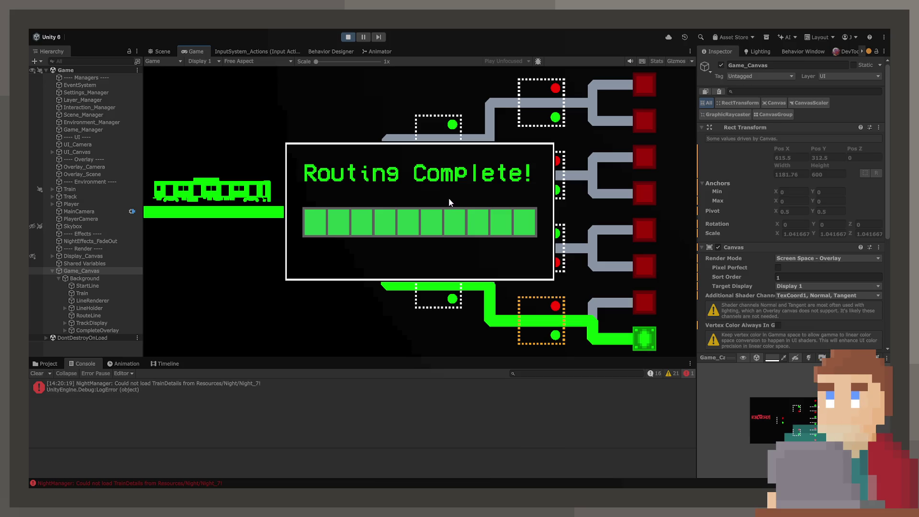
key(w)
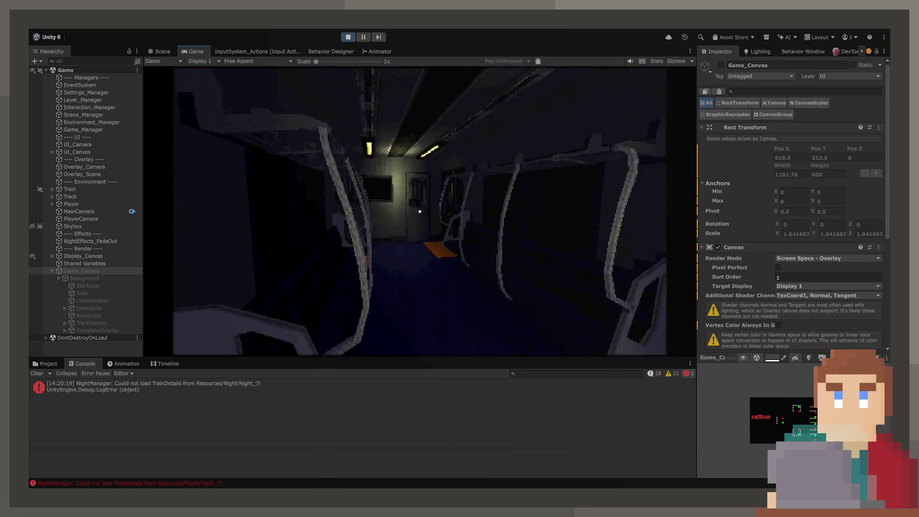
key(w)
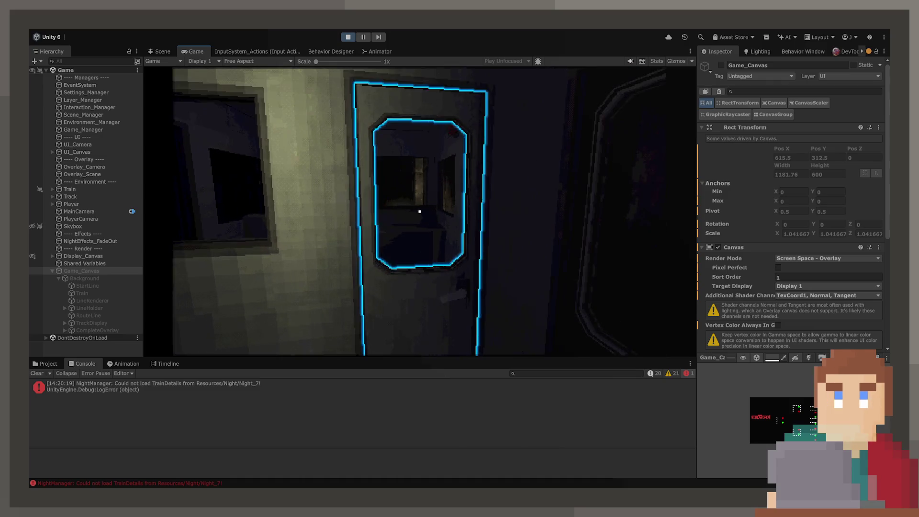
key(w)
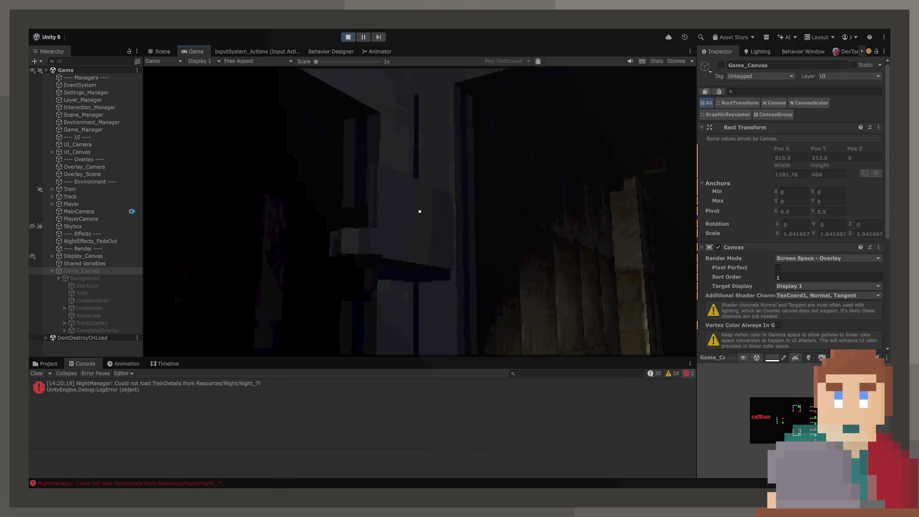
key(w)
key(w)
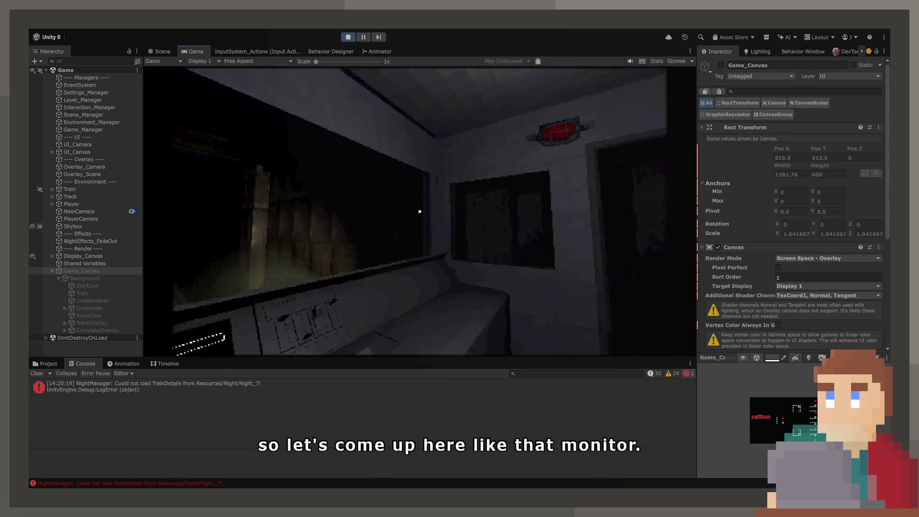
key(Escape)
click(346, 37)
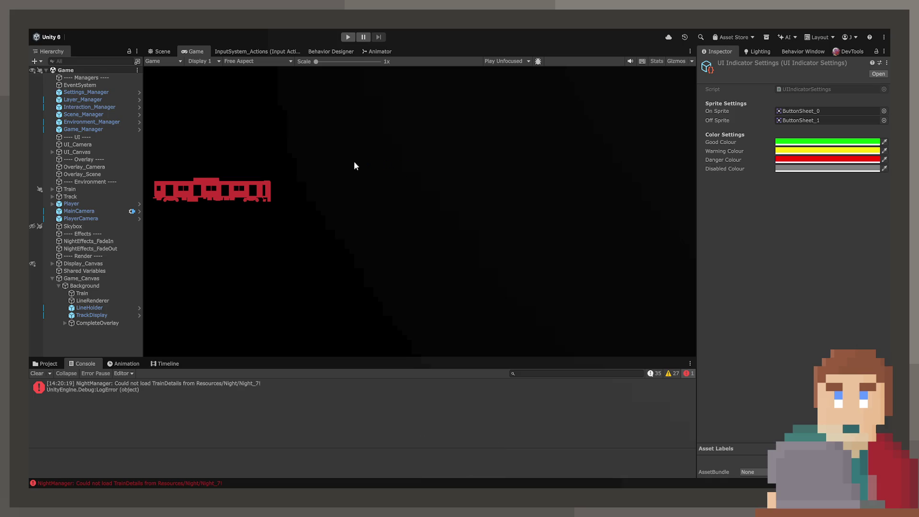
Switch to the Scene view and fly toward the room to select the Tatami (3) mat.
click(159, 52)
mouse_move(427, 226)
mouse_down()
mouse_move(358, 282)
mouse_move(311, 257)
mouse_move(314, 268)
mouse_move(340, 255)
mouse_move(335, 267)
mouse_move(216, 269)
mouse_move(273, 198)
mouse_up()
scroll(335, 266, down, 5)
scroll(258, 266, down, 4)
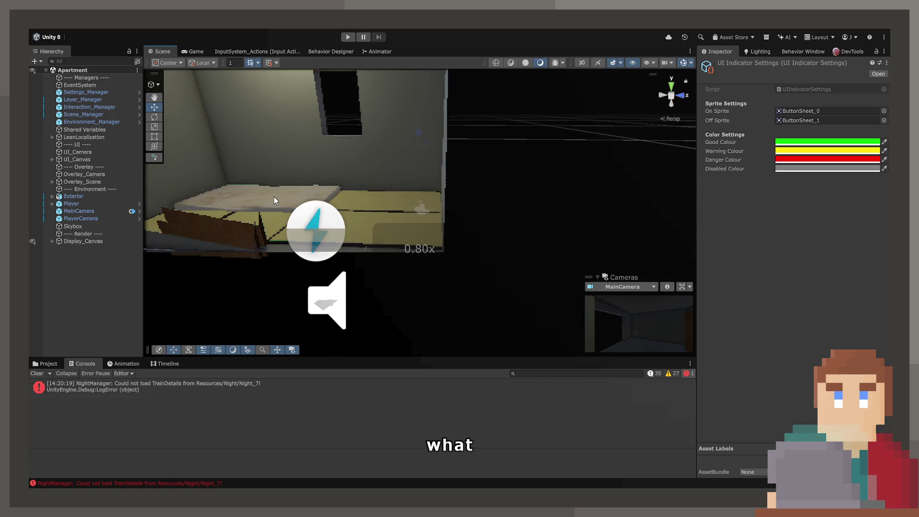
click(274, 200)
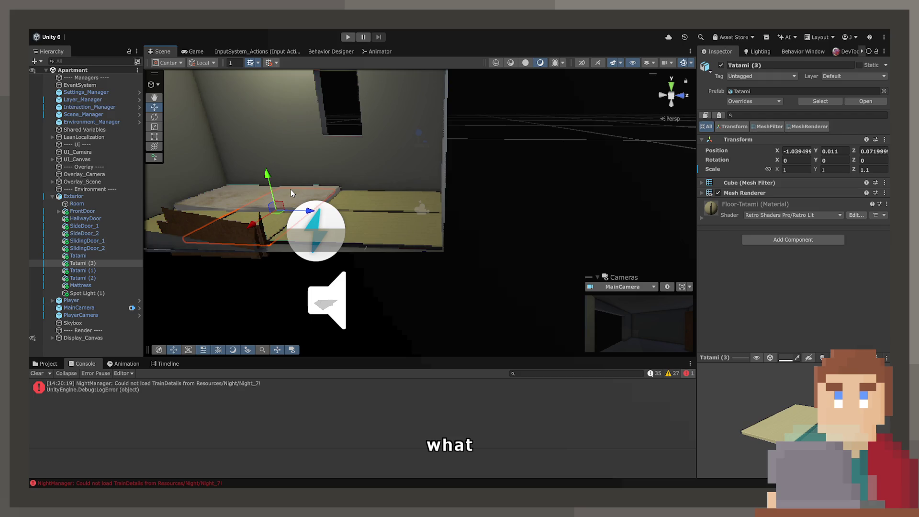
Select the mattress to inspect it, then fly the scene camera to the train cab.
mouse_move(290, 188)
mouse_down()
mouse_move(315, 182)
mouse_move(504, 218)
mouse_move(426, 241)
mouse_up()
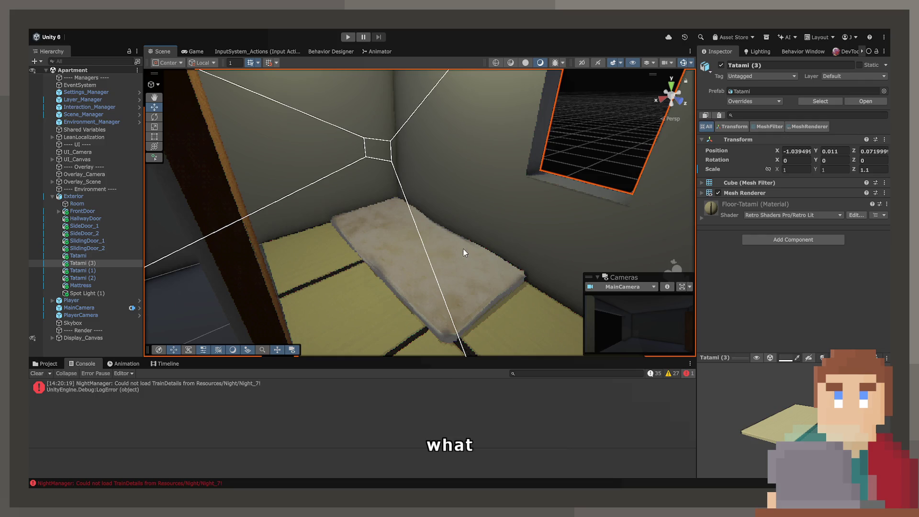
click(512, 272)
scroll(780, 262, down, 3)
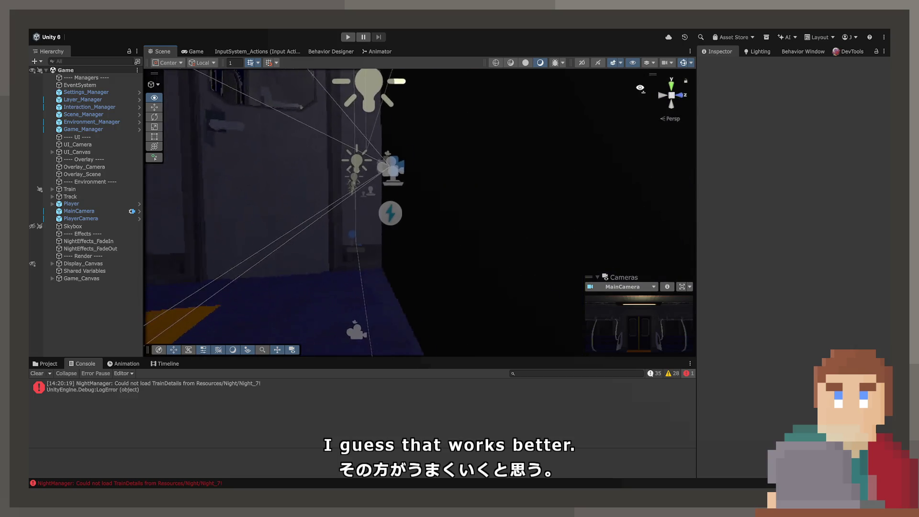
mouse_move(430, 101)
mouse_down()
mouse_move(379, 180)
mouse_move(271, 209)
mouse_move(381, 117)
mouse_move(340, 137)
mouse_move(388, 137)
mouse_up()
Select LowerMesh under TabletArm > RotationUpper > UpperMesh > RotationLower.
click(387, 143)
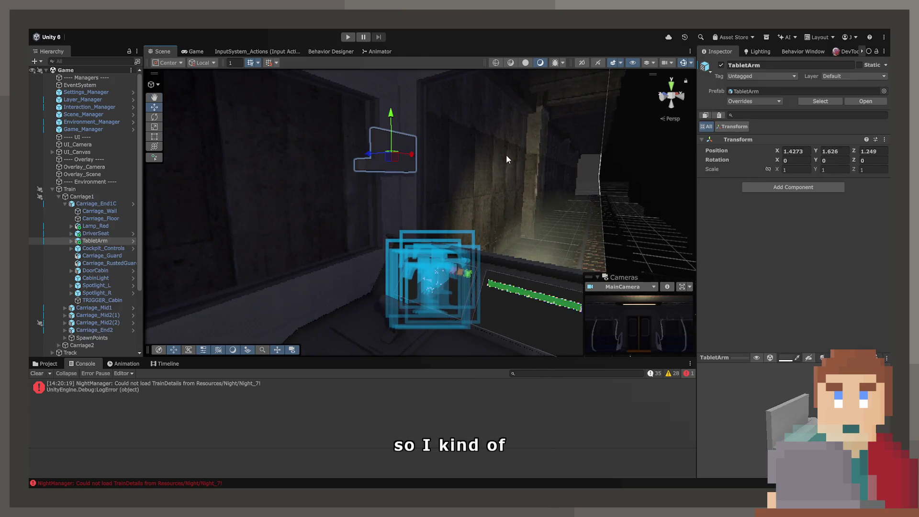
mouse_move(506, 154)
mouse_down()
mouse_move(503, 147)
mouse_move(488, 199)
mouse_move(591, 232)
mouse_move(574, 239)
mouse_up()
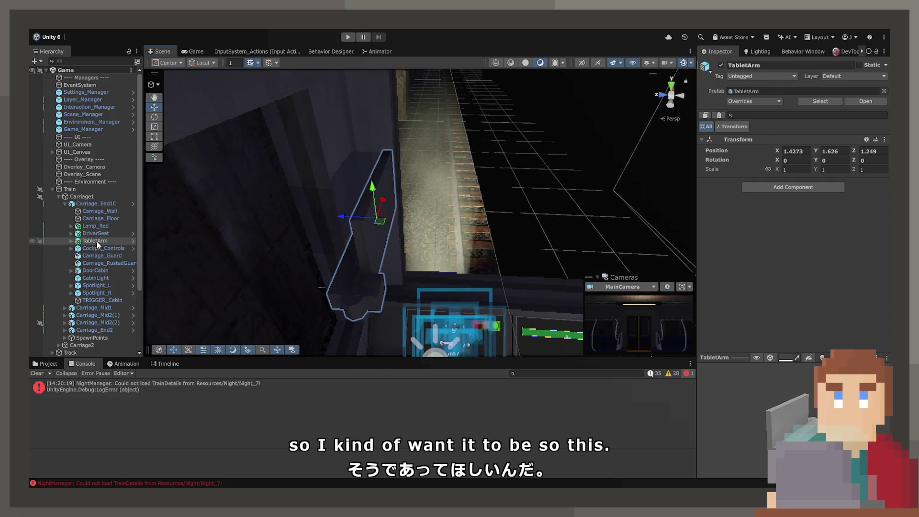
key(Right)
key(Down)
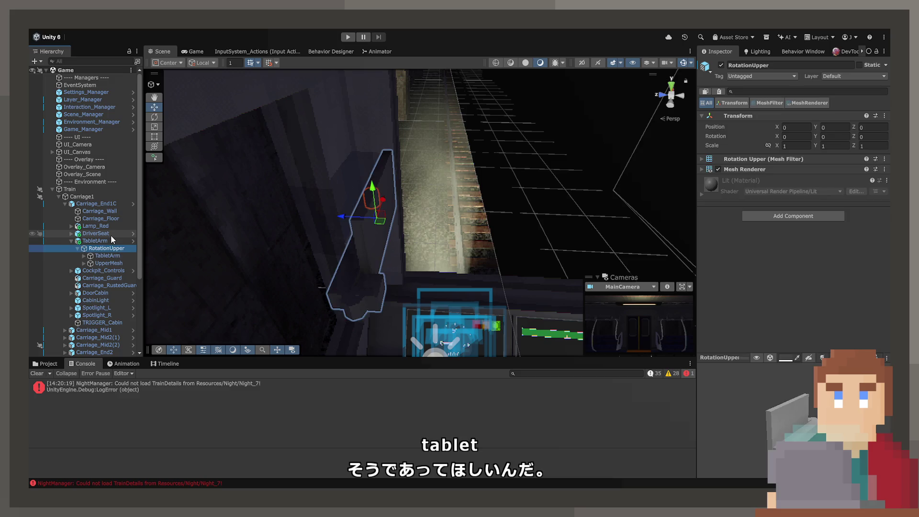
key(Down)
key(Down)
key(Right)
key(Down)
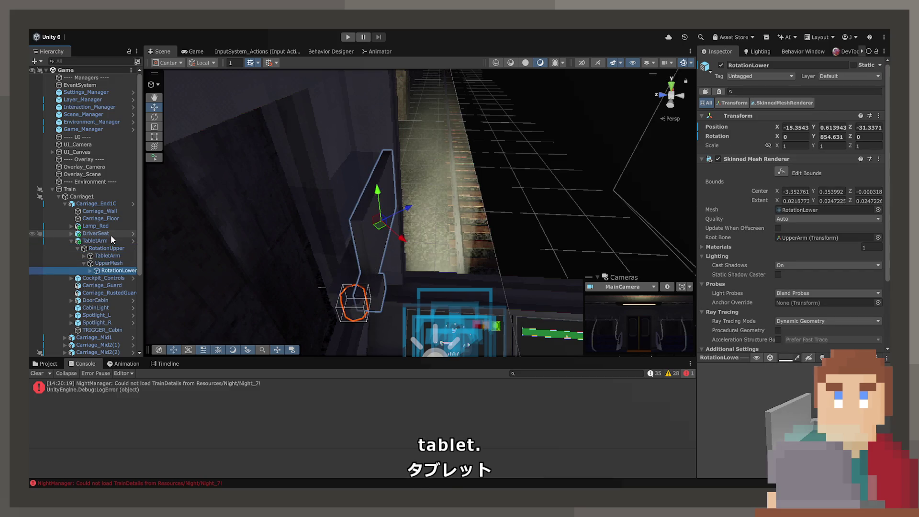
key(Right)
key(Down)
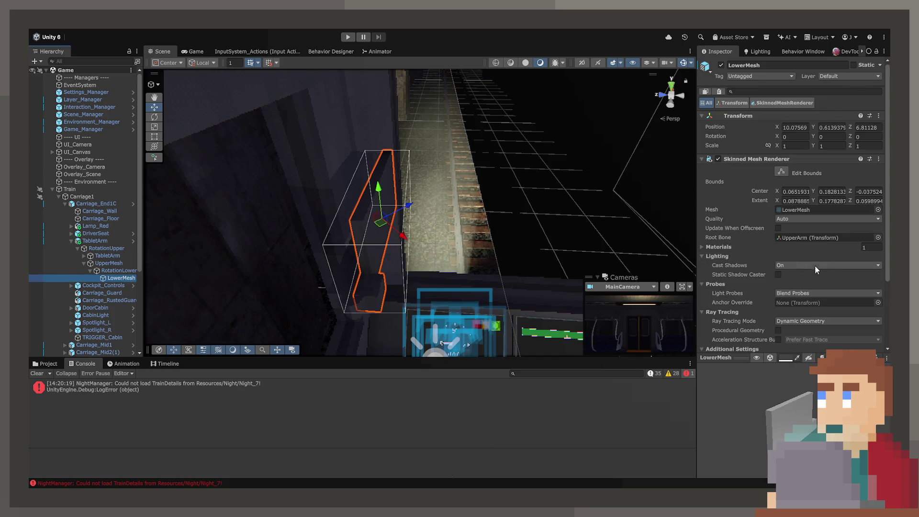
Show LowerMesh's Box Collider settings, trial-resize its X and Z size, then undo the resize.
scroll(783, 286, down, 3)
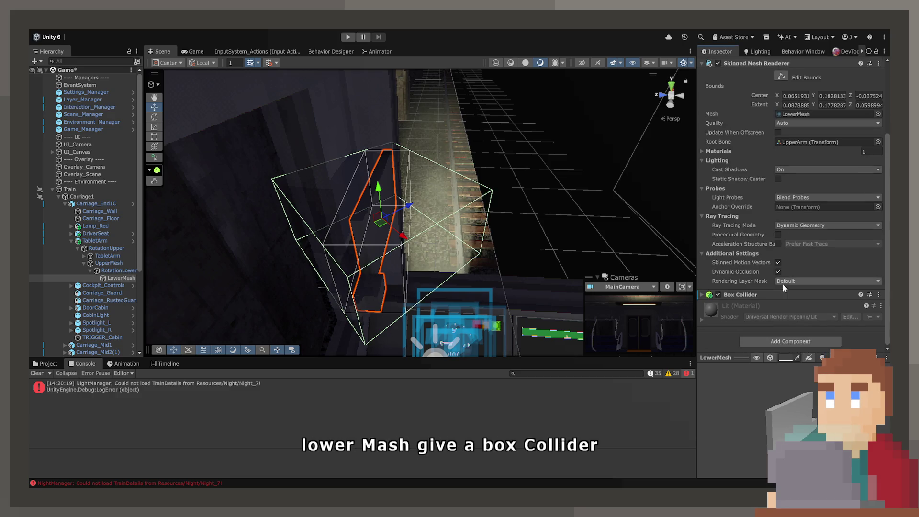
click(785, 294)
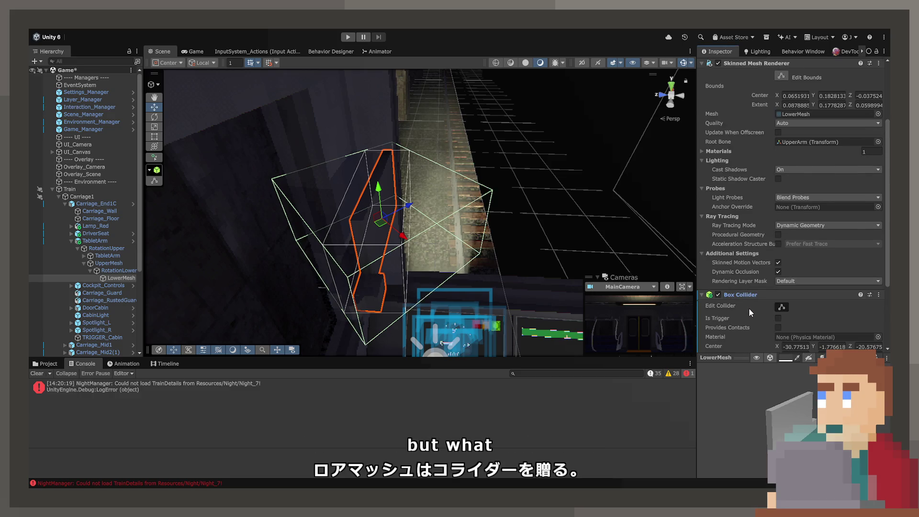
scroll(797, 283, down, 3)
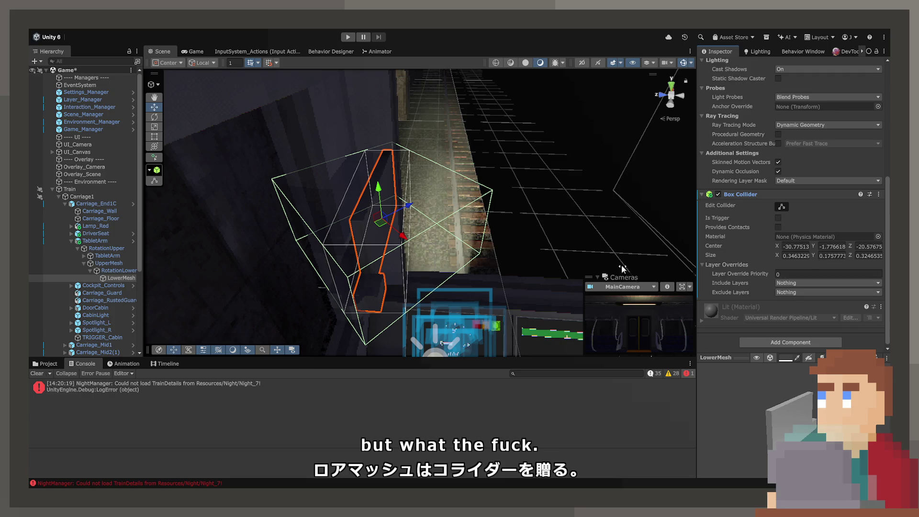
mouse_move(388, 236)
mouse_down()
mouse_move(367, 223)
mouse_move(332, 222)
mouse_move(303, 246)
mouse_move(329, 254)
mouse_up()
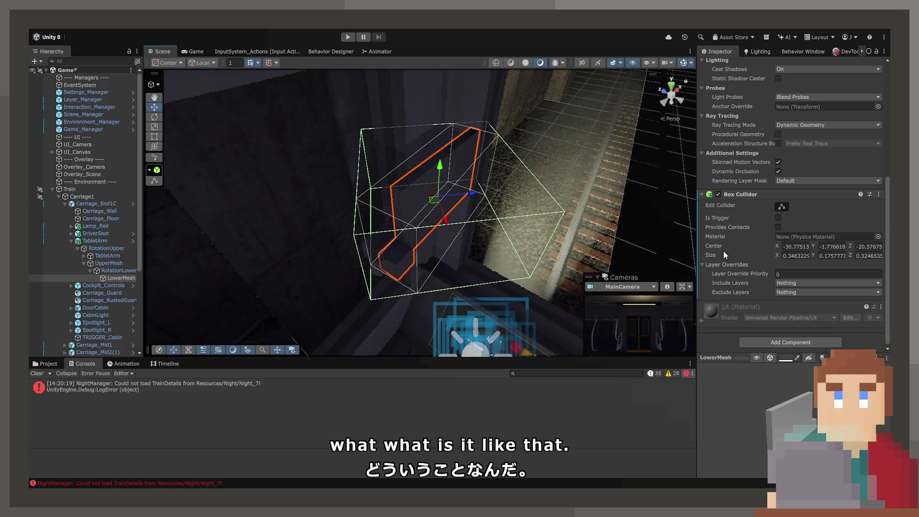
mouse_move(777, 262)
mouse_down()
mouse_move(766, 263)
mouse_move(845, 256)
mouse_up()
click(856, 256)
text(0.08)
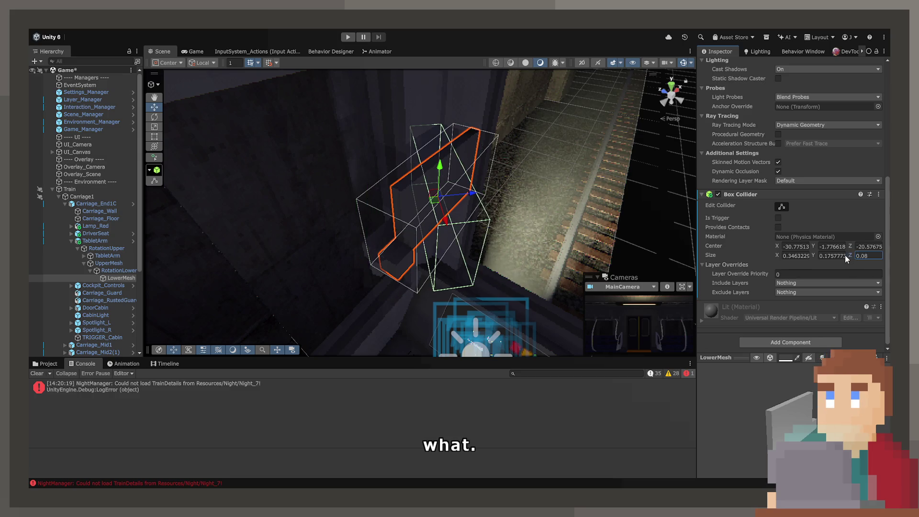
key(ctrl+z)
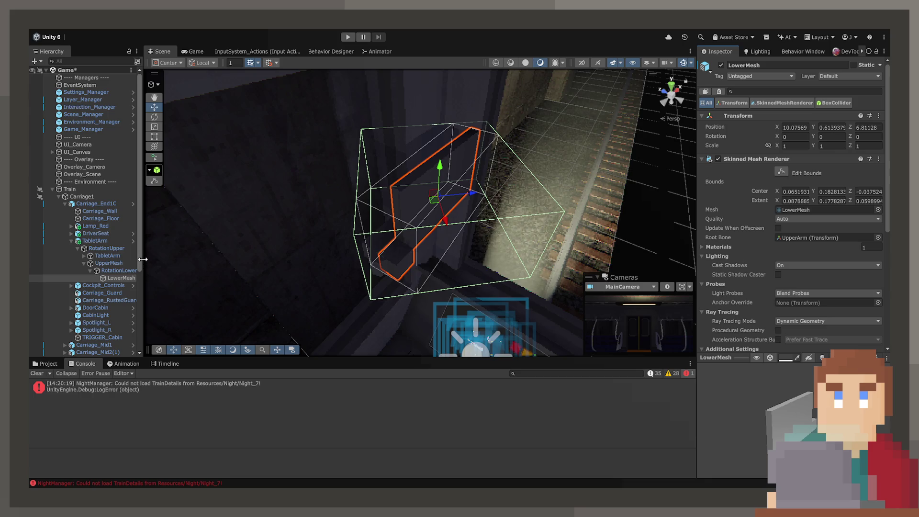
mouse_move(143, 260)
mouse_down()
mouse_move(236, 257)
mouse_move(190, 258)
mouse_up()
click(128, 255)
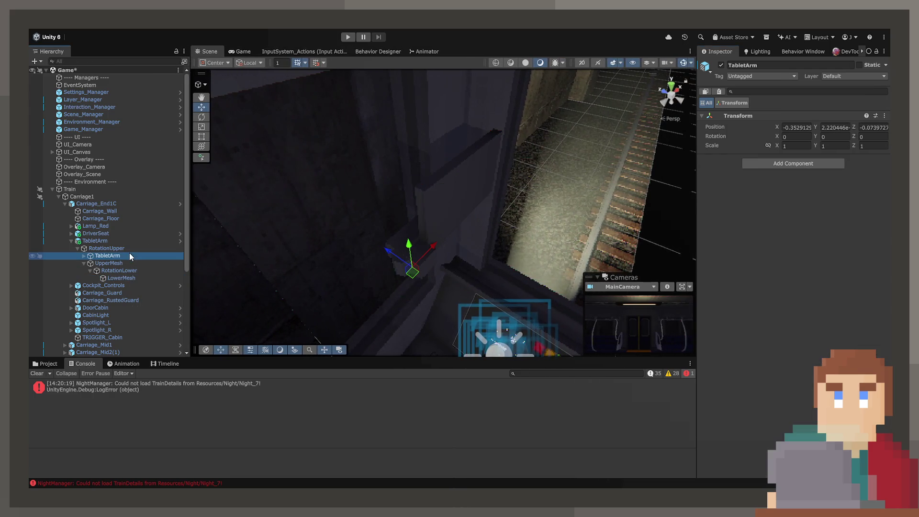
Test-rotate UpperArm on Y, then set ArmTarget's Y rotation to 0.
key(Right)
key(Down)
key(Down)
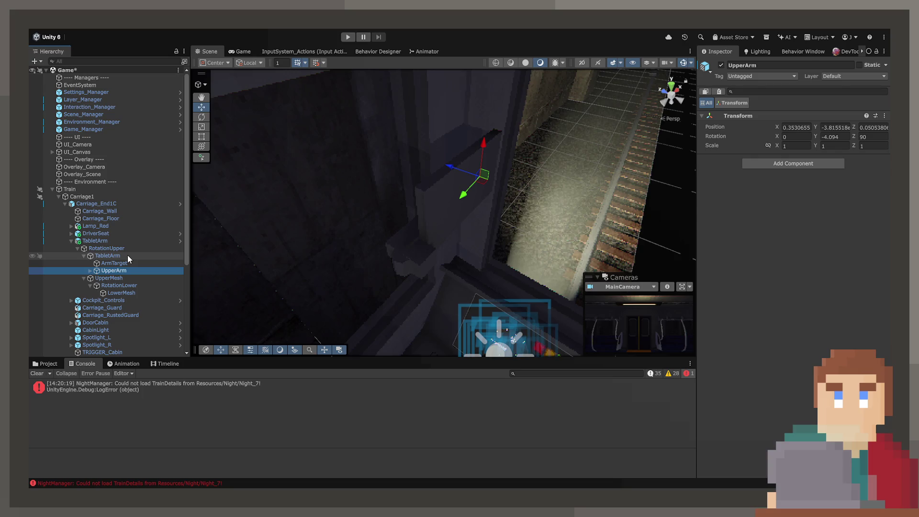
click(203, 118)
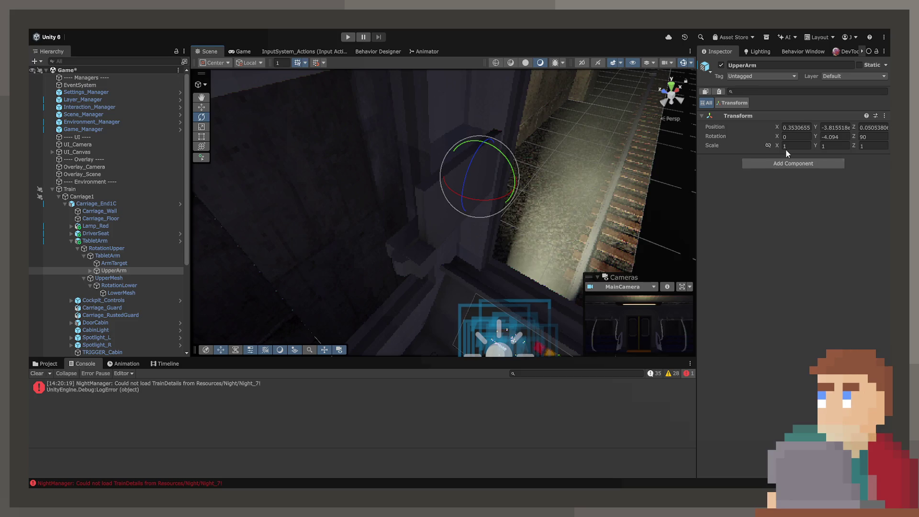
mouse_move(818, 138)
mouse_down()
mouse_move(29, 174)
mouse_move(661, 191)
mouse_move(438, 204)
mouse_move(766, 200)
mouse_move(263, 205)
mouse_move(719, 253)
mouse_move(72, 241)
mouse_move(579, 213)
mouse_move(177, 241)
mouse_up()
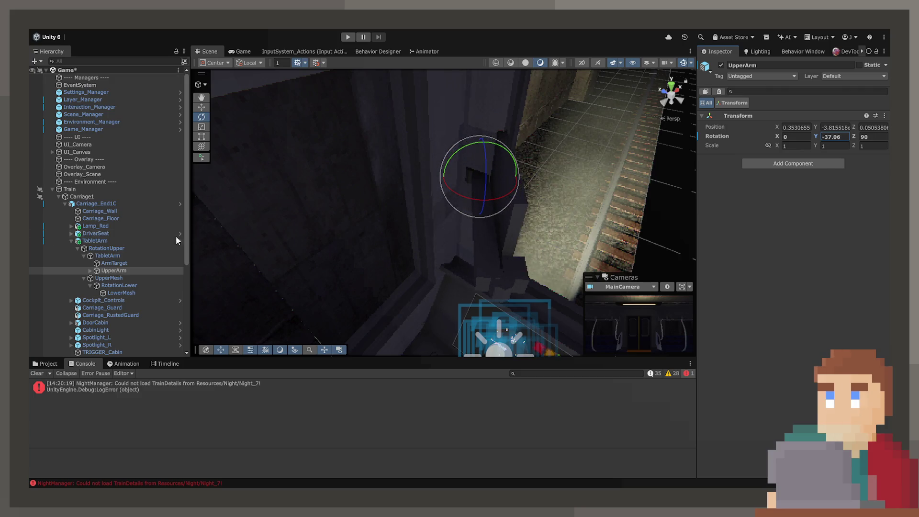
click(115, 263)
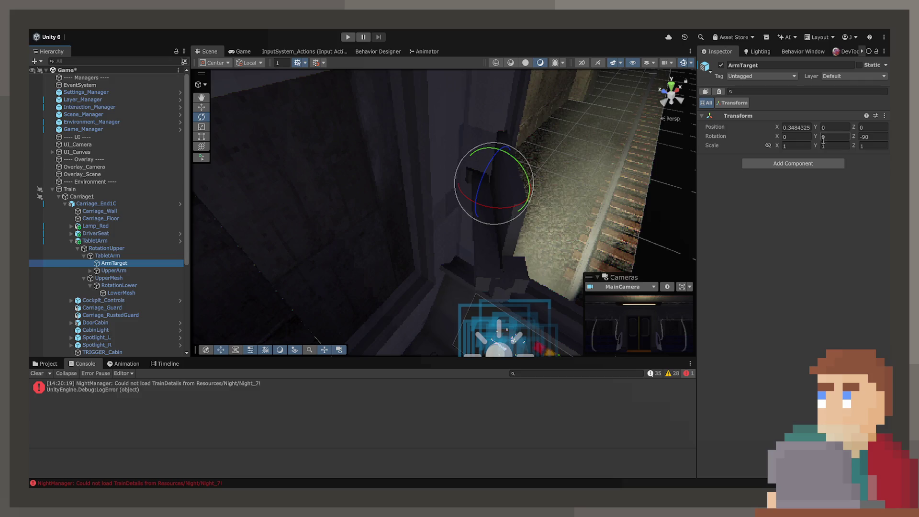
text(0)
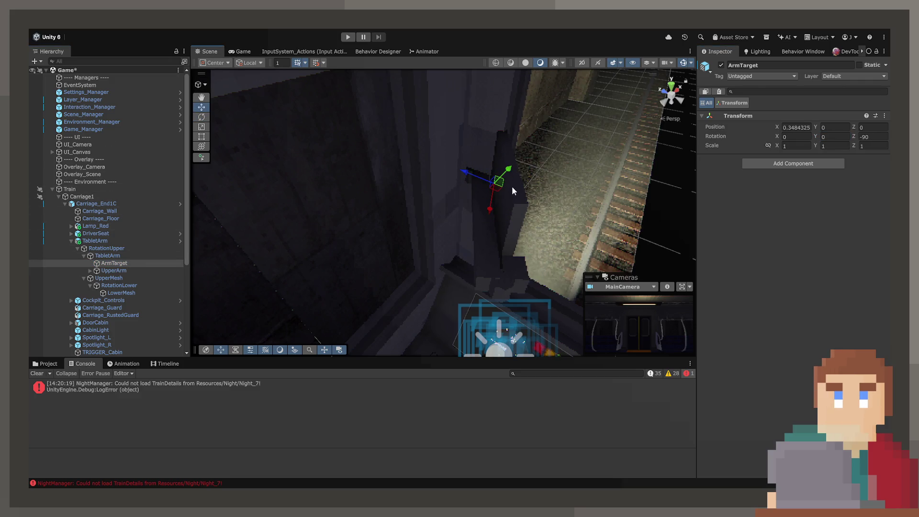
Turn TabletArm to test it, then reset its Y rotation to 0.
click(473, 267)
mouse_move(427, 196)
mouse_down()
mouse_move(564, 206)
mouse_move(479, 201)
mouse_up()
text(0)
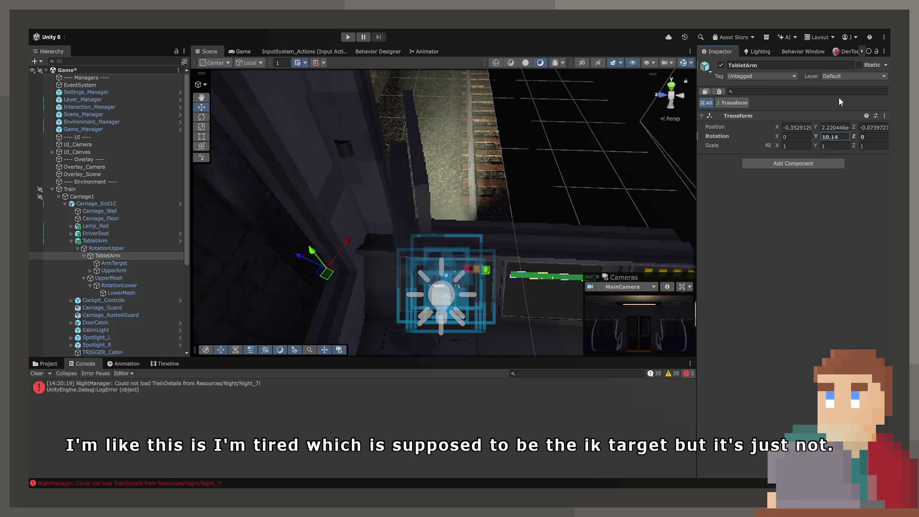
Rotate RotationLower on Y, undo LowerMesh's Box Collider, and set Y rotation back to 0.
click(113, 271)
click(119, 286)
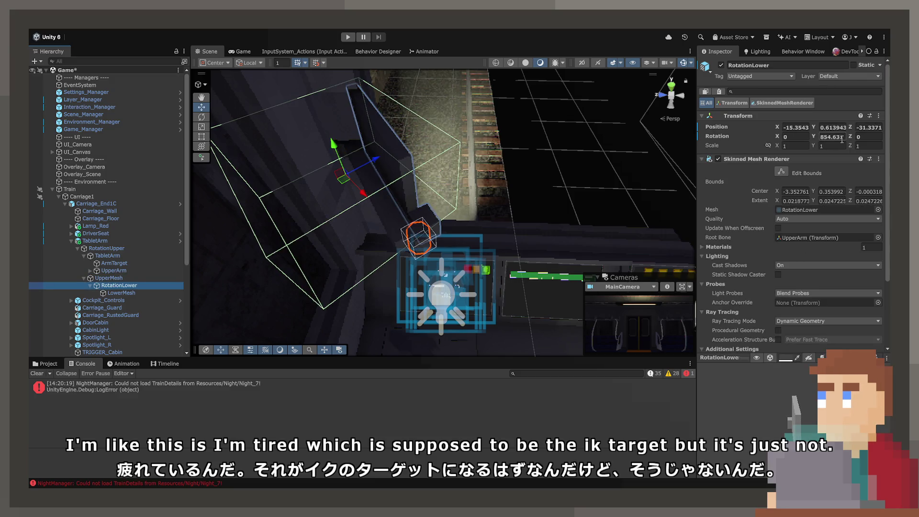
drag(815, 139, 259, 163)
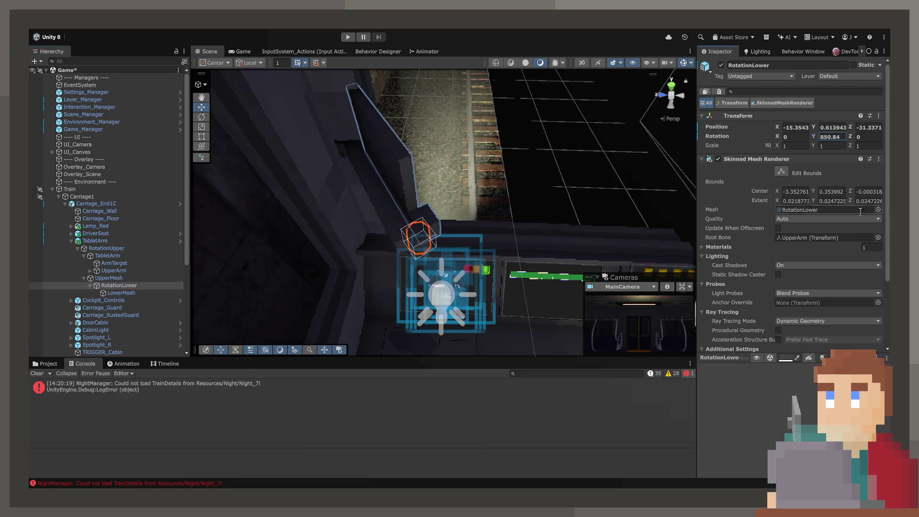
scroll(844, 210, down, 3)
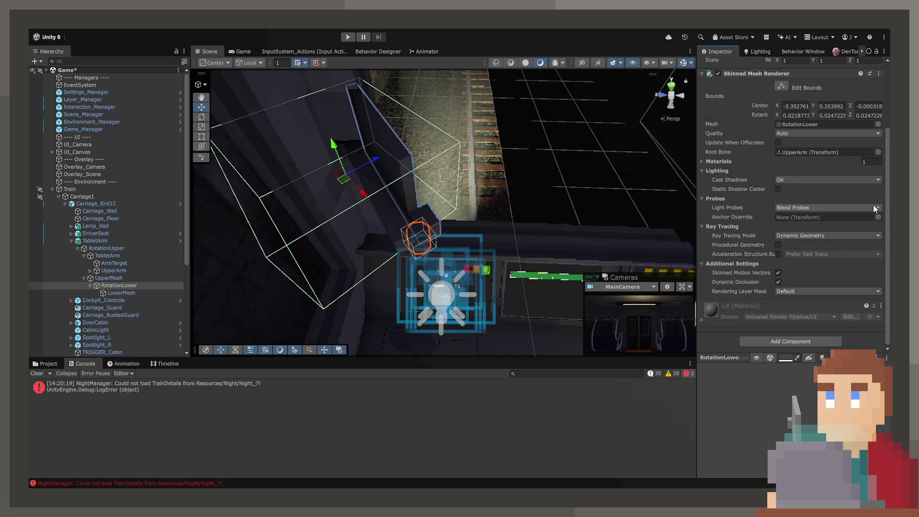
scroll(873, 207, up, 3)
scroll(844, 208, down, 3)
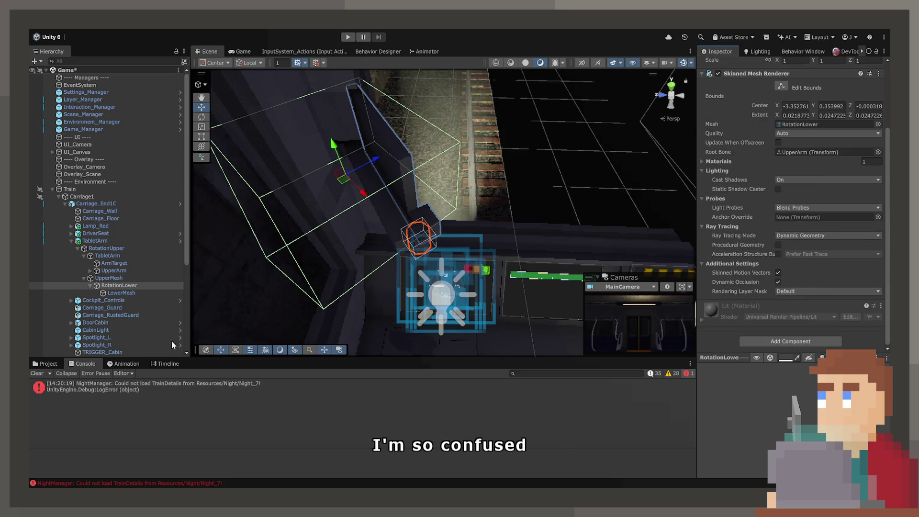
click(111, 293)
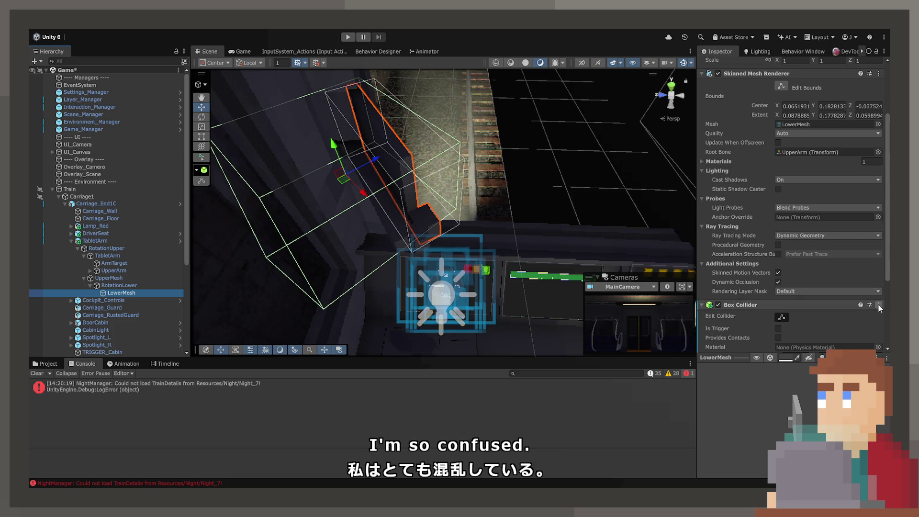
key(ctrl+z)
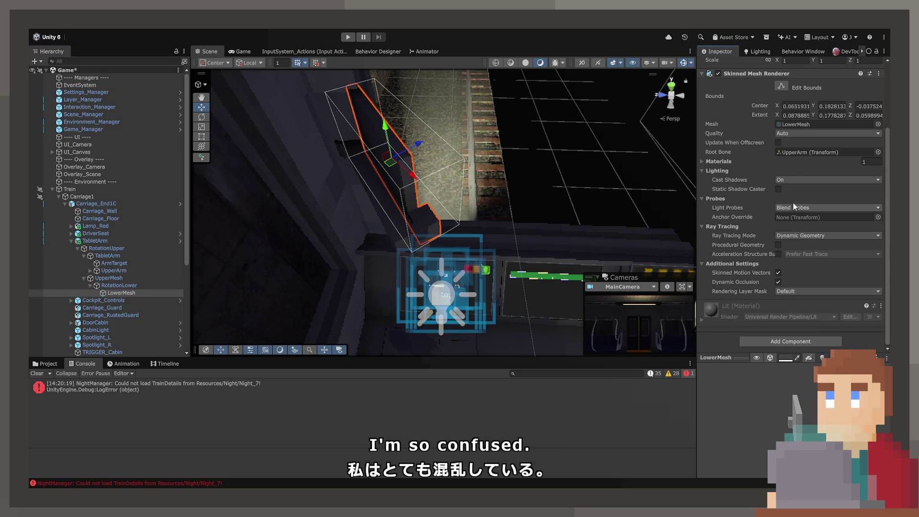
scroll(809, 128, up, 3)
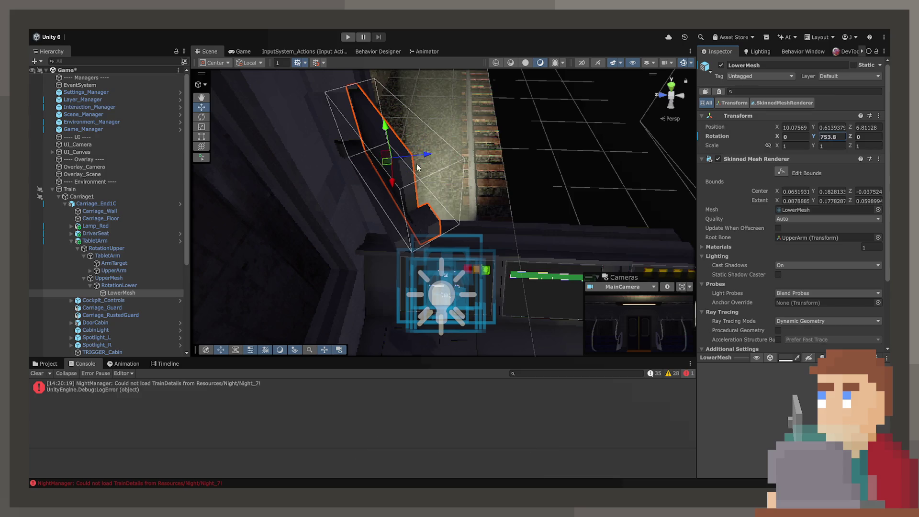
text(0)
click(117, 285)
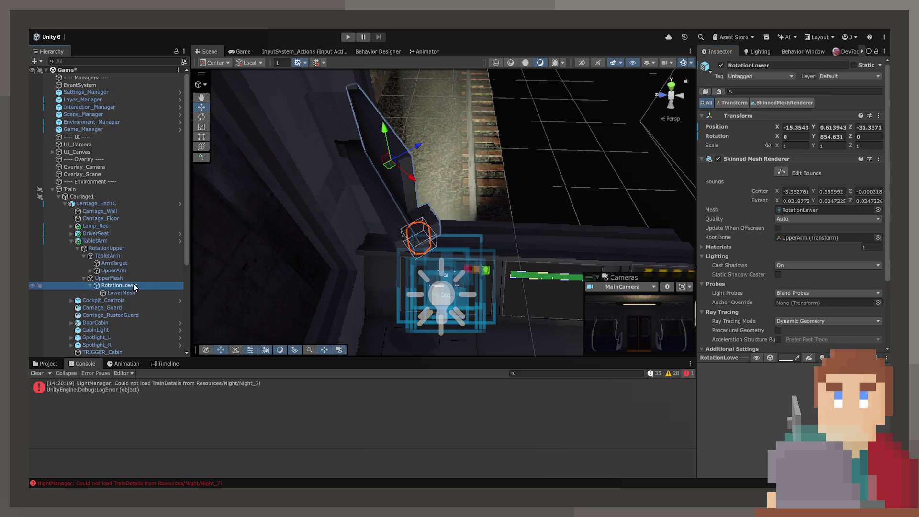
Inspect LowerMesh's root bone and frame the arm target in the view.
click(134, 292)
click(783, 238)
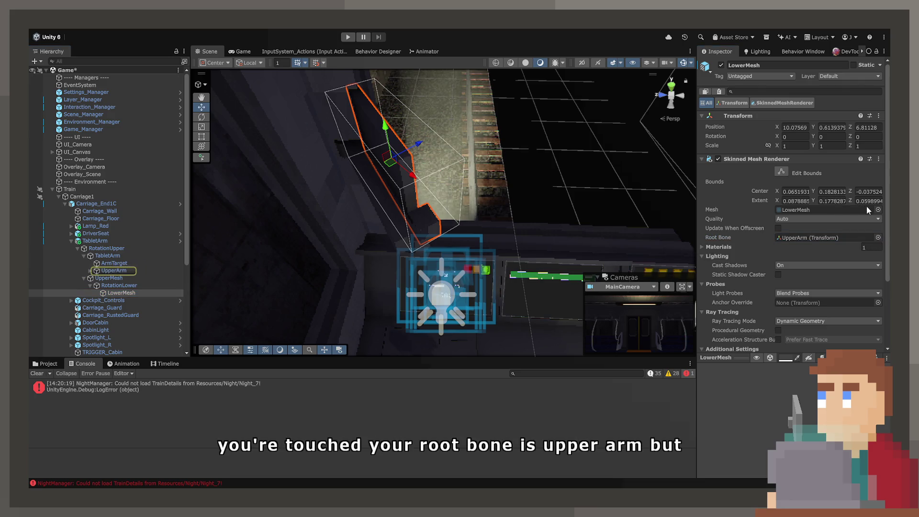
click(748, 237)
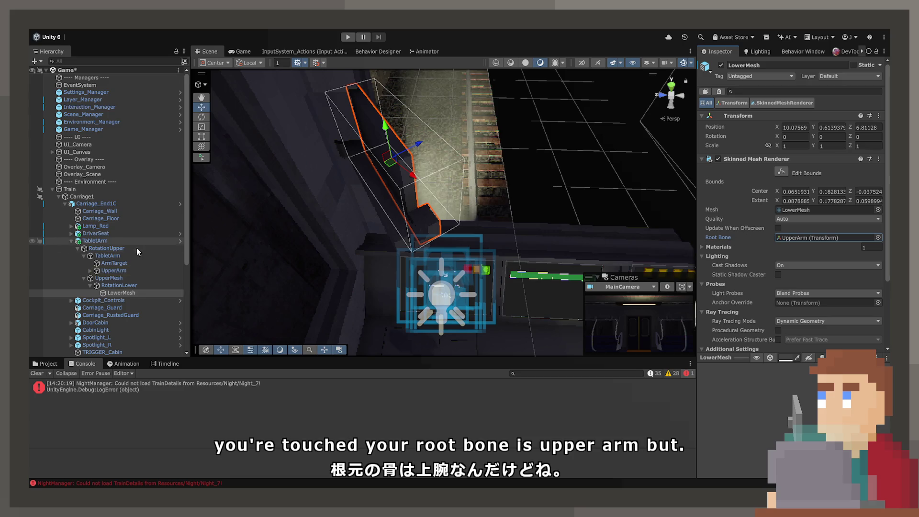
double_click(115, 263)
click(115, 271)
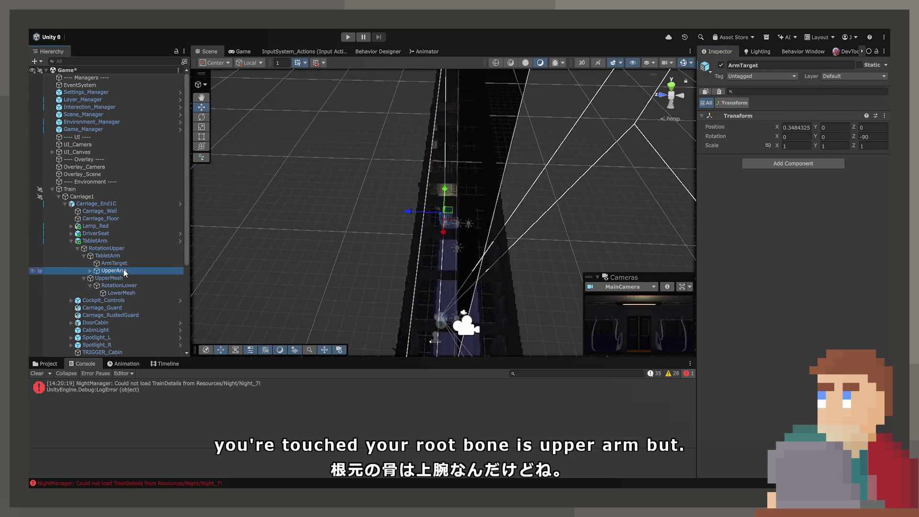
Frame UpperArm and rotate it on Y, then turn TabletArm to -12.7 on Y.
click(123, 271)
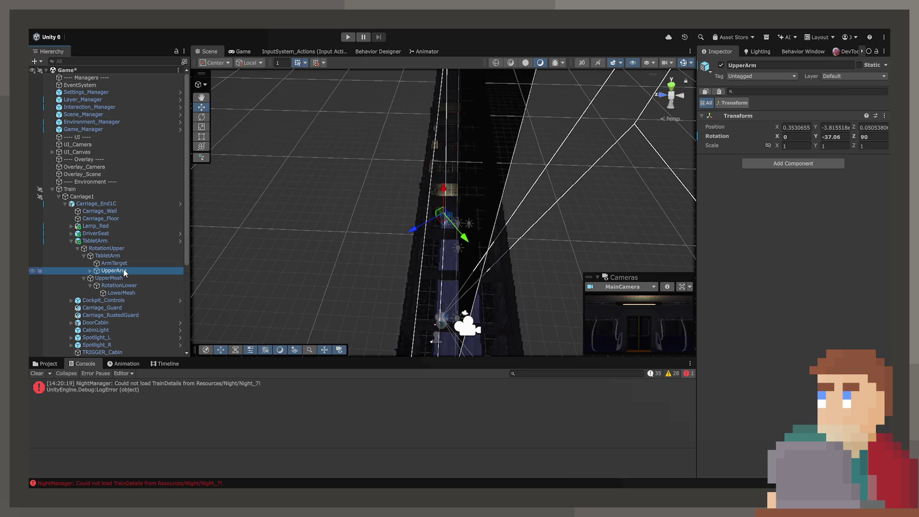
double_click(124, 271)
mouse_move(479, 268)
mouse_down()
mouse_move(458, 251)
mouse_move(441, 263)
mouse_up()
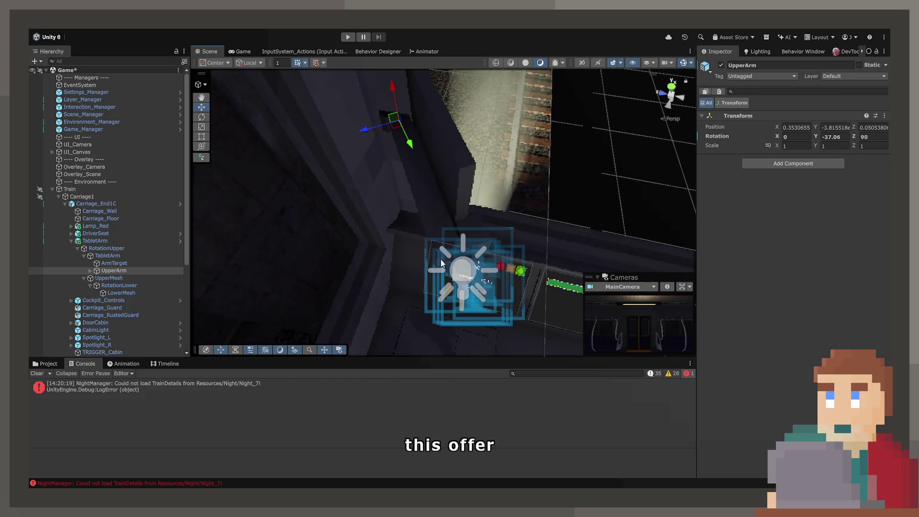
mouse_move(815, 137)
mouse_down()
mouse_move(595, 140)
mouse_move(469, 173)
mouse_move(452, 170)
mouse_move(550, 167)
mouse_move(138, 163)
mouse_move(818, 125)
mouse_up()
drag(674, 152, 145, 206)
click(126, 258)
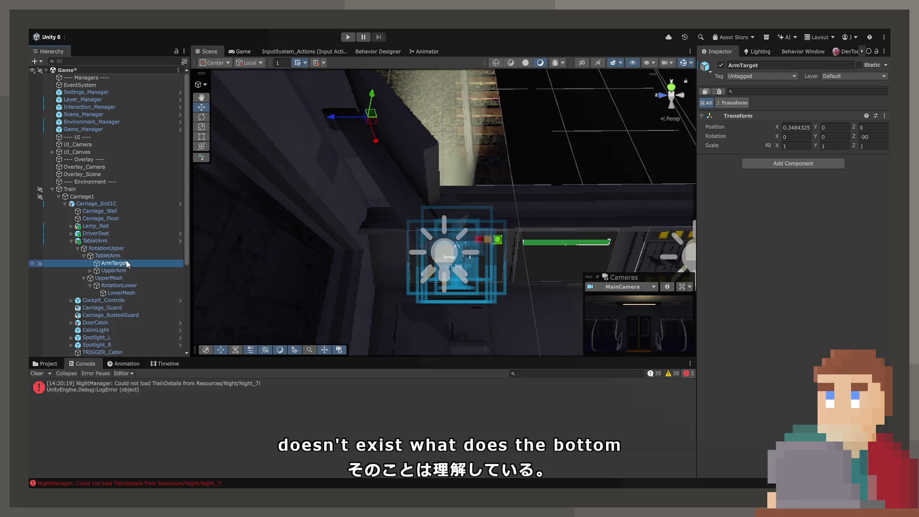
drag(816, 136, 736, 150)
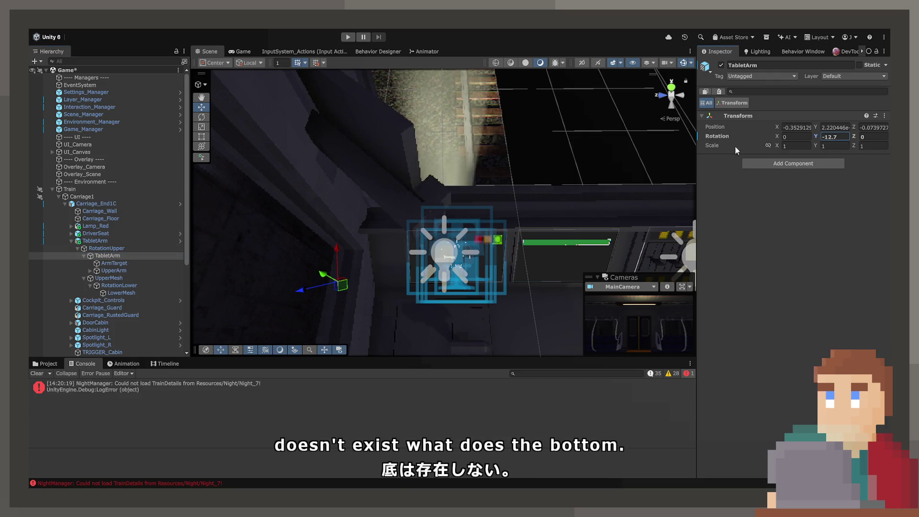
Select LowerArm under UpperArm, zero its Y rotation and swing it to 136.77 on X.
click(117, 278)
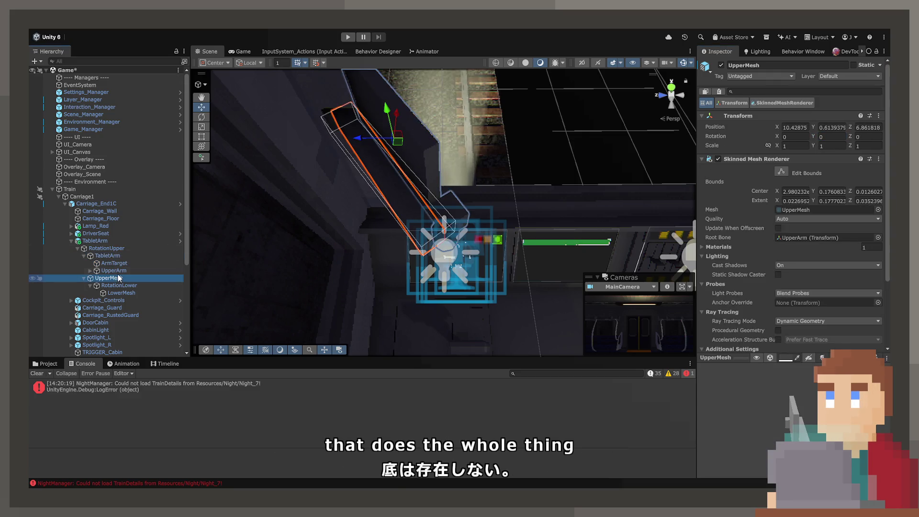
click(118, 272)
key(Right)
key(Down)
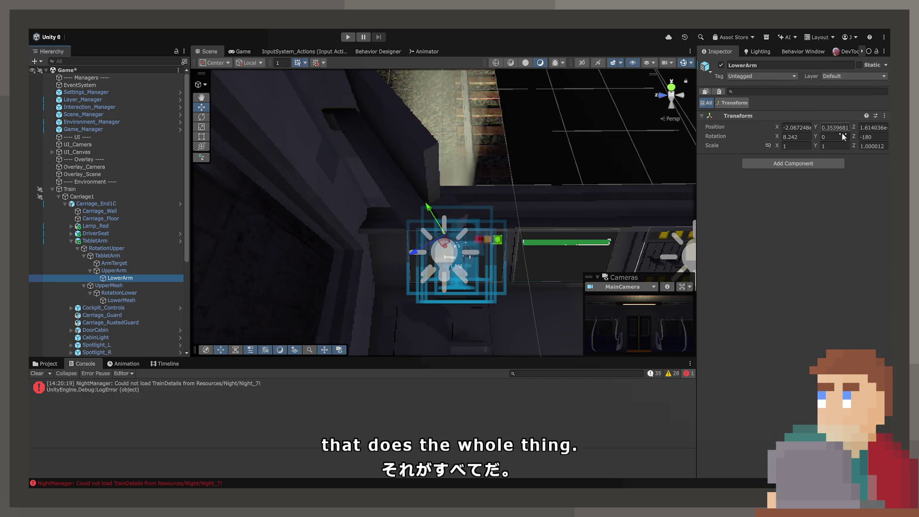
mouse_move(814, 137)
mouse_down()
mouse_move(384, 127)
mouse_move(160, 166)
mouse_up()
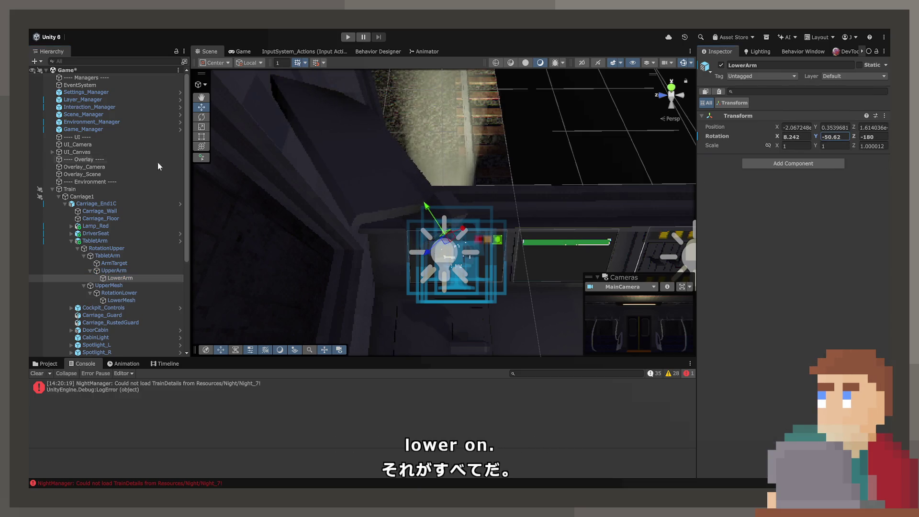
text(0)
mouse_move(778, 138)
mouse_down()
mouse_move(192, 163)
mouse_move(438, 192)
mouse_move(814, 214)
mouse_move(176, 238)
mouse_up()
mouse_move(526, 143)
mouse_down()
mouse_move(565, 120)
mouse_move(580, 86)
mouse_move(526, 134)
mouse_up()
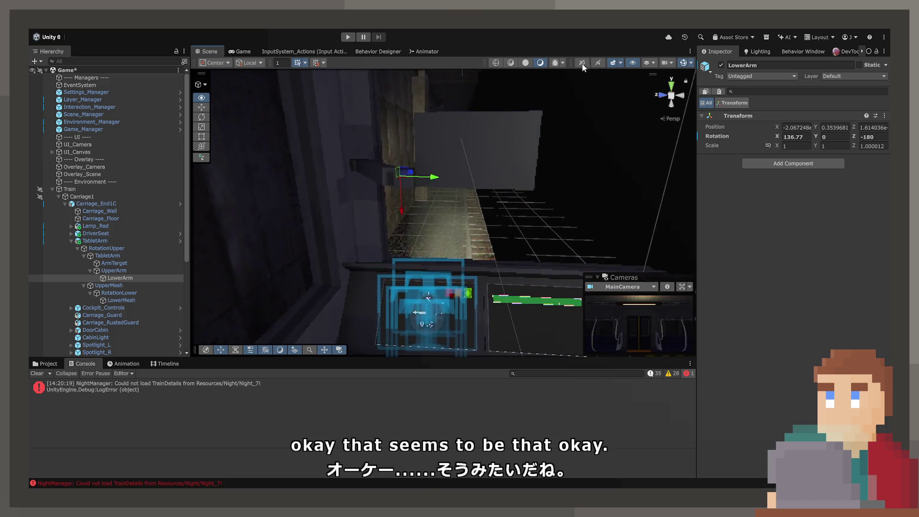
Undo a stray scene change and step through the arm hierarchy up to ArmTarget.
key(Up)
click(461, 170)
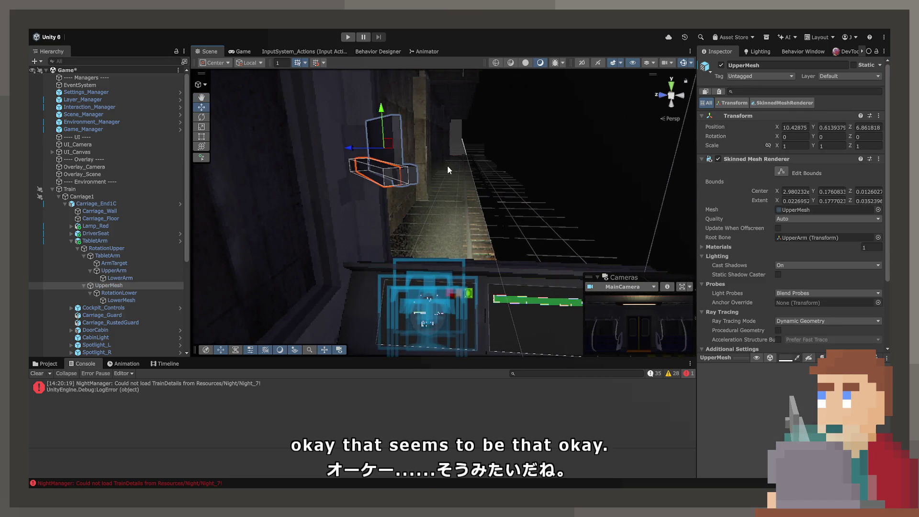
key(ctrl+z)
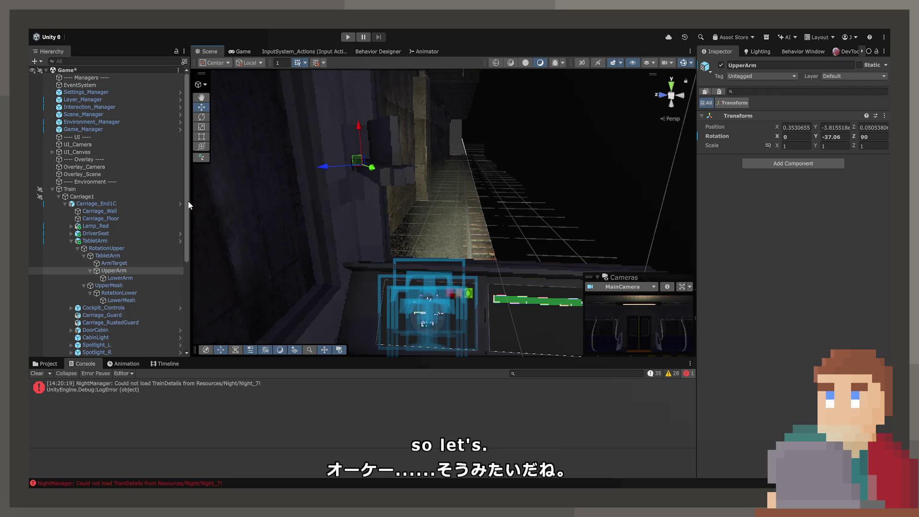
shift+click(238, 212)
key(Down)
key(Down)
key(Down)
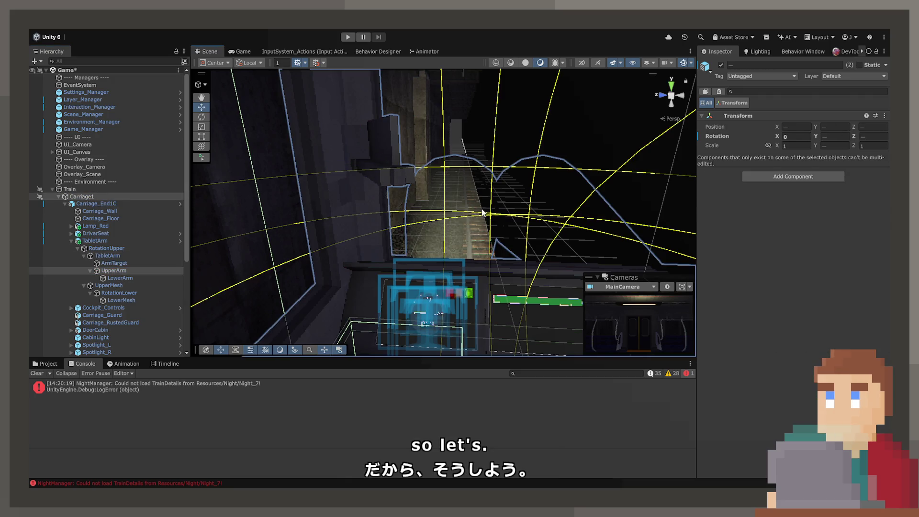
key(Up)
key(Up)
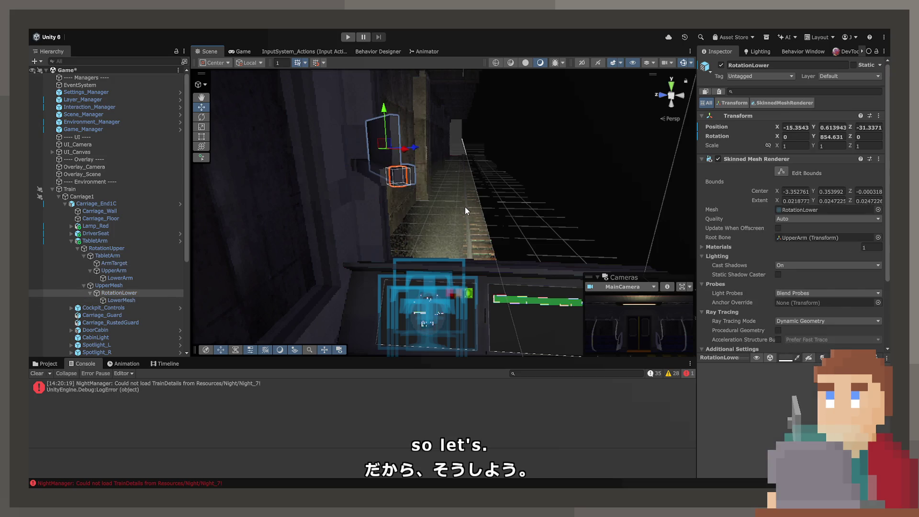
key(Up)
key(Up)
key(Up)
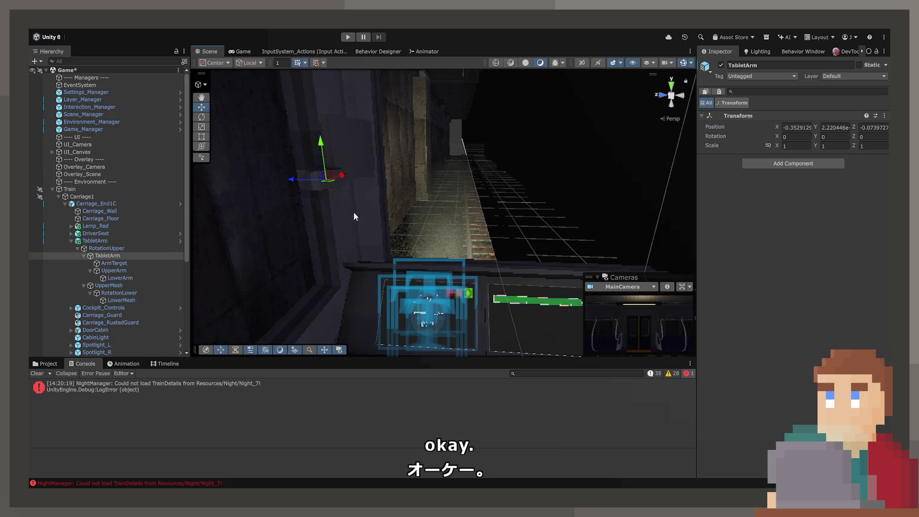
Remove LowerMesh's Box Collider via Remove Component and select the top-level TabletArm prefab.
click(120, 293)
key(Down)
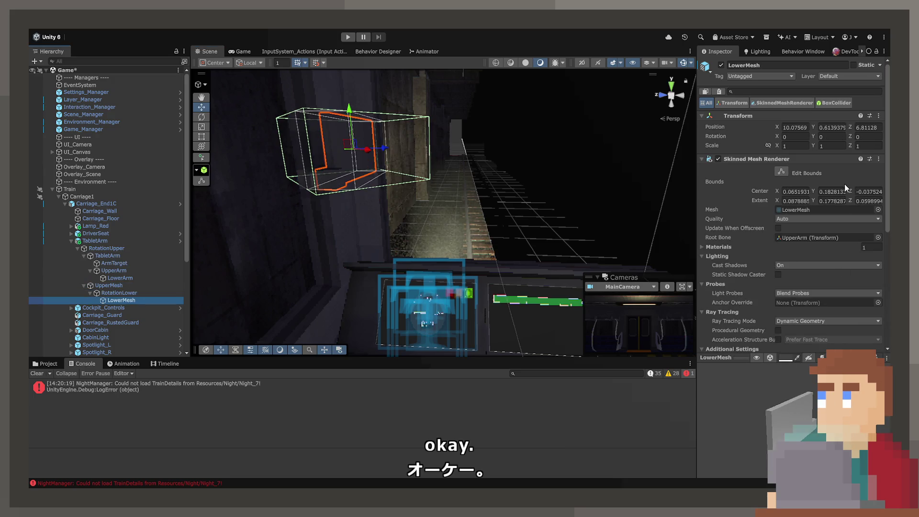
scroll(836, 230, down, 5)
click(878, 266)
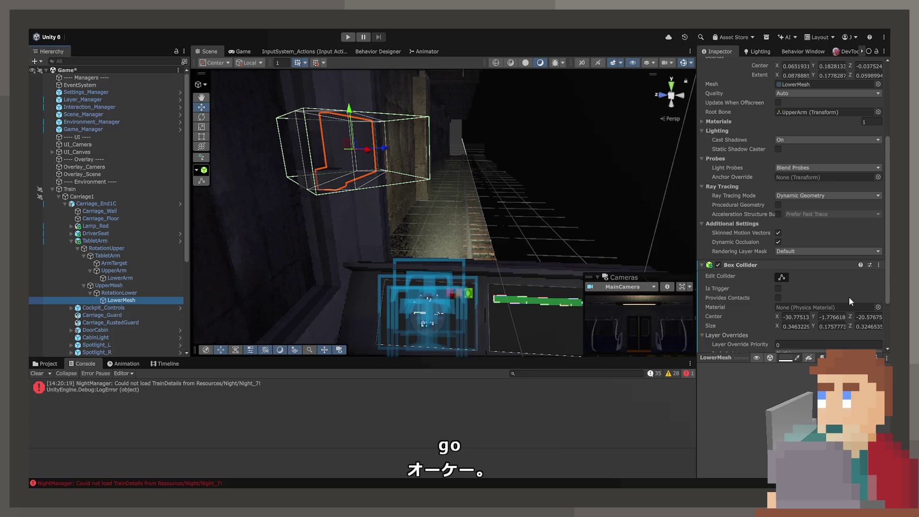
click(848, 297)
click(116, 242)
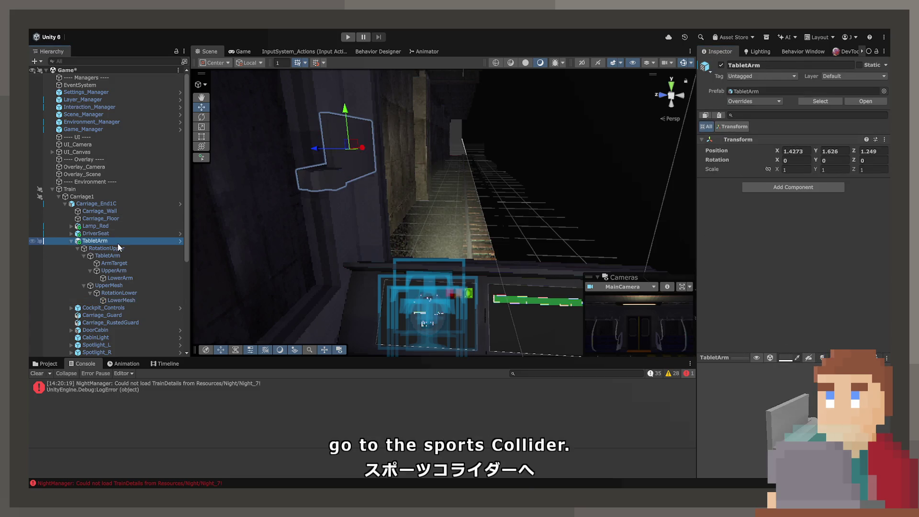
click(803, 199)
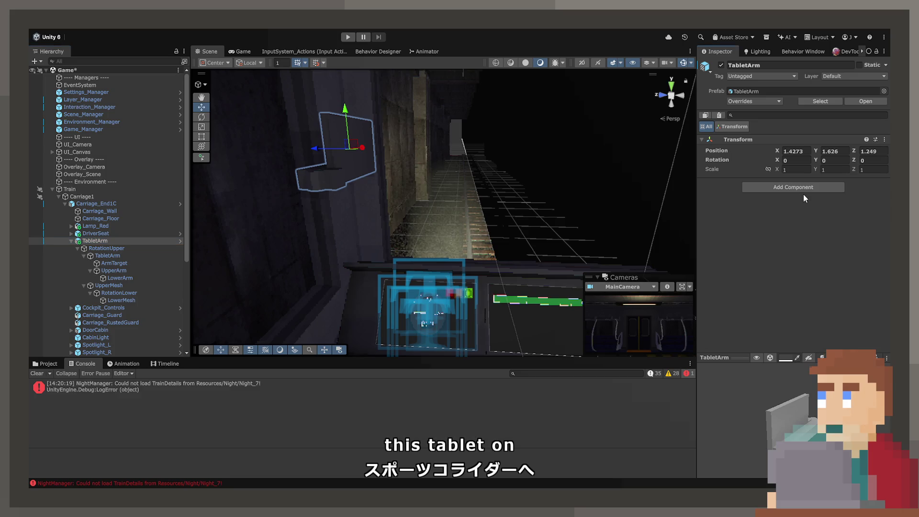
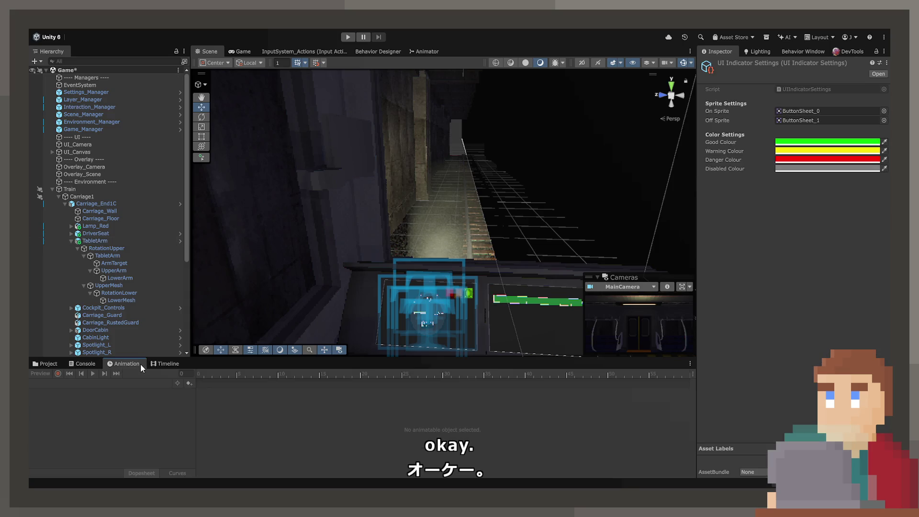
Show the Animation panel with TabletArm selected, then switch the main view to Game.
click(106, 363)
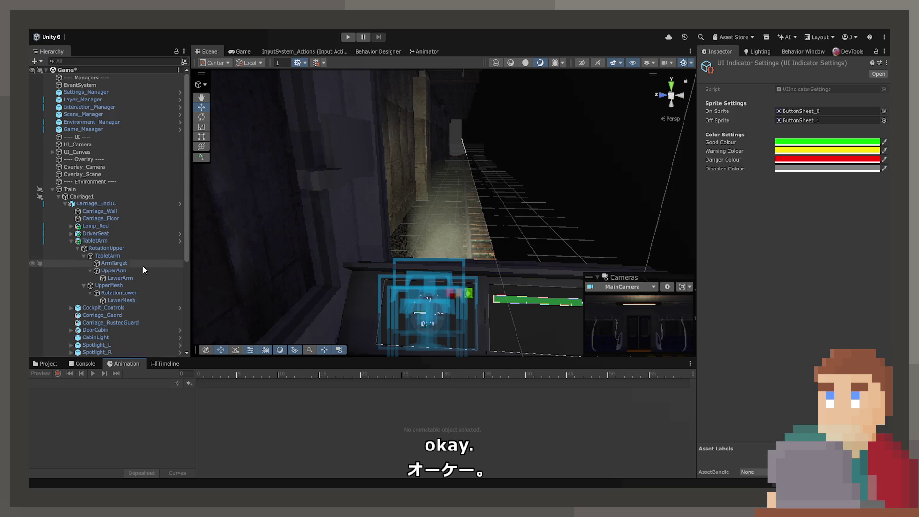
click(95, 241)
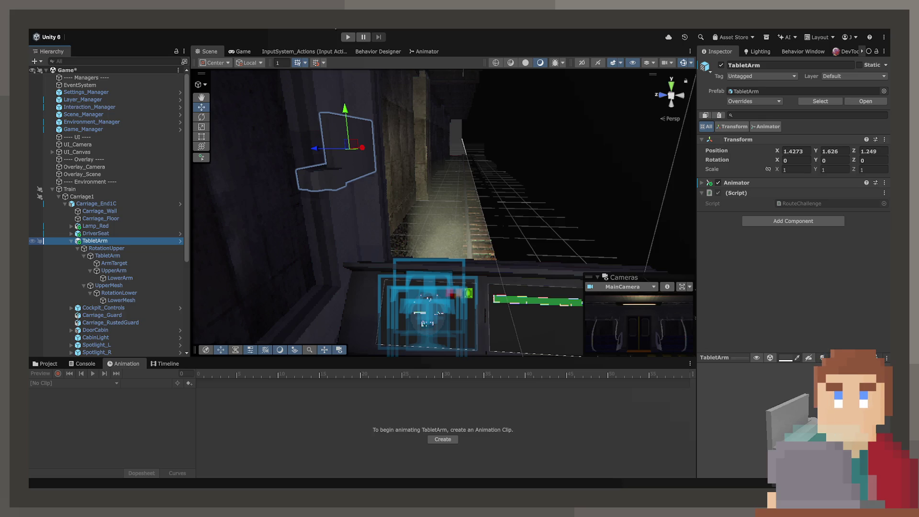
click(240, 50)
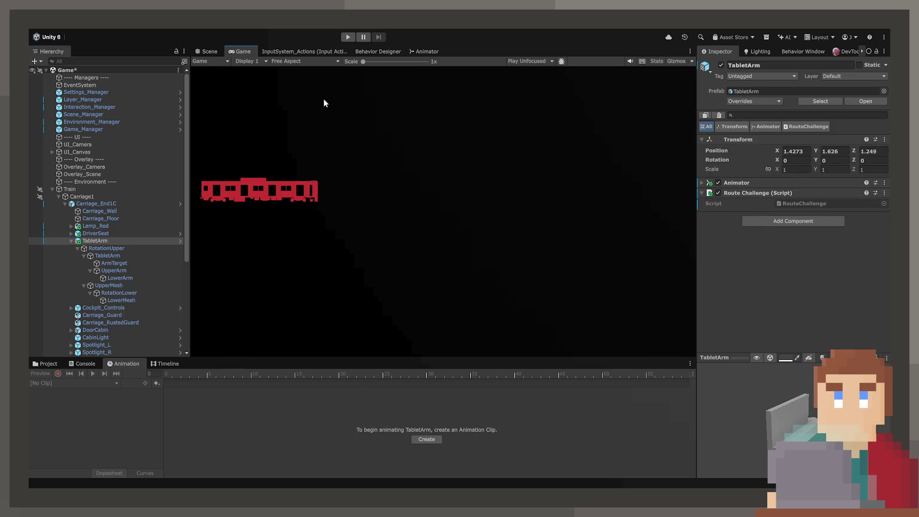
In the Animator window, select TabletArm and load its animator controller graph.
click(377, 50)
click(410, 51)
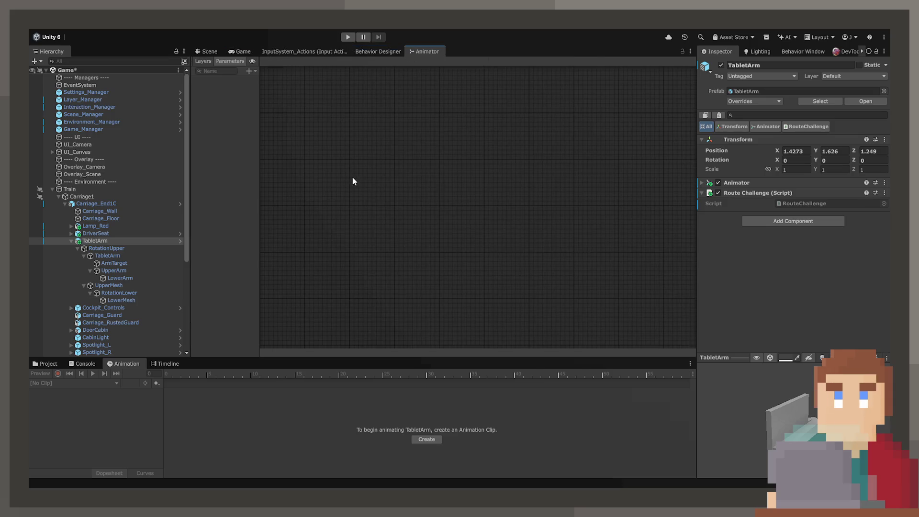
click(103, 248)
click(90, 242)
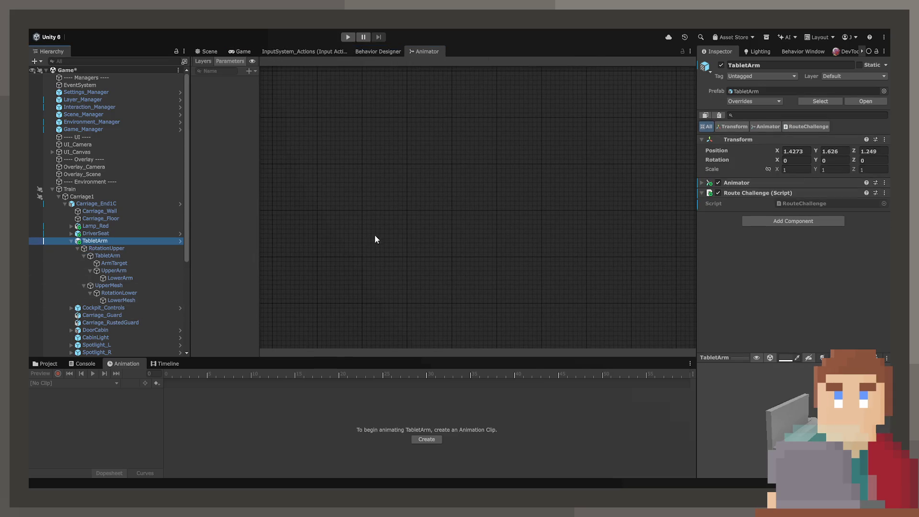
click(432, 196)
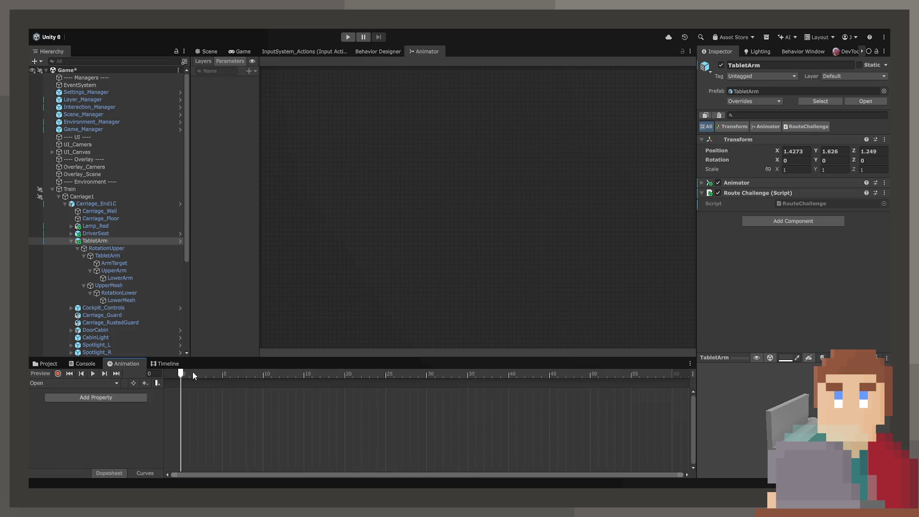
click(736, 182)
double_click(789, 191)
Move Open below Entry and add a new empty state with Write Defaults off.
scroll(501, 162, up, 3)
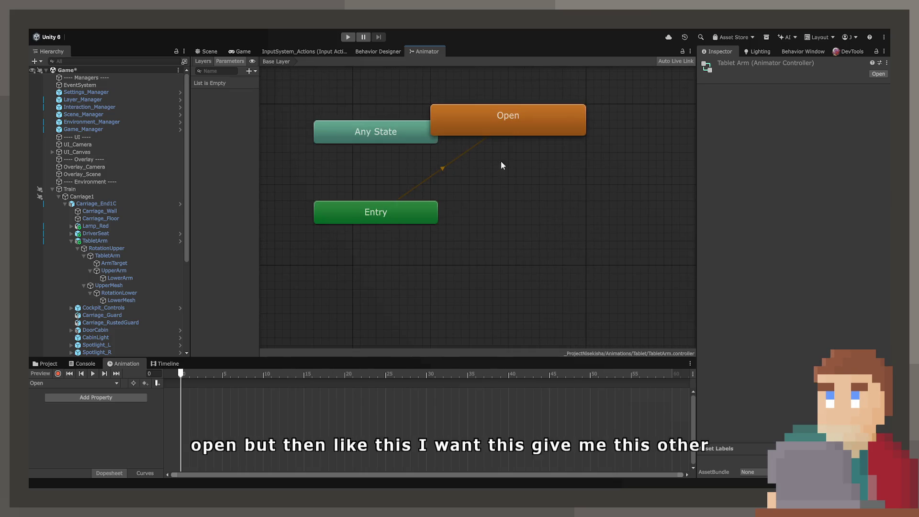
drag(507, 126, 420, 312)
scroll(429, 187, up, 1)
scroll(369, 219, down, 1)
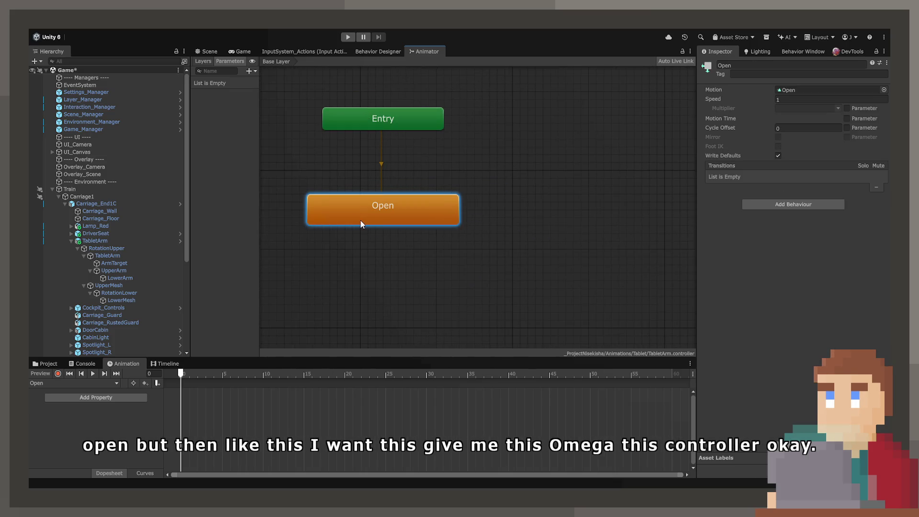
scroll(369, 220, down, 3)
drag(369, 221, 496, 212)
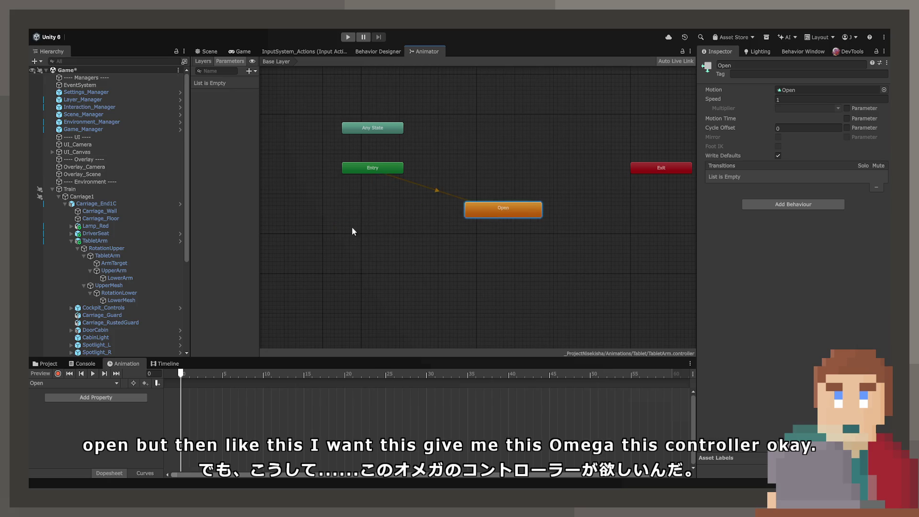
right_click(455, 238)
click(536, 244)
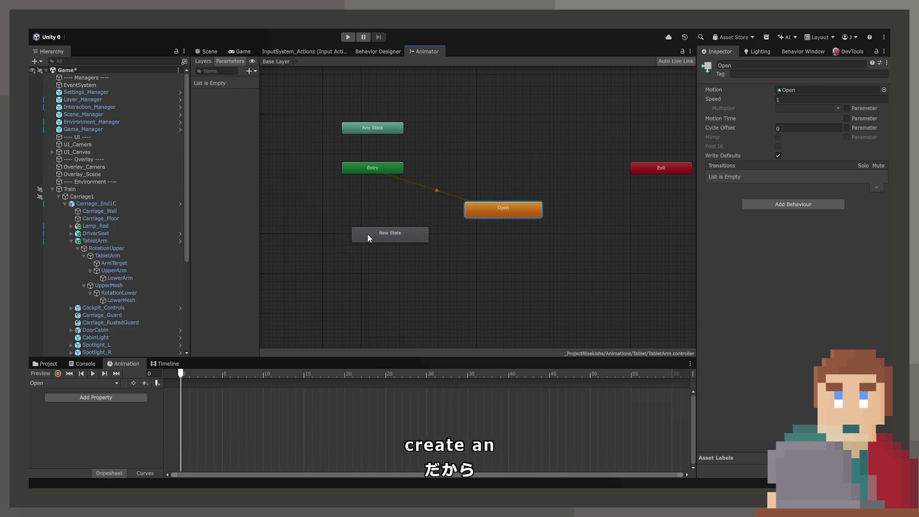
drag(366, 233, 357, 218)
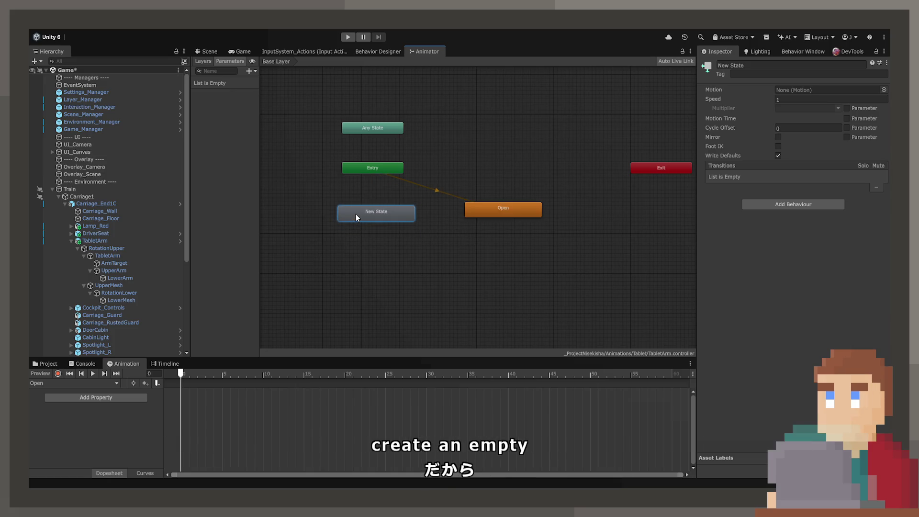
click(778, 156)
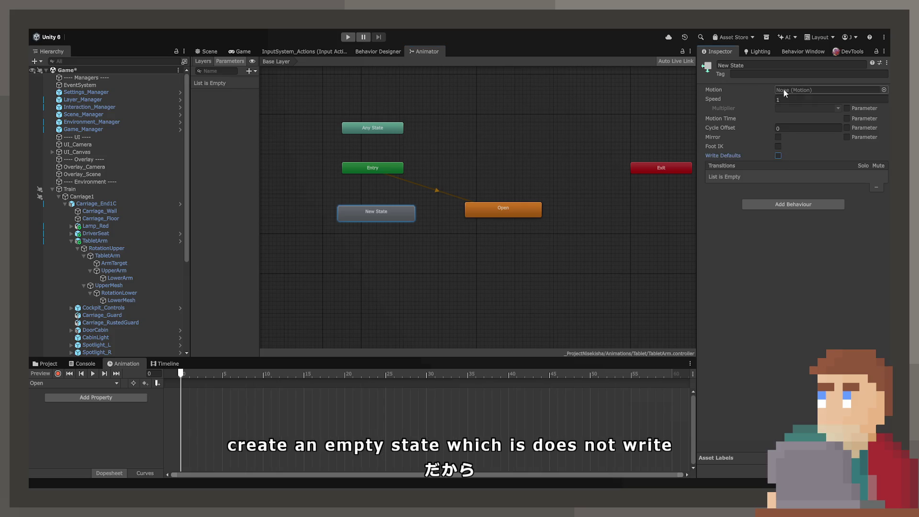
Rename the new state 'Closed' and add a transition from Closed to Open.
click(757, 63)
text(Closed)
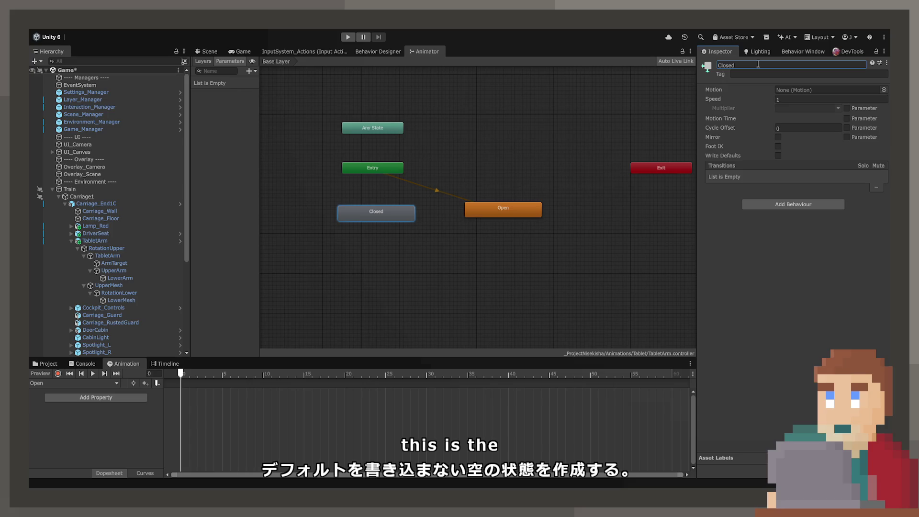
click(501, 210)
drag(501, 209, 492, 208)
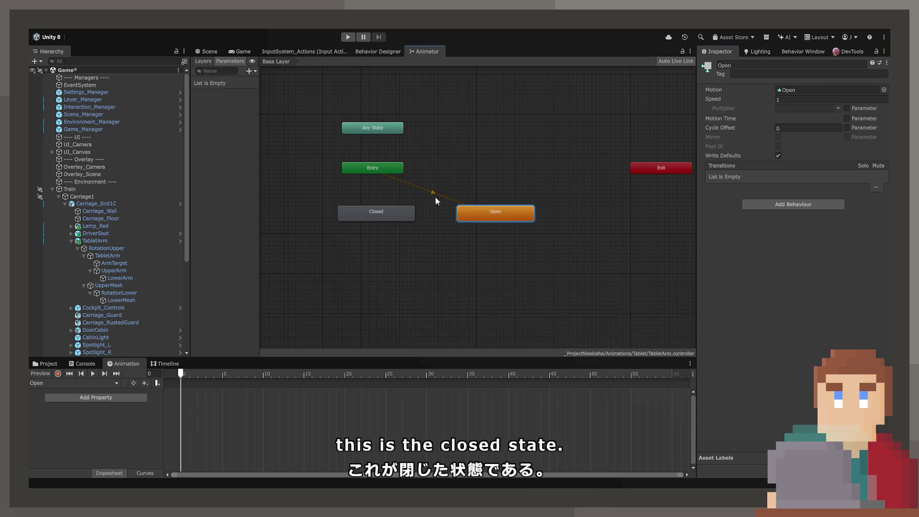
click(401, 208)
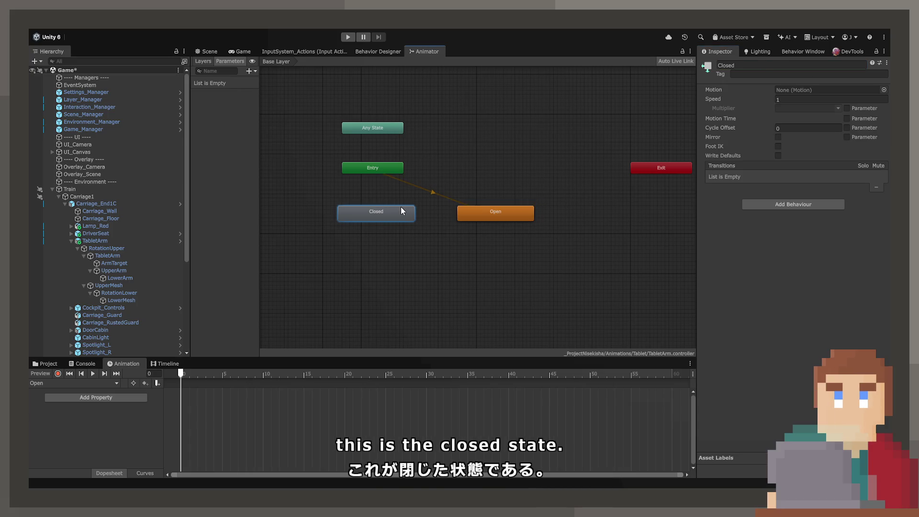
click(493, 211)
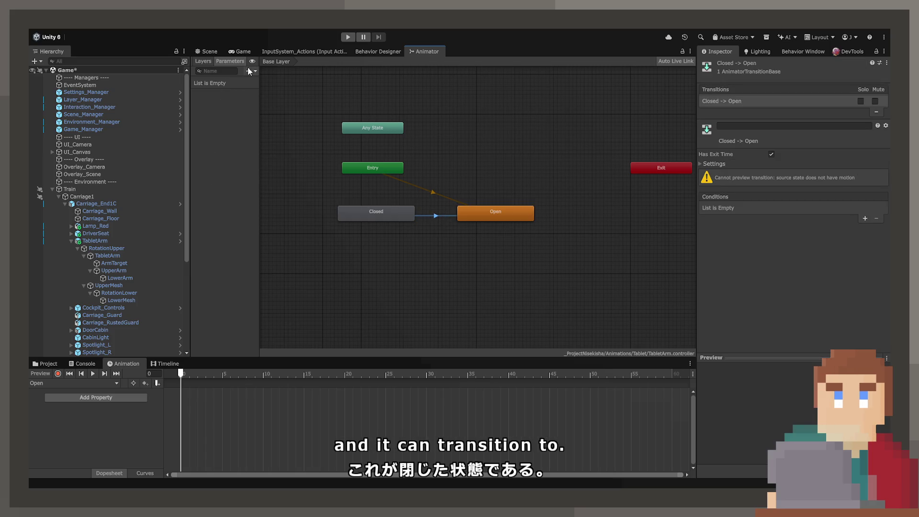
Add Trigger parameters named 'Open' and 'Close'.
text(Open)
key(Return)
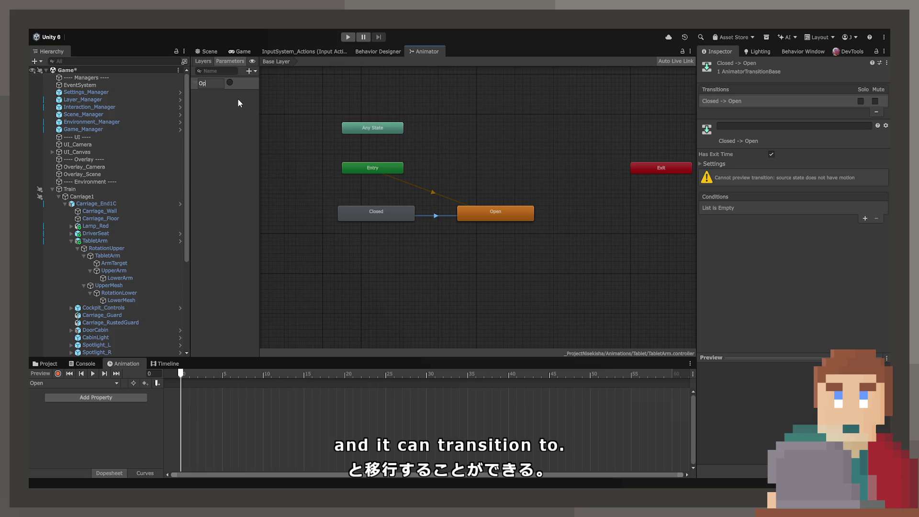
click(253, 67)
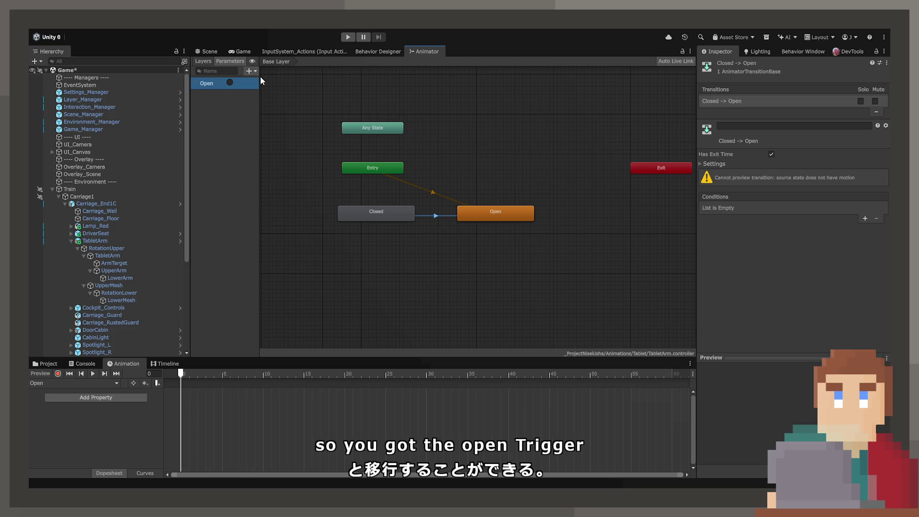
click(268, 113)
text(Close)
key(Return)
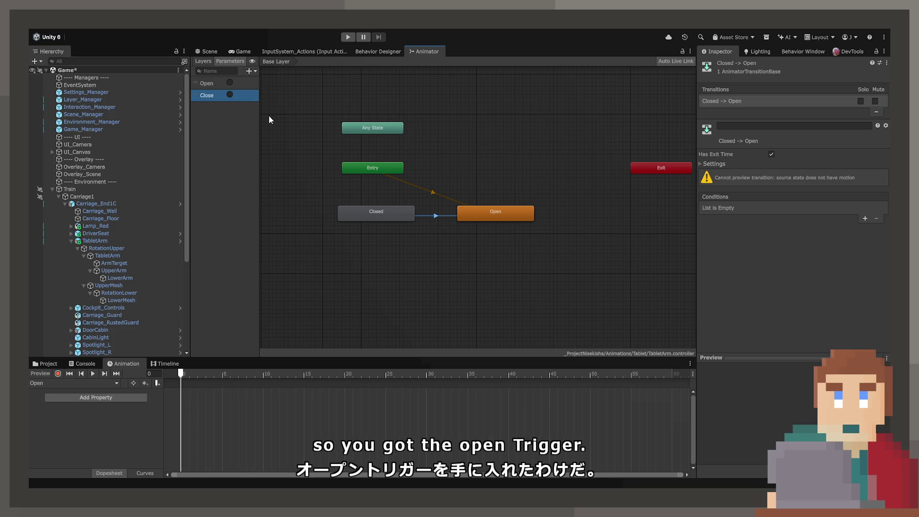
Give the Closed→Open transition an Open condition, no exit time and 0 transition duration.
click(206, 84)
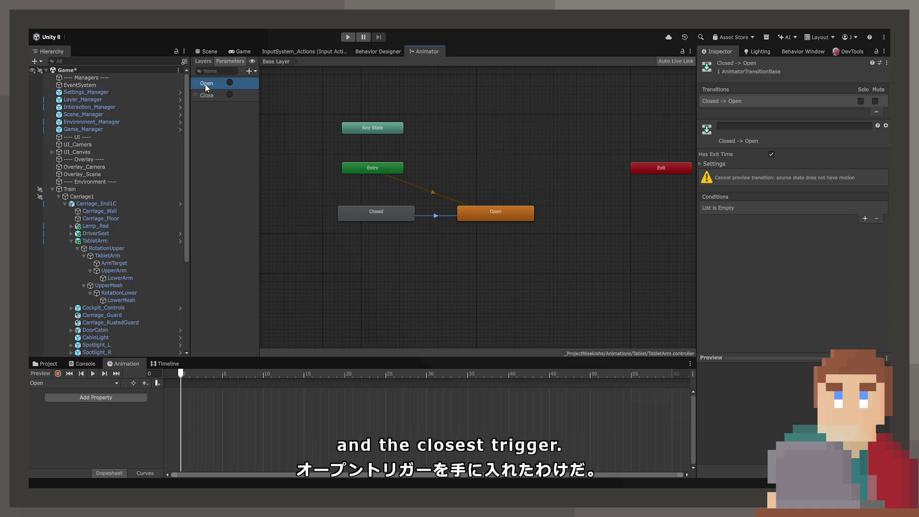
click(377, 216)
click(505, 214)
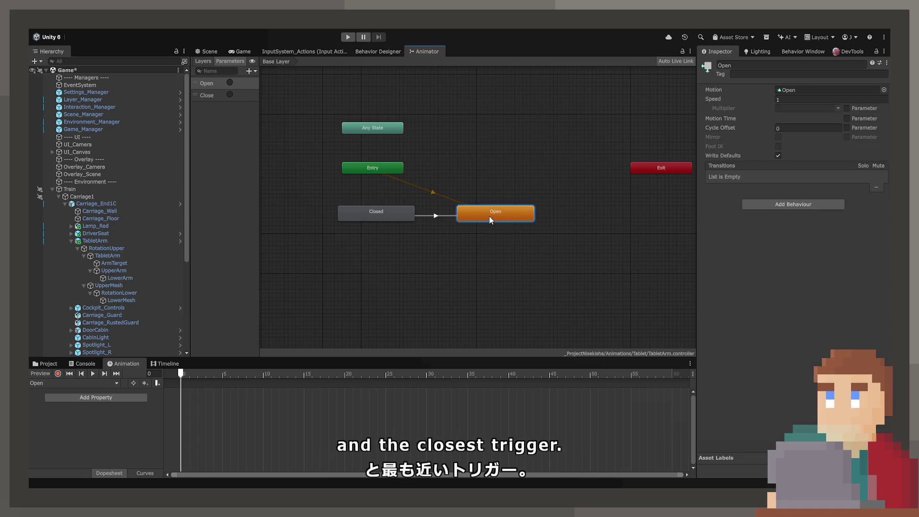
click(444, 216)
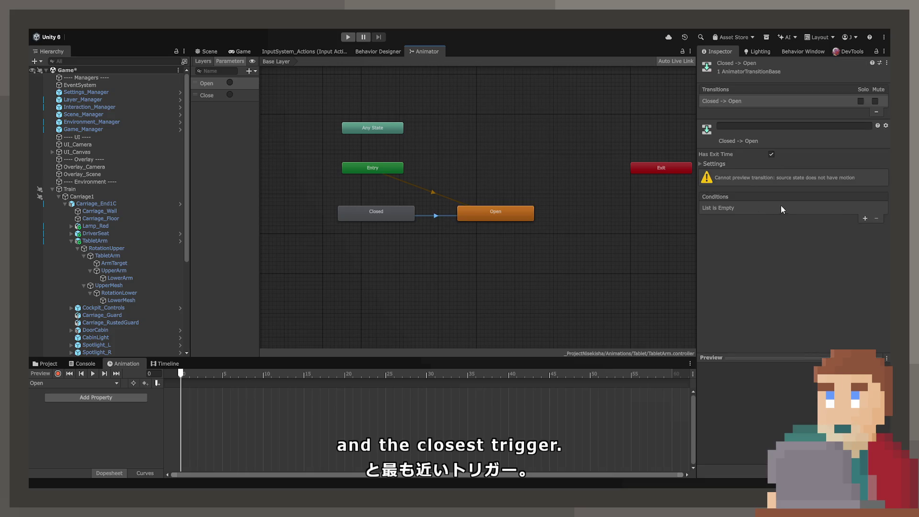
click(864, 219)
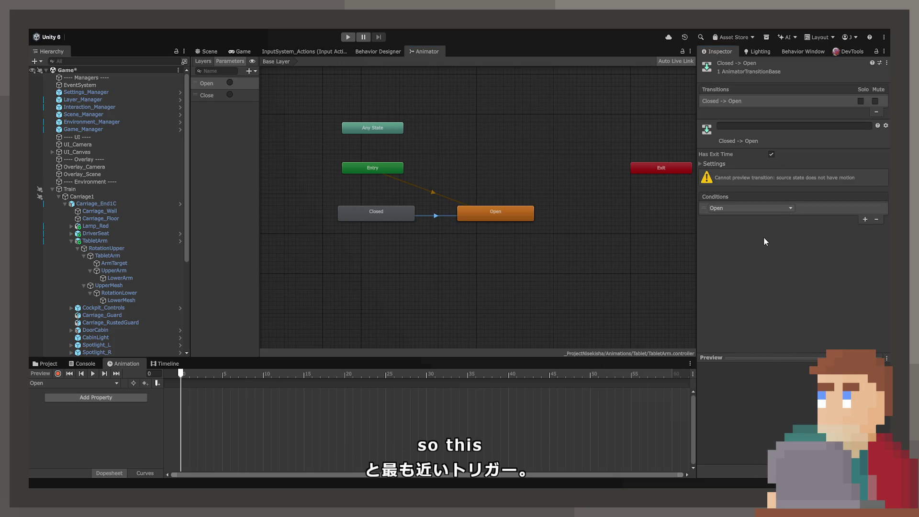
click(771, 154)
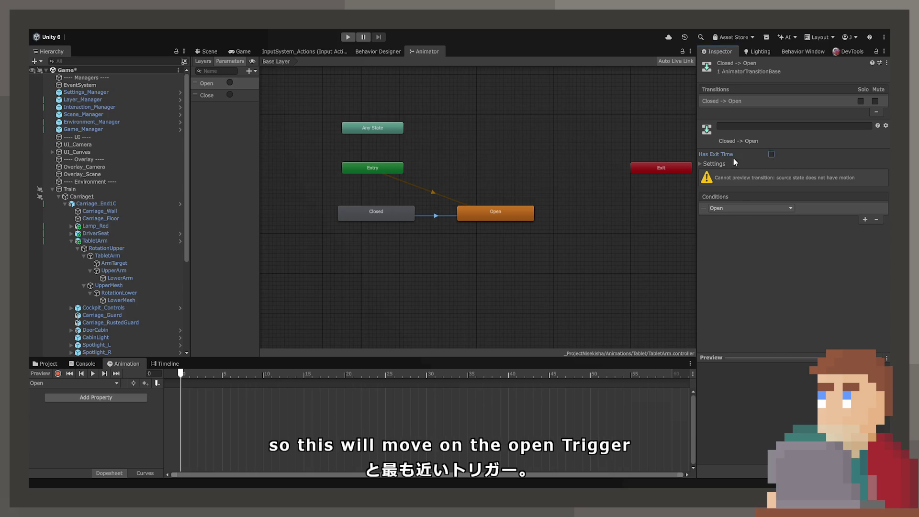
click(725, 164)
click(772, 182)
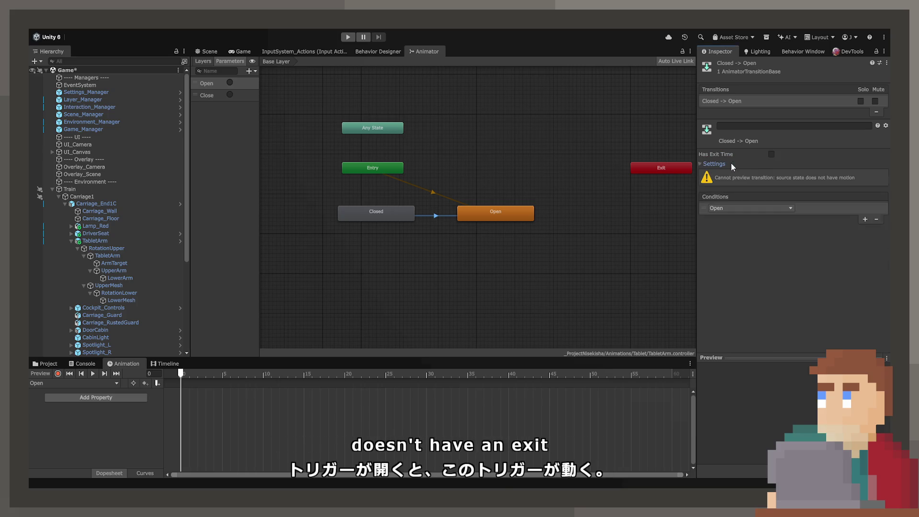
click(783, 173)
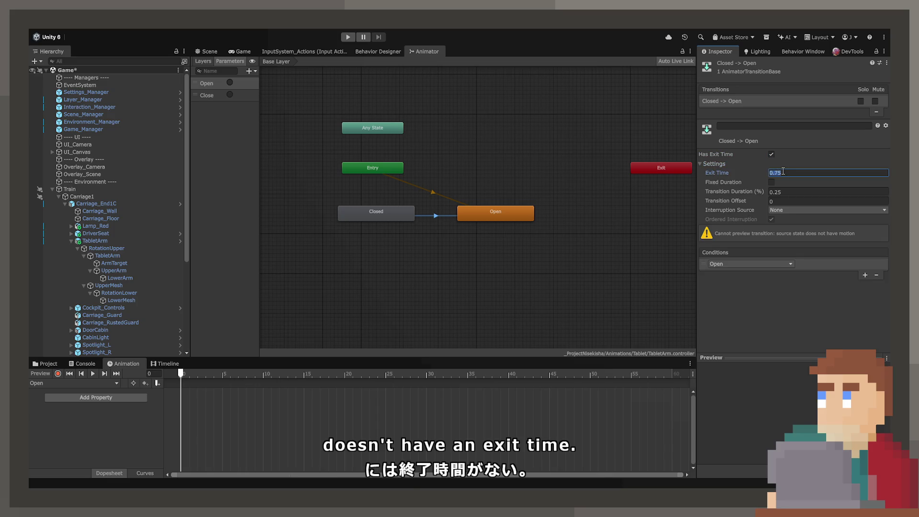
click(771, 154)
click(784, 192)
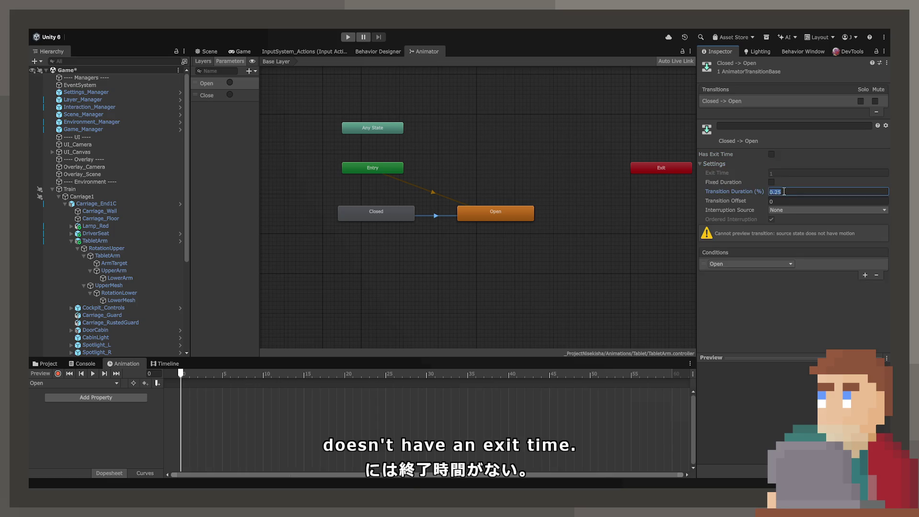
text(0)
click(748, 316)
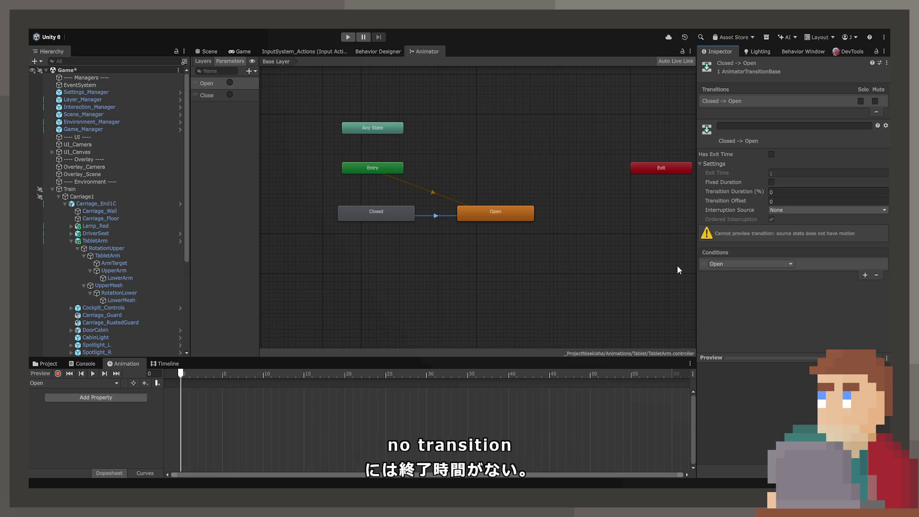
click(378, 213)
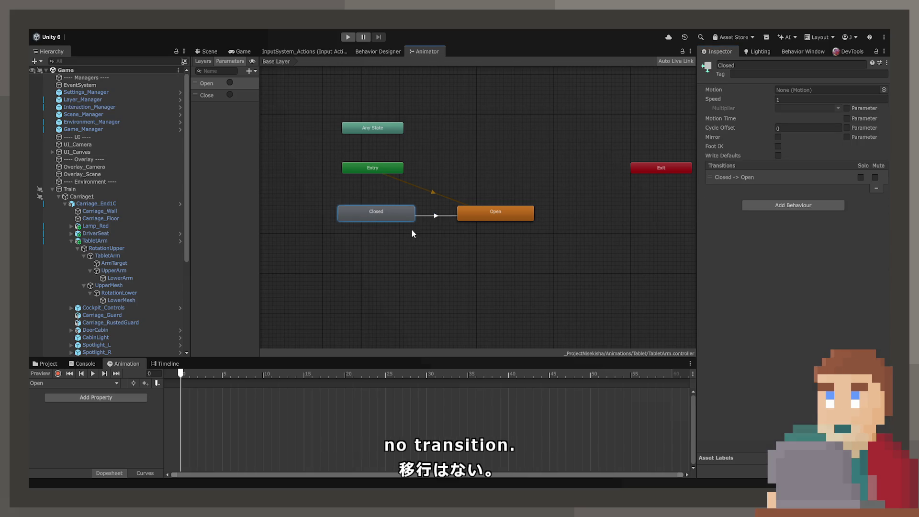
Make Closed the layer default state and duplicate the Open state below it.
drag(406, 212, 403, 208)
click(496, 214)
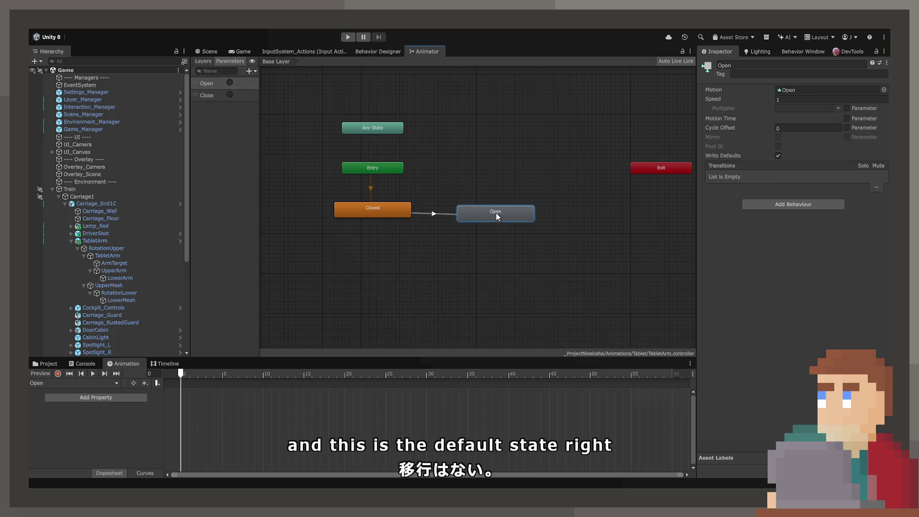
drag(496, 213, 496, 212)
key(ctrl+d)
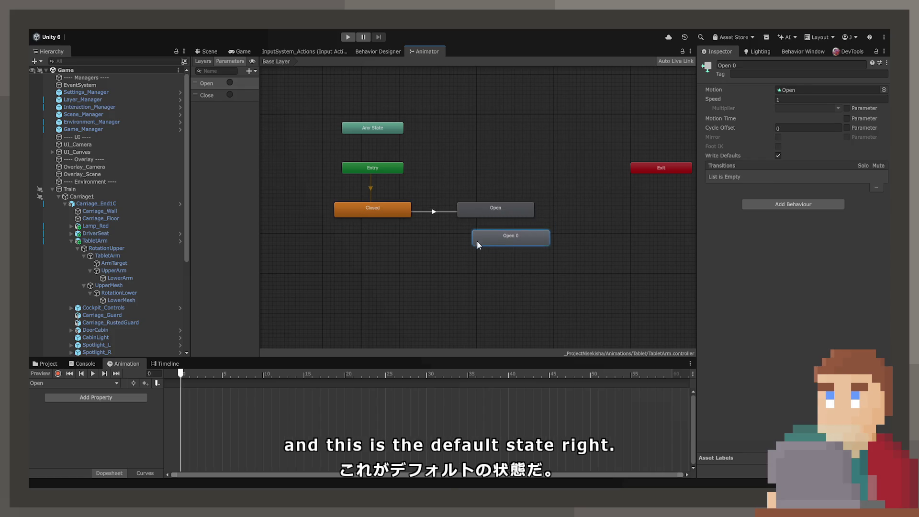
drag(477, 242, 465, 247)
Add a transition from Open to the copy with exit time 1 and duration 0.
right_click(480, 211)
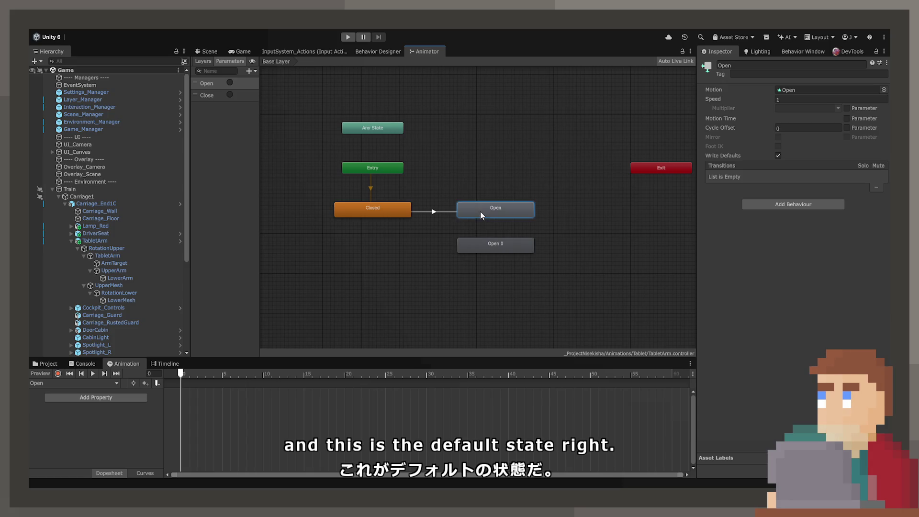
click(487, 217)
click(495, 229)
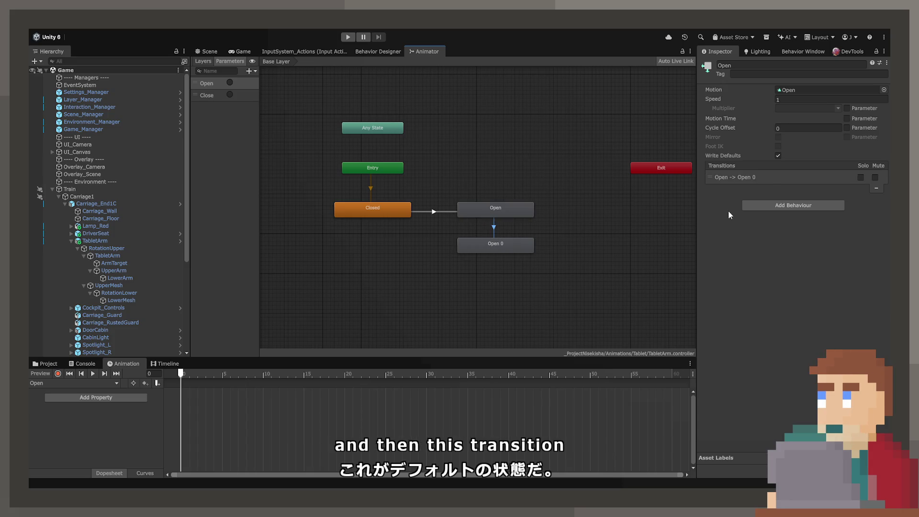
double_click(777, 173)
text(1)
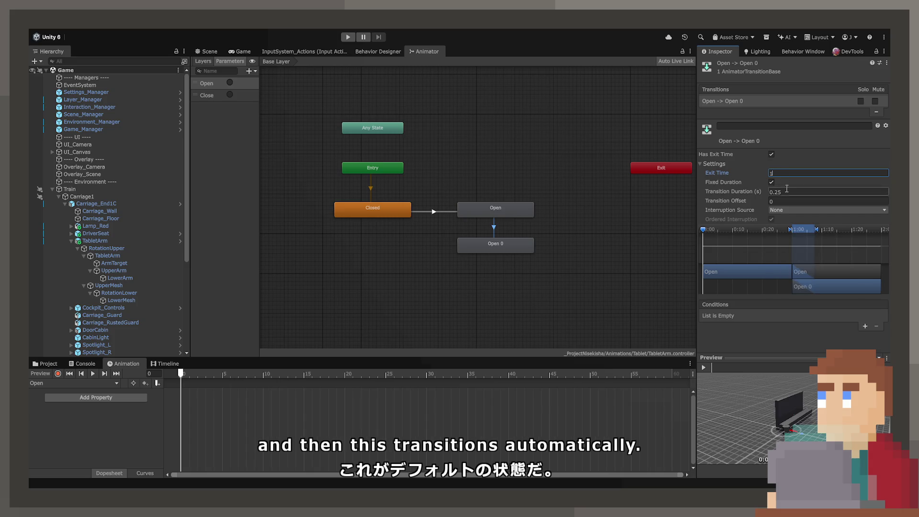
double_click(775, 192)
text(0)
Rename the copy 'Opened' and remove its motion clip.
click(519, 250)
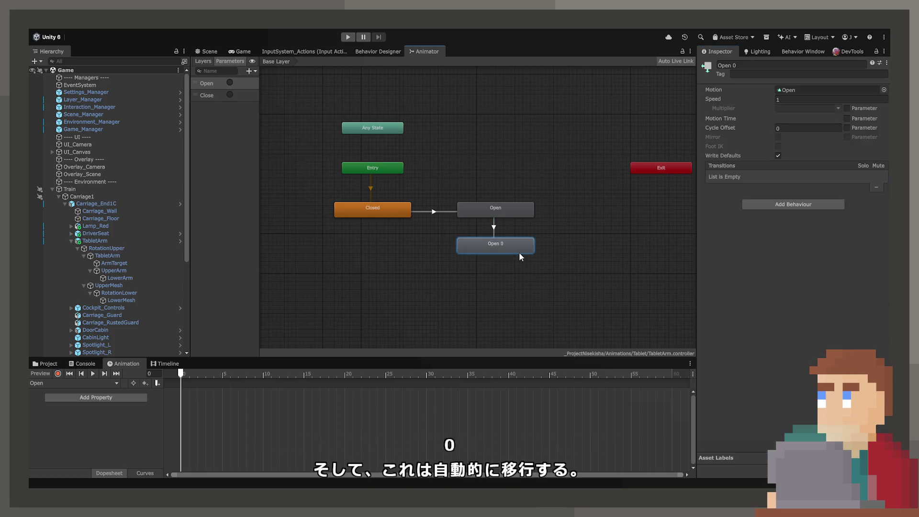
click(749, 65)
text(Opened)
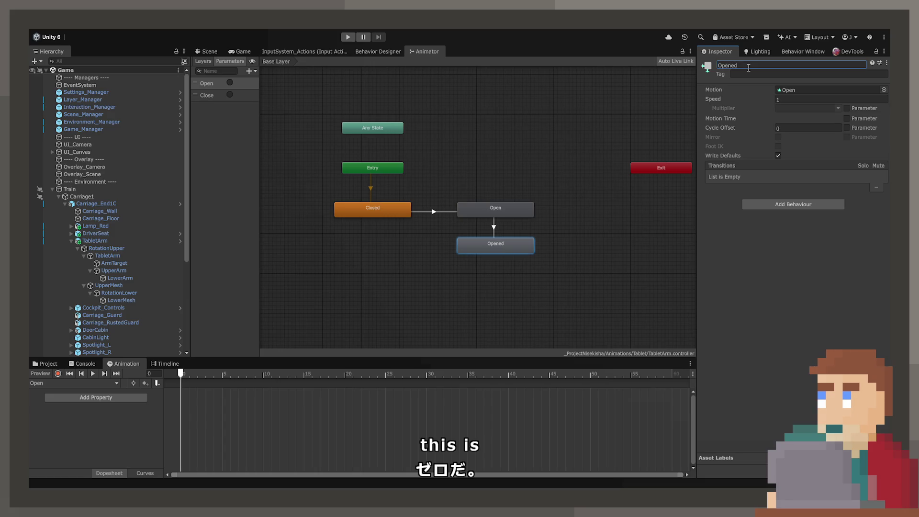
key(Return)
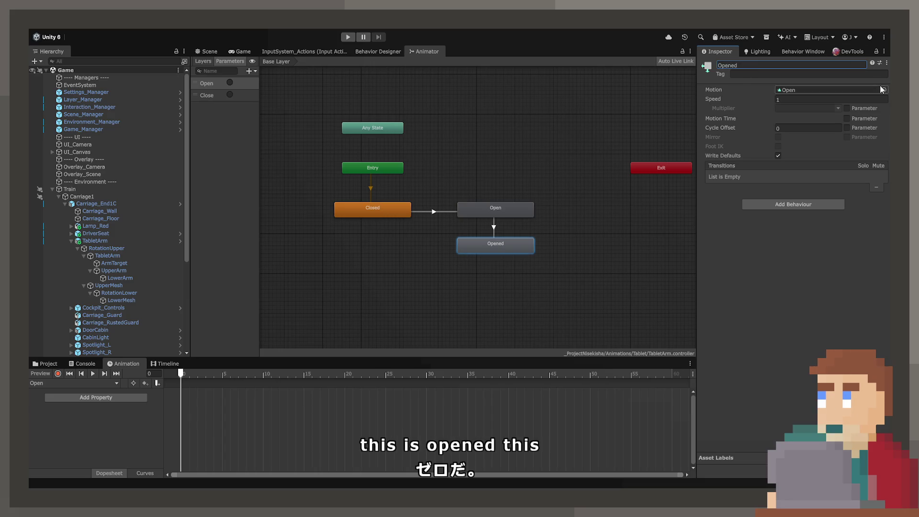
click(794, 90)
key(Delete)
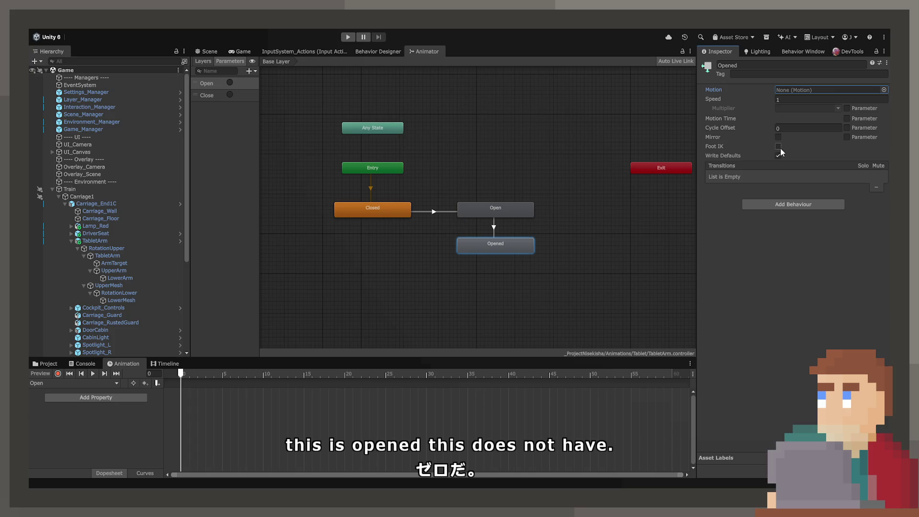
Duplicate the Open state again and place the copy under Closed.
click(474, 214)
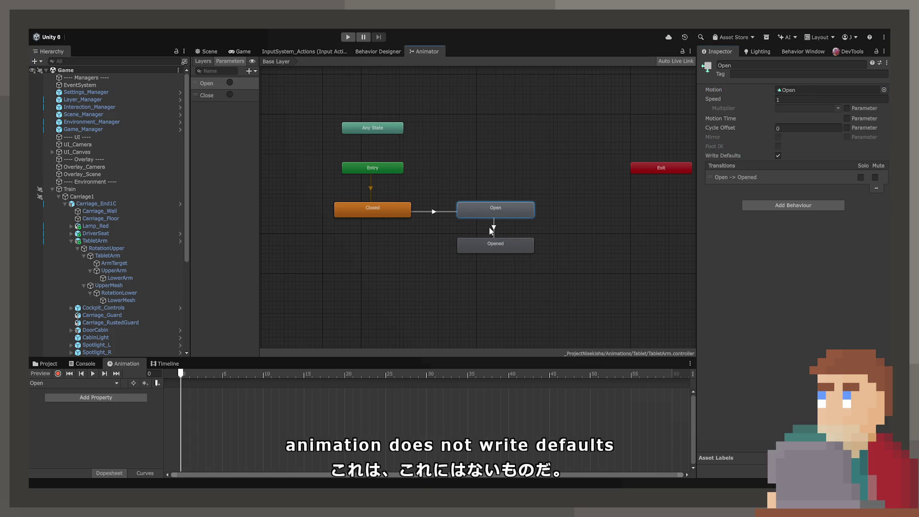
key(ctrl+d)
drag(493, 228, 346, 247)
click(481, 248)
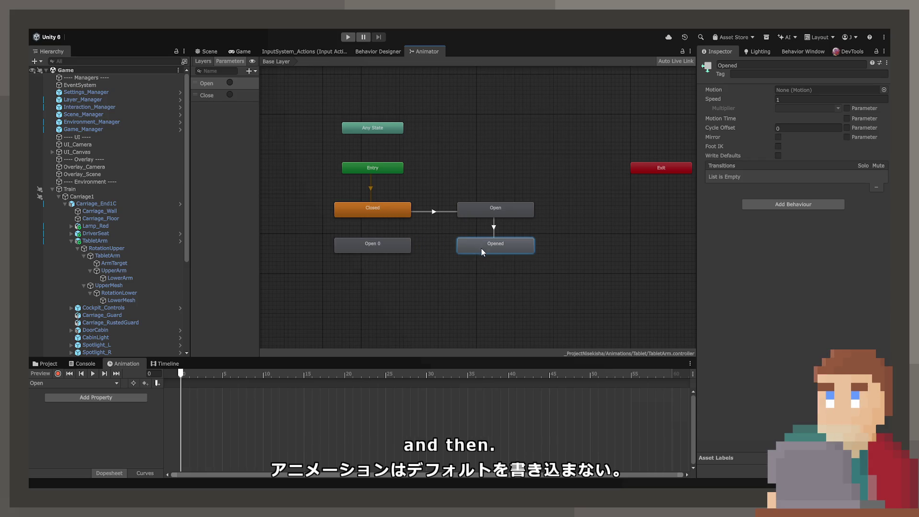
Add an Open 0→Closed transition with exit time 1 and Fixed Duration off.
right_click(410, 248)
click(424, 252)
click(397, 215)
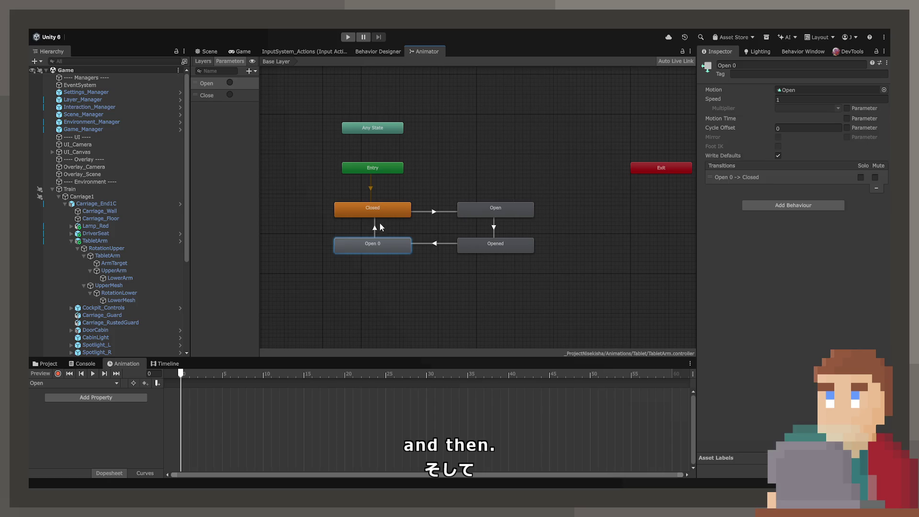
click(376, 225)
click(771, 154)
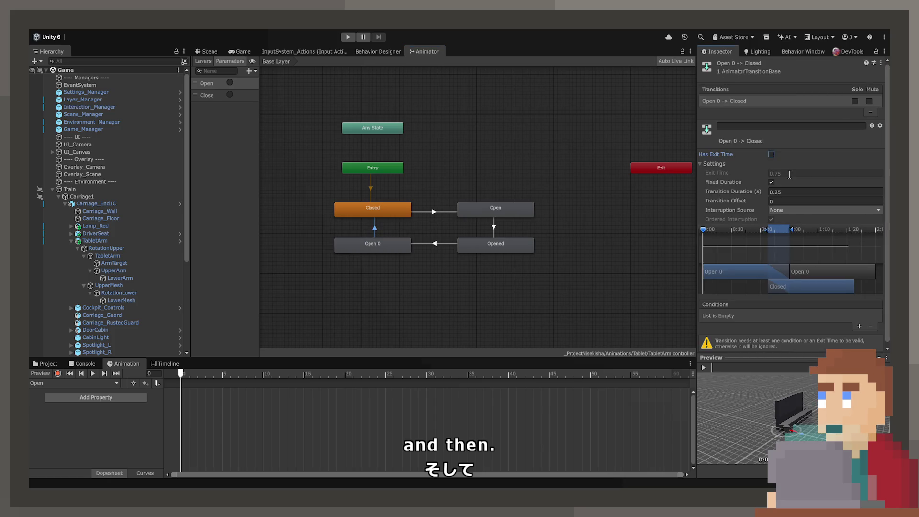
click(771, 155)
click(778, 173)
text(1)
key(Return)
click(771, 182)
click(749, 191)
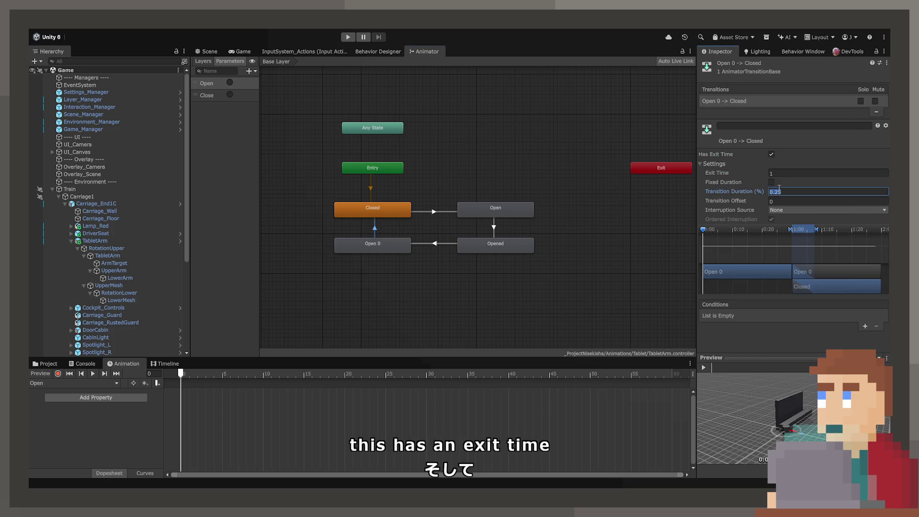
text(0)
click(492, 223)
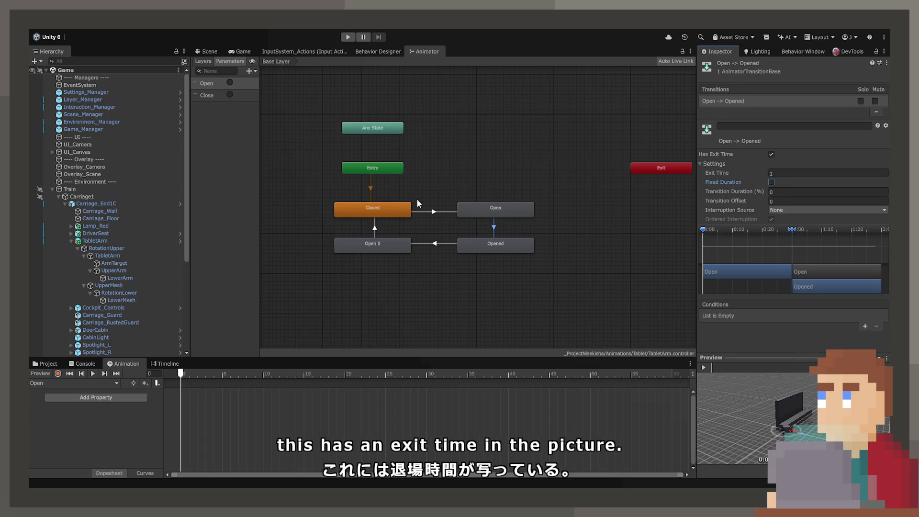
Delete the extra Close state from the graph.
click(385, 246)
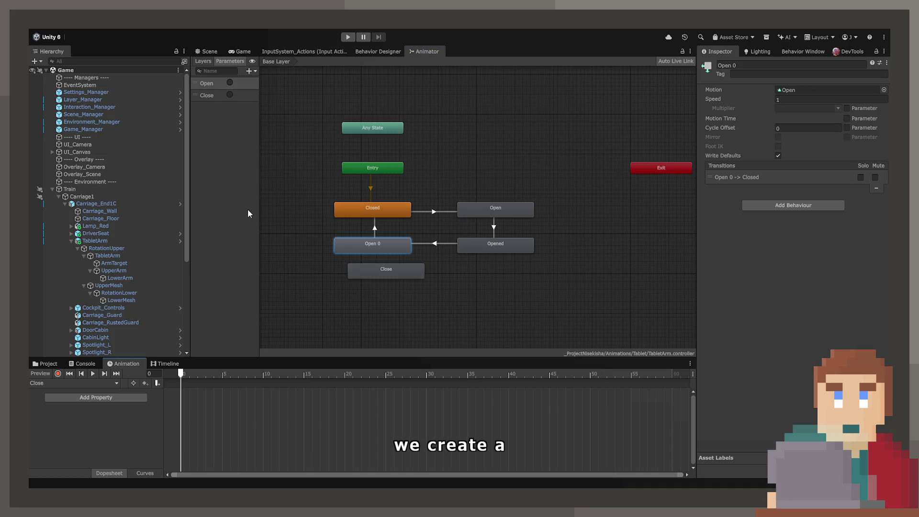
click(395, 269)
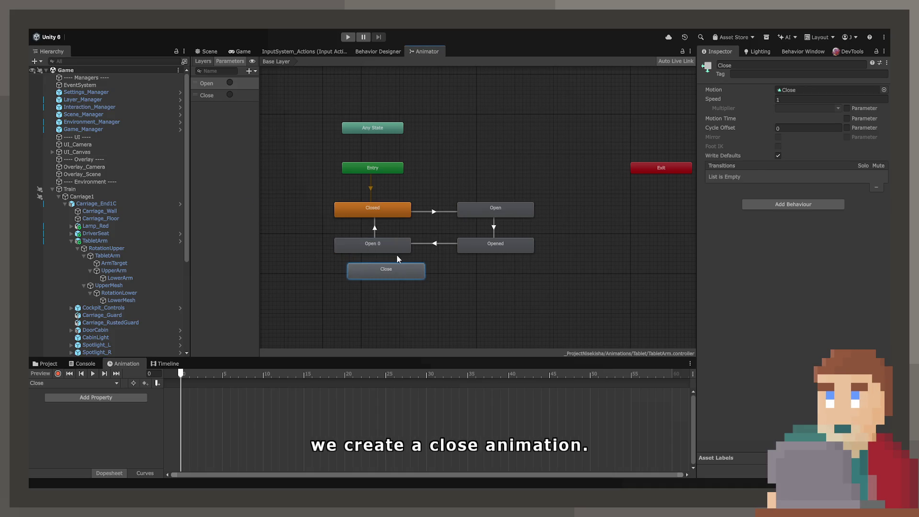
key(Delete)
click(383, 244)
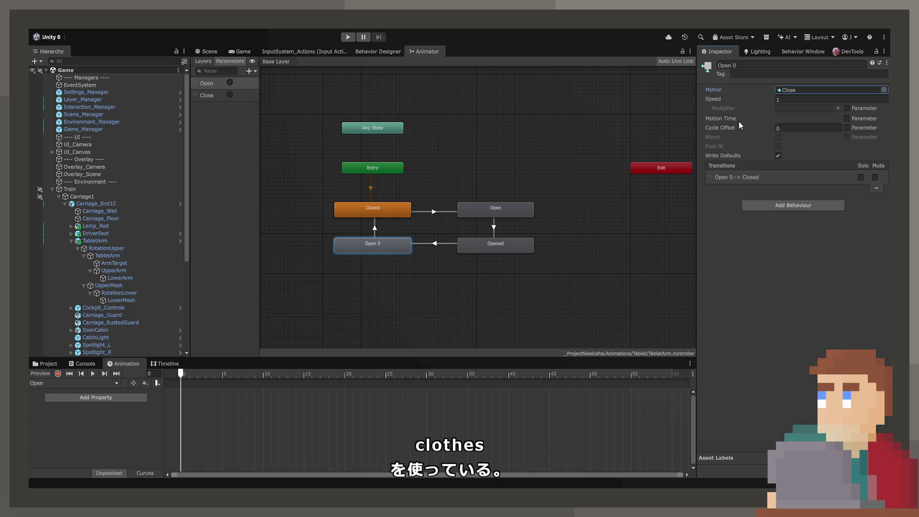
Set the Opened→Open 0 transition to no exit time, duration 0, Fixed Duration off, Close condition.
click(436, 244)
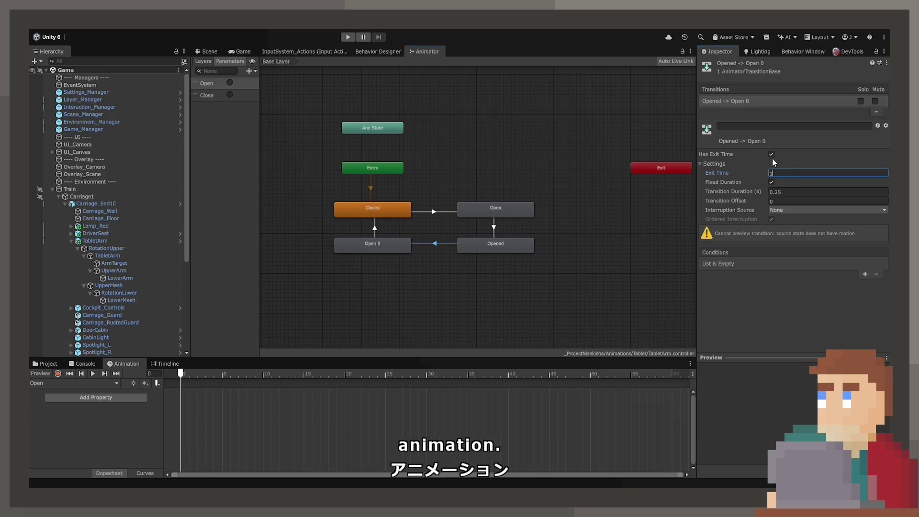
click(771, 154)
click(787, 191)
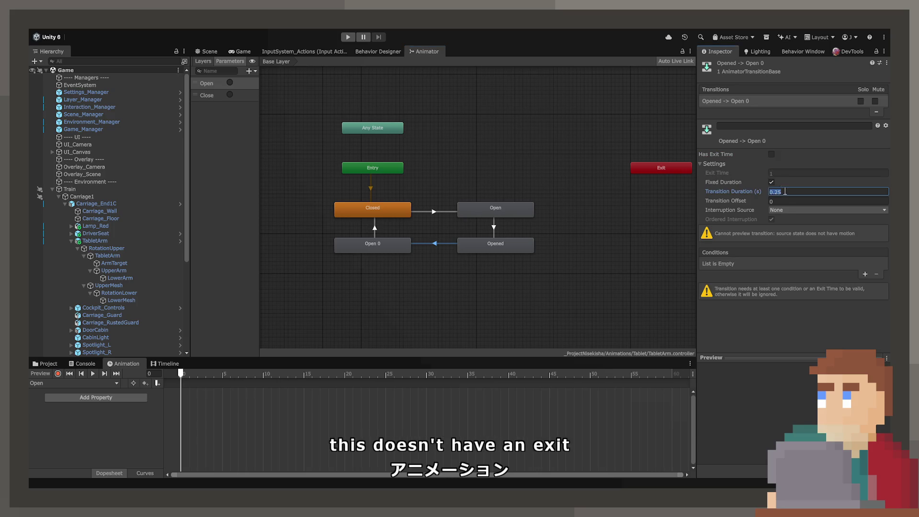
text(0)
click(771, 181)
click(862, 276)
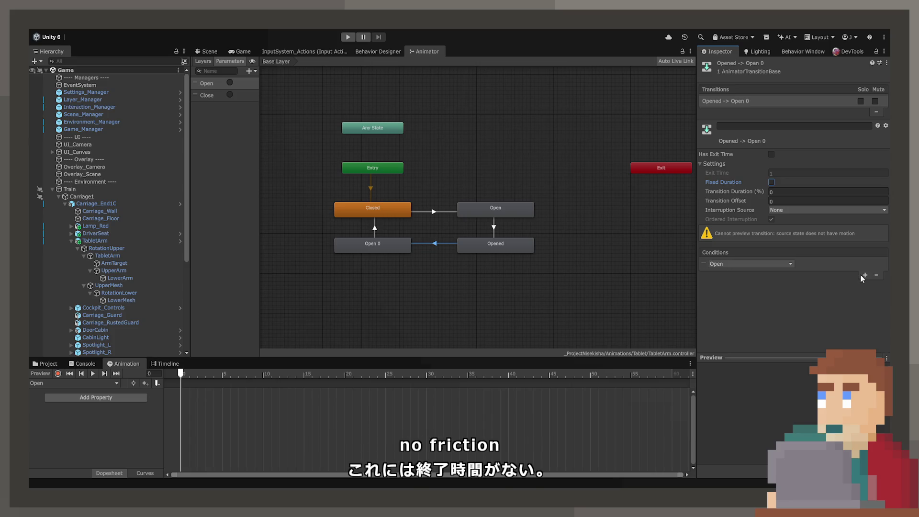
click(761, 268)
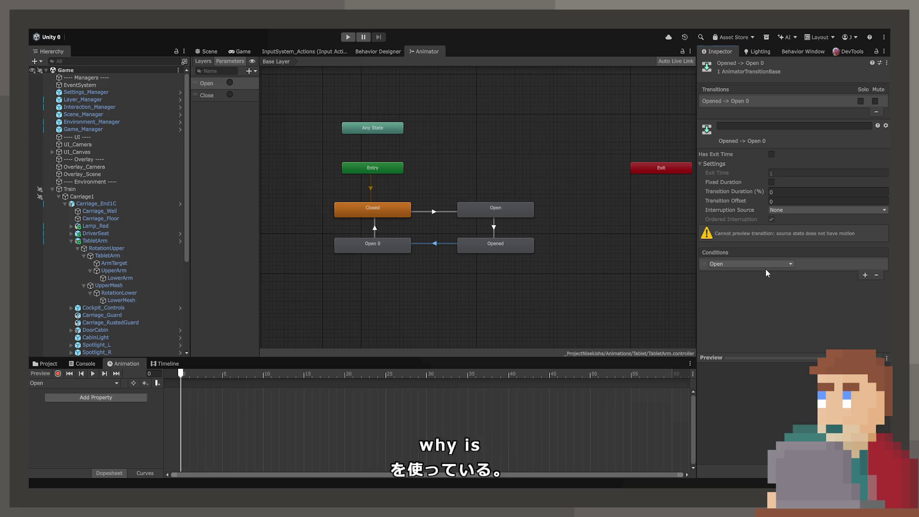
click(748, 264)
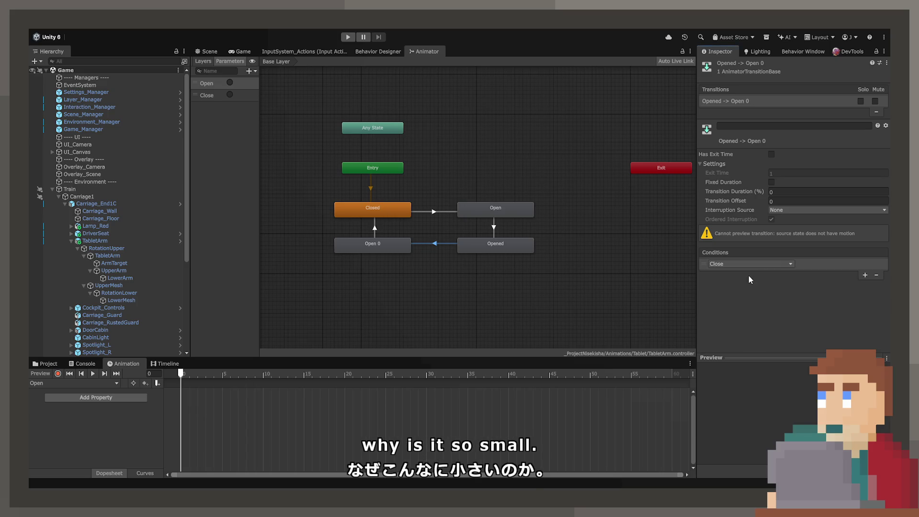
click(748, 274)
Select the Open 0 state for renaming to Close, then return to the Game view.
click(455, 247)
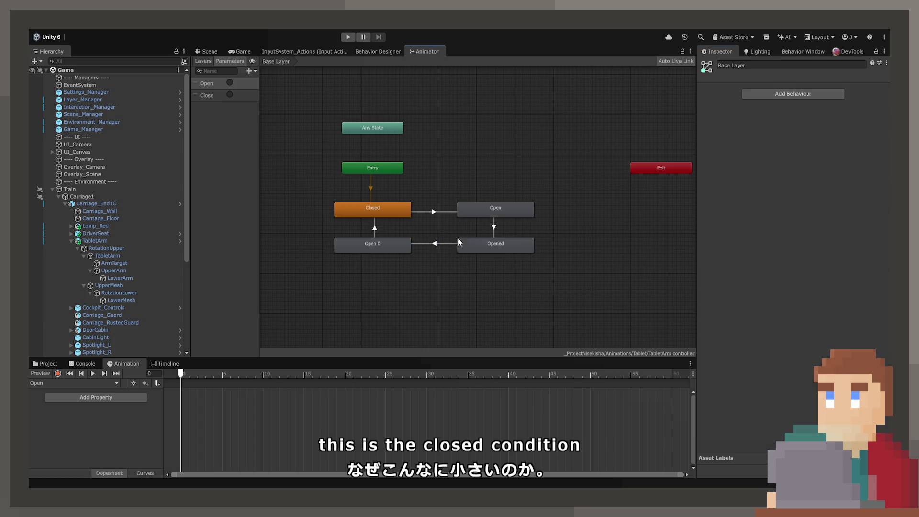
click(366, 248)
text(Close)
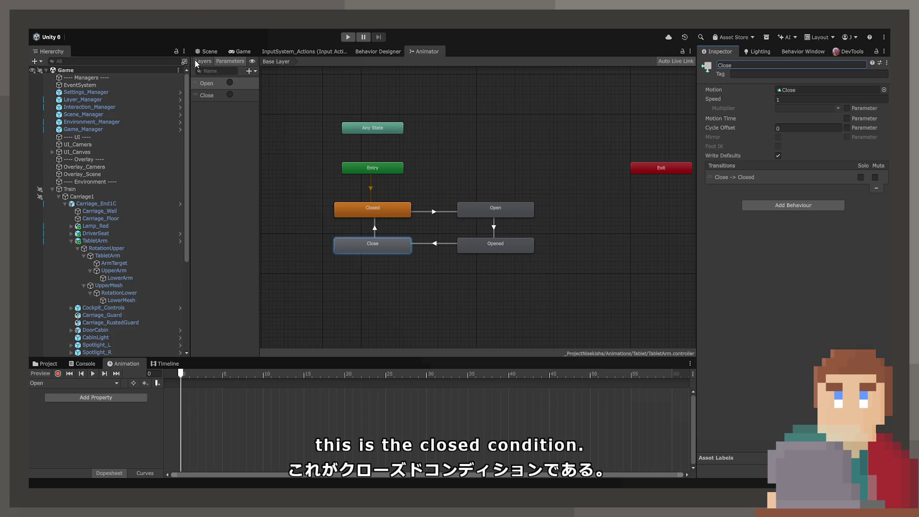
click(207, 51)
click(243, 54)
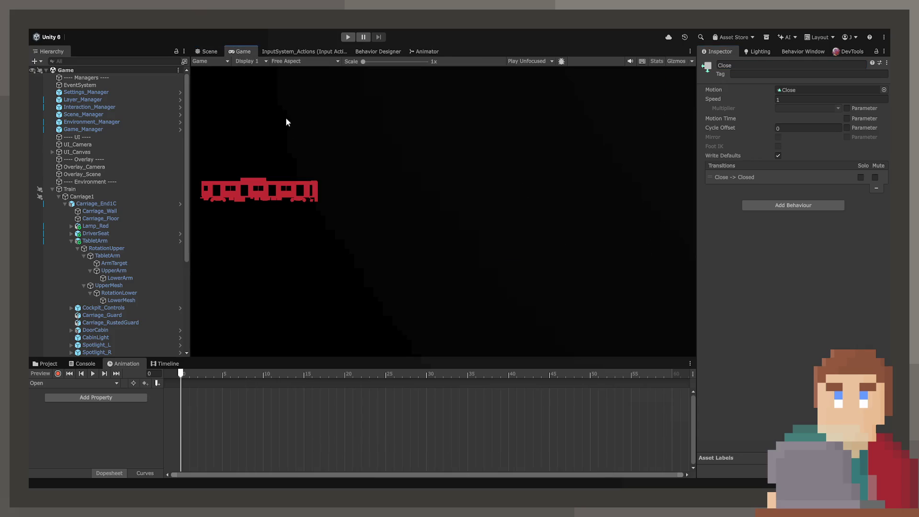
Switch to the Scene view and bring up the Animation timeline for the clip.
click(414, 52)
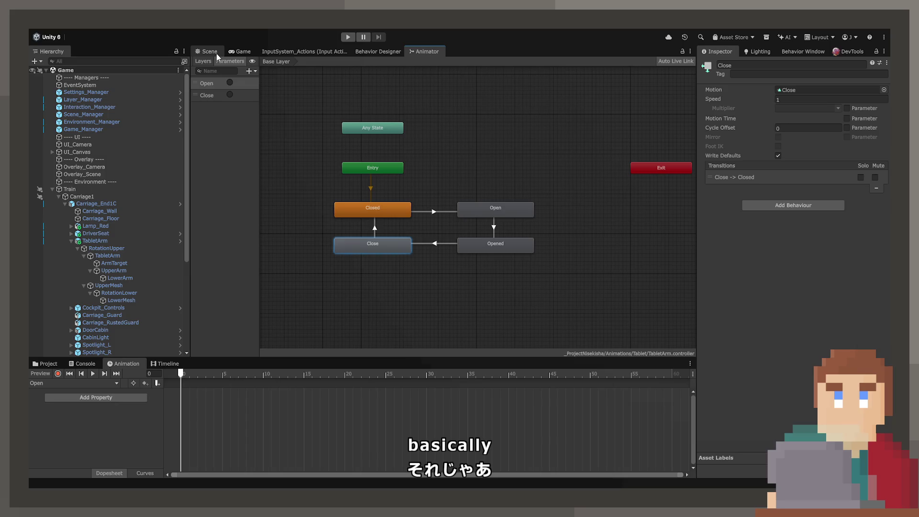
click(207, 51)
drag(285, 162, 268, 163)
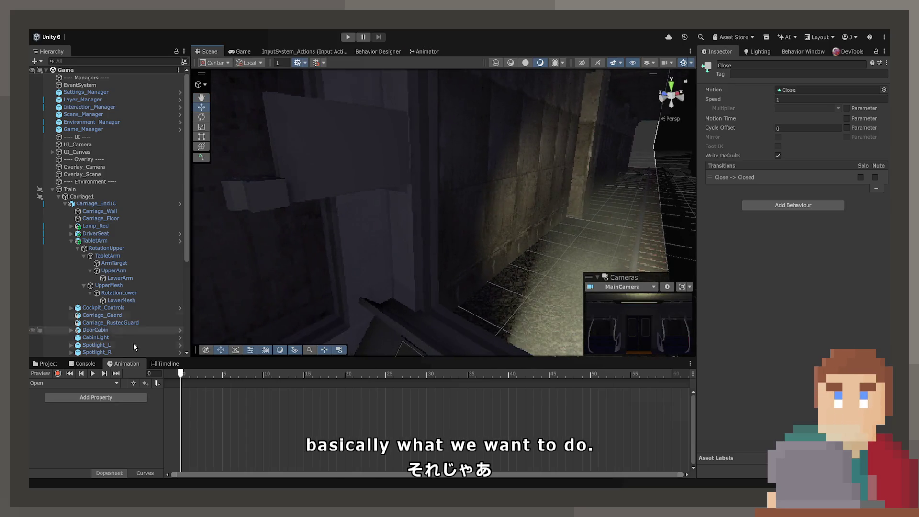
click(48, 363)
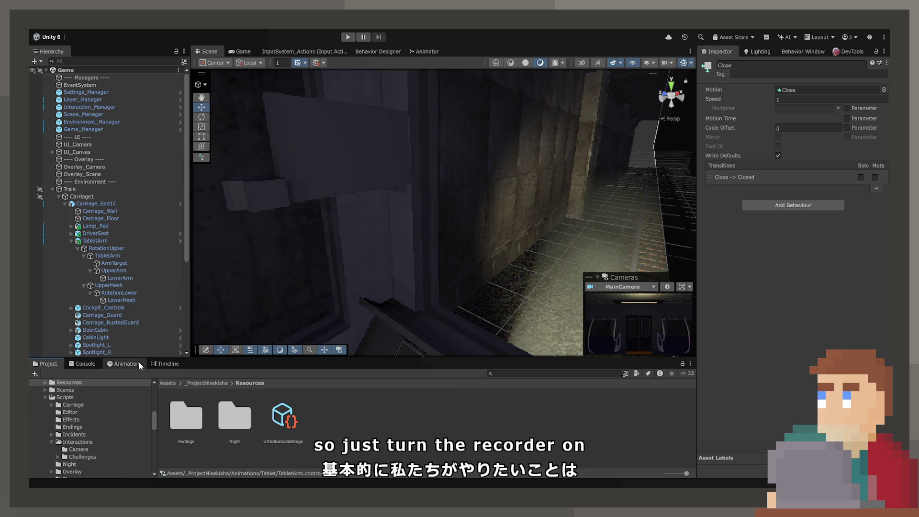
click(125, 364)
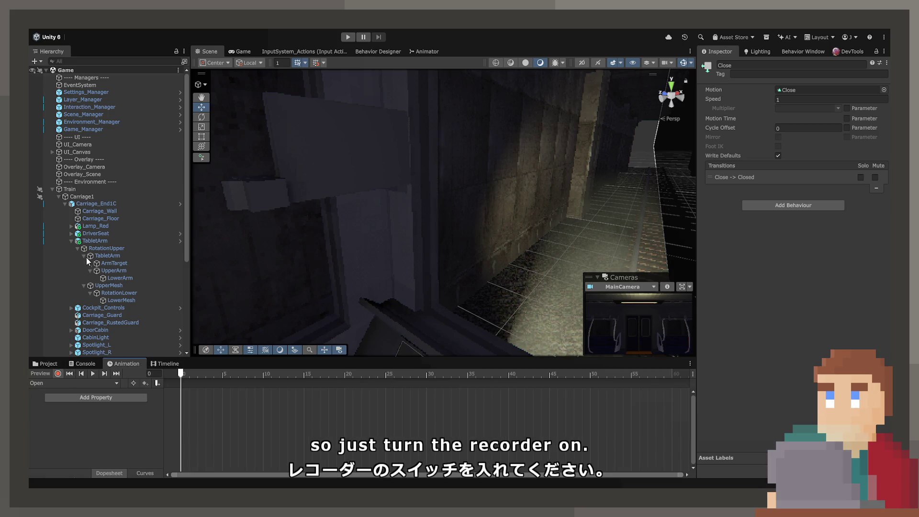
Key UpperArm's Y rotation at -4 on the first frame.
click(107, 270)
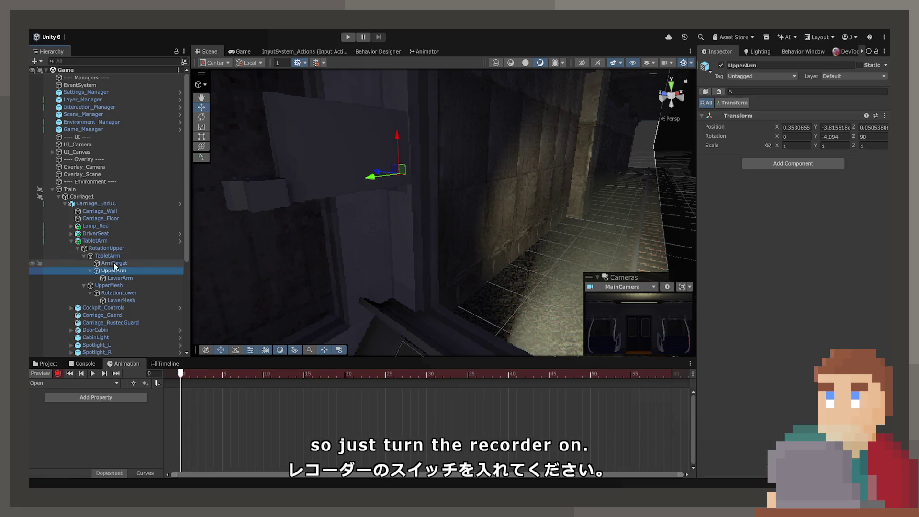
mouse_move(502, 227)
mouse_down()
mouse_move(611, 219)
mouse_move(620, 211)
mouse_up()
drag(806, 140, 790, 140)
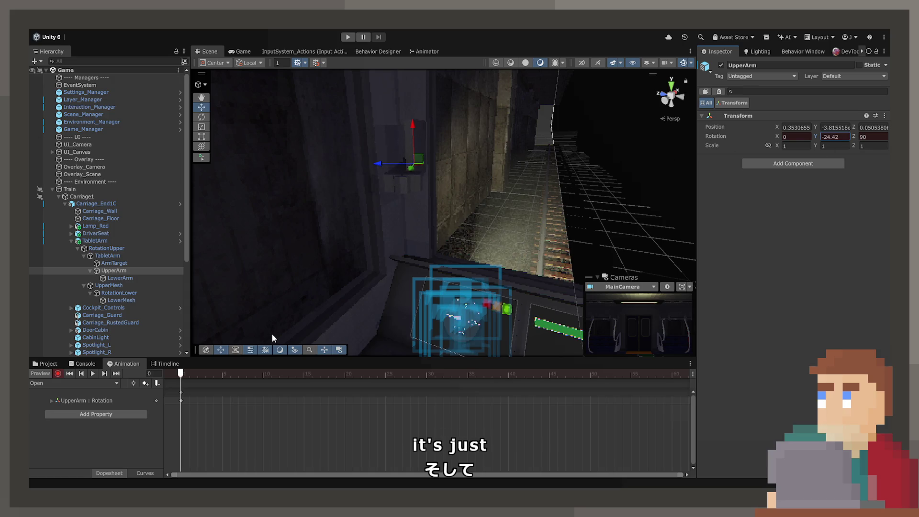
key(ctrl+z)
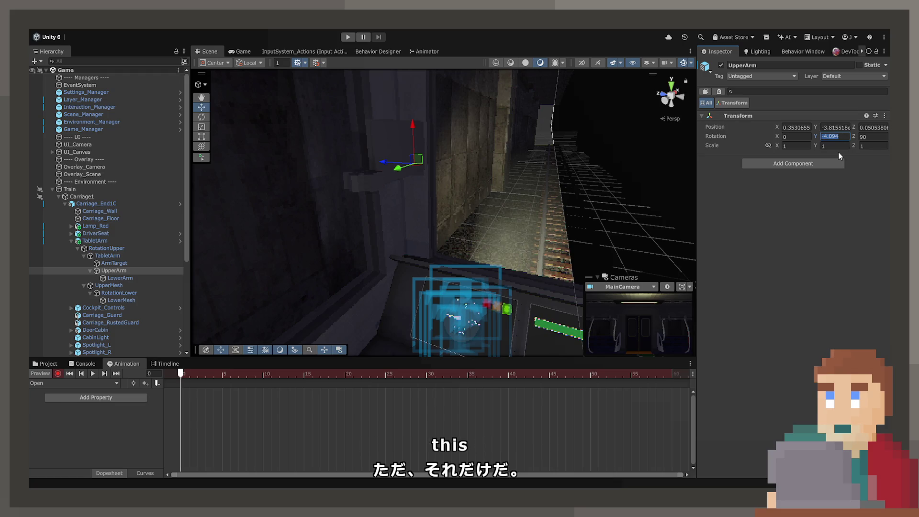
text(-4)
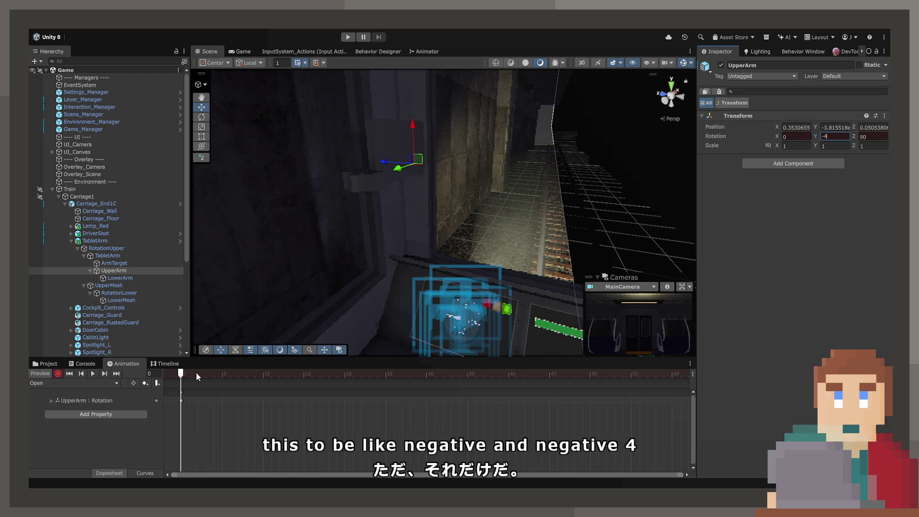
drag(197, 372, 207, 377)
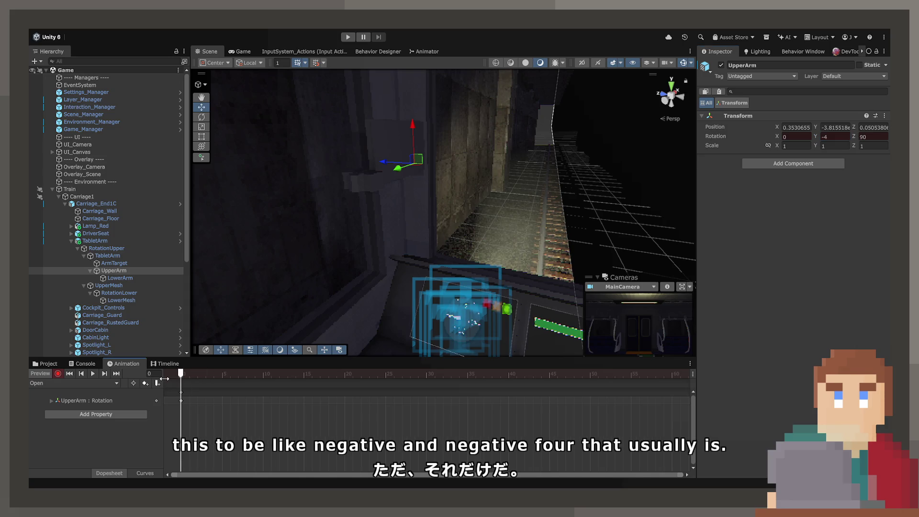
Key LowerArm's X rotation at 8, then rotate LowerArm up at frame 60.
click(125, 278)
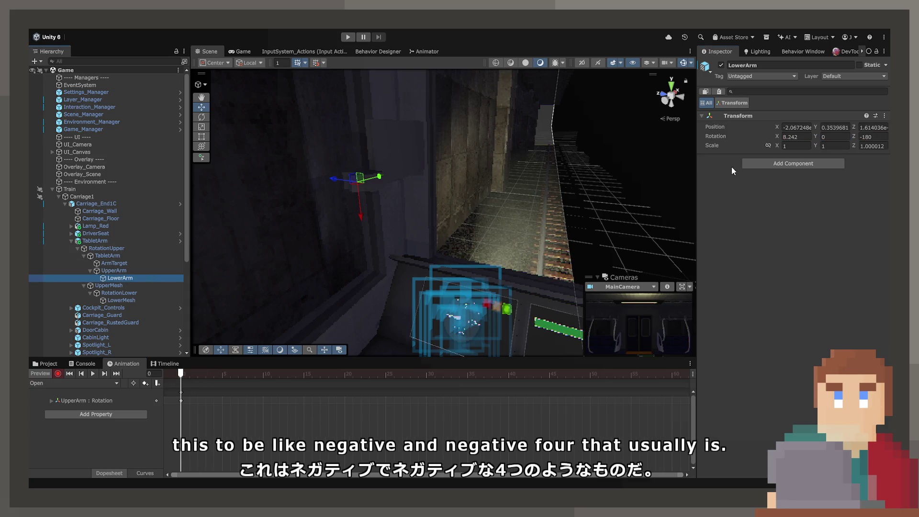
double_click(797, 136)
text(8)
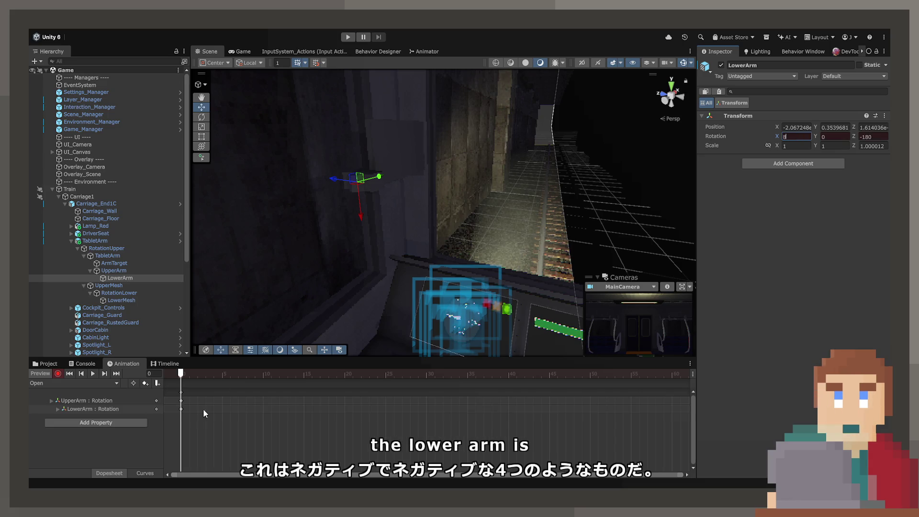
drag(186, 374, 666, 389)
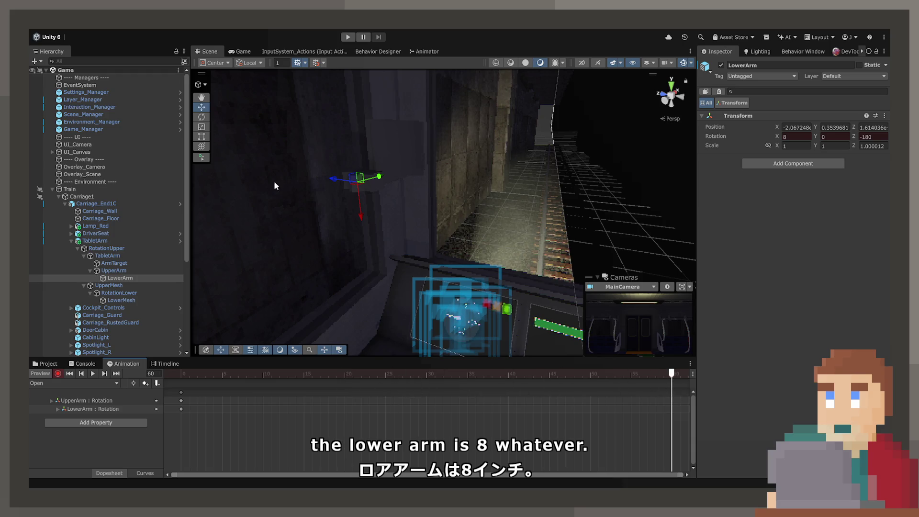
mouse_move(379, 199)
mouse_down()
mouse_move(368, 191)
mouse_move(303, 203)
mouse_up()
Swing UpperArm out at frame 60, preview playback, and rotate it to about -62.7.
click(99, 271)
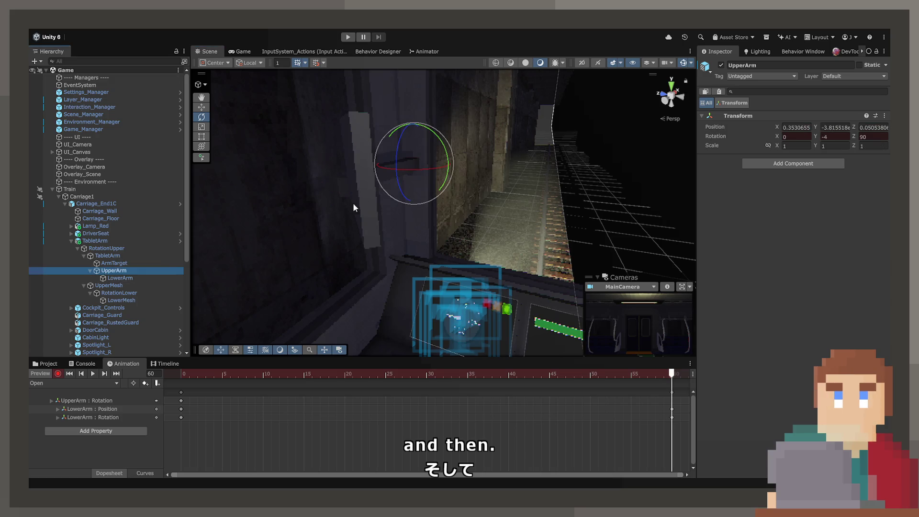
mouse_move(404, 173)
mouse_down()
mouse_move(466, 169)
mouse_move(527, 189)
mouse_move(593, 189)
mouse_move(570, 196)
mouse_move(364, 173)
mouse_move(365, 161)
mouse_move(550, 168)
mouse_move(446, 170)
mouse_up()
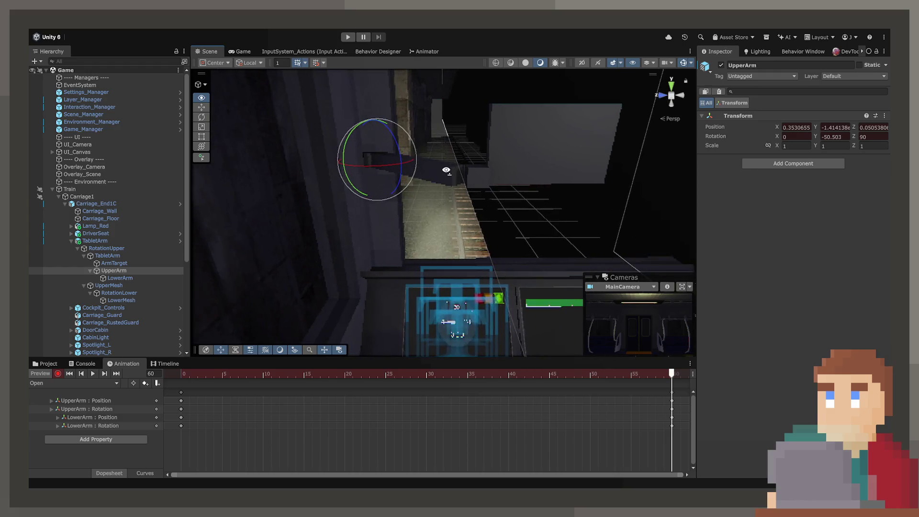
mouse_move(375, 380)
mouse_down()
mouse_move(572, 377)
mouse_move(214, 389)
mouse_move(267, 378)
mouse_up()
key(space)
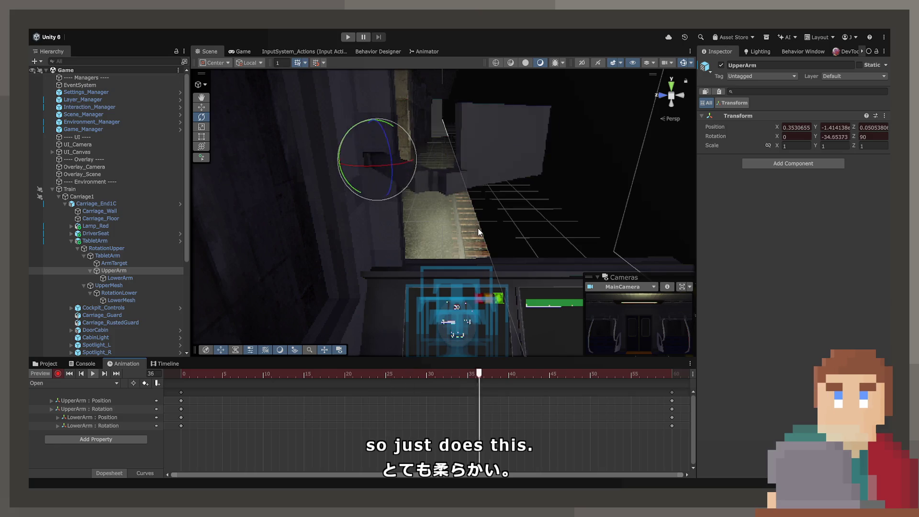
mouse_move(479, 230)
mouse_down()
mouse_move(514, 211)
mouse_move(495, 226)
mouse_move(372, 206)
mouse_up()
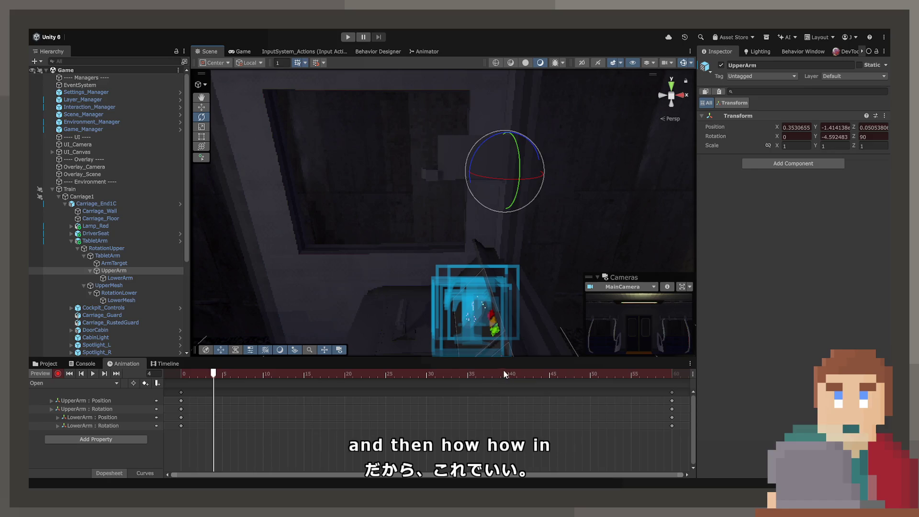
click(656, 378)
drag(657, 378, 672, 377)
drag(531, 281, 531, 288)
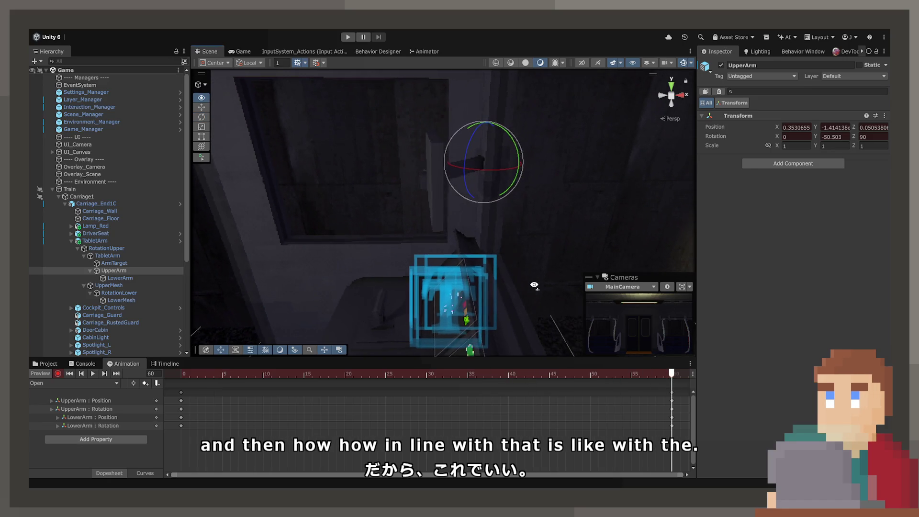
mouse_move(479, 168)
mouse_down()
mouse_move(486, 171)
mouse_move(439, 190)
mouse_move(609, 209)
mouse_move(397, 201)
mouse_up()
Refine the frame-60 pose: UpperArm about -32.9, LowerArm about 87.7 degrees.
click(139, 277)
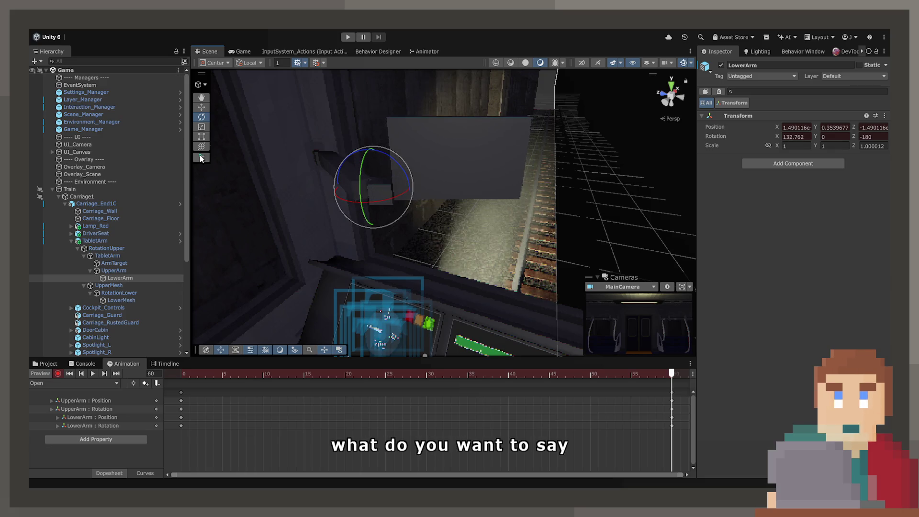
click(141, 270)
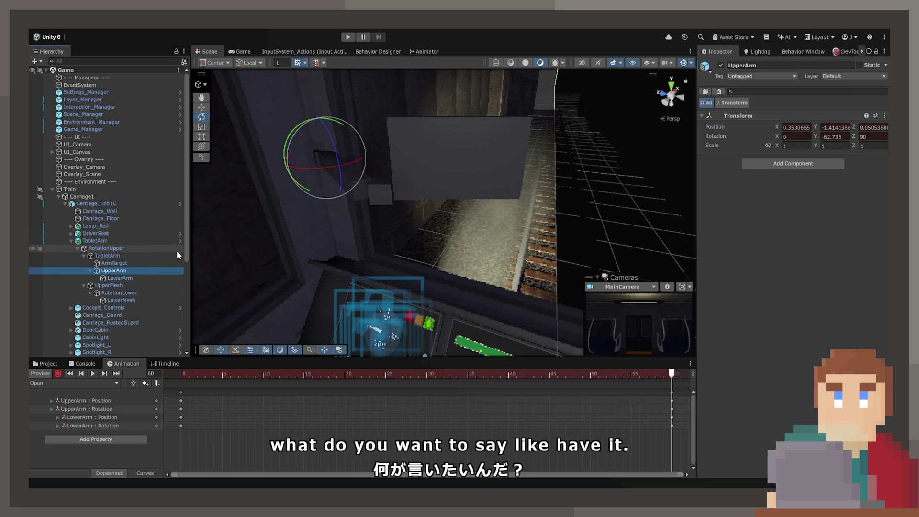
drag(327, 170, 287, 173)
click(111, 285)
click(120, 278)
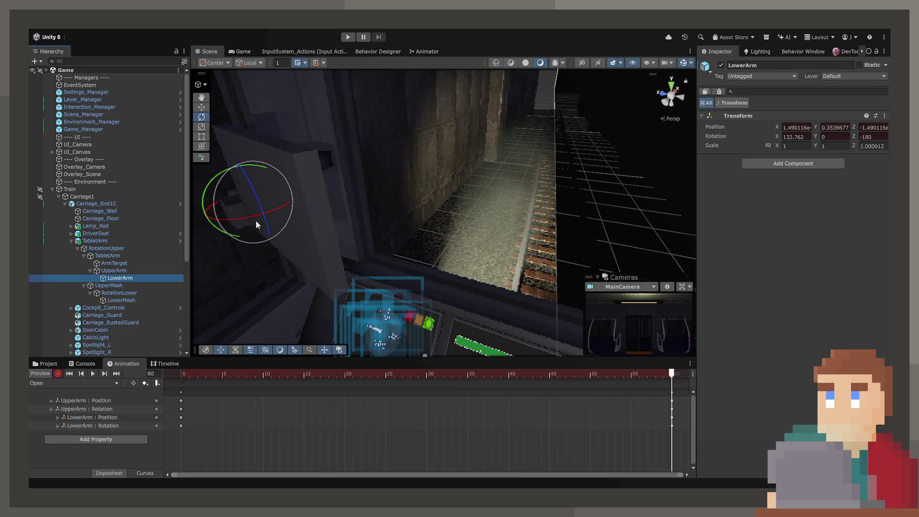
mouse_move(278, 213)
mouse_down()
mouse_move(449, 213)
mouse_move(478, 254)
mouse_move(318, 201)
mouse_up()
click(158, 269)
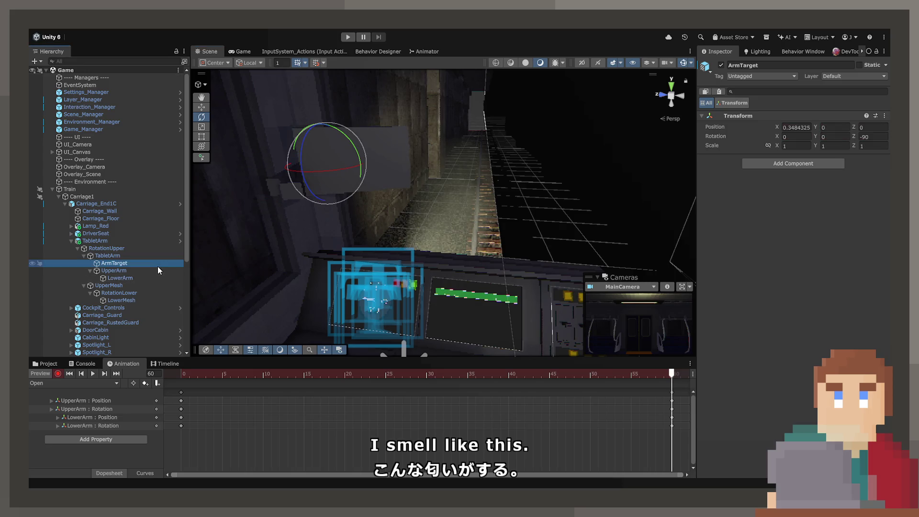
drag(314, 182, 328, 171)
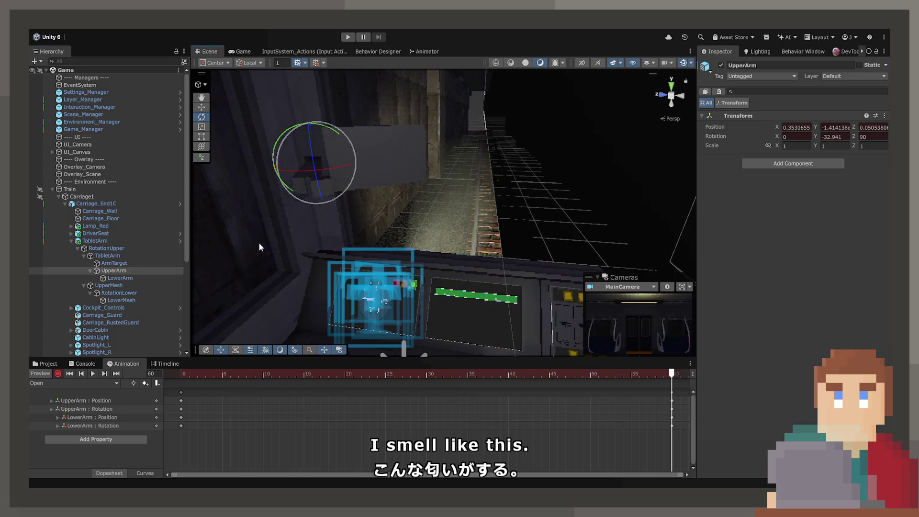
click(172, 278)
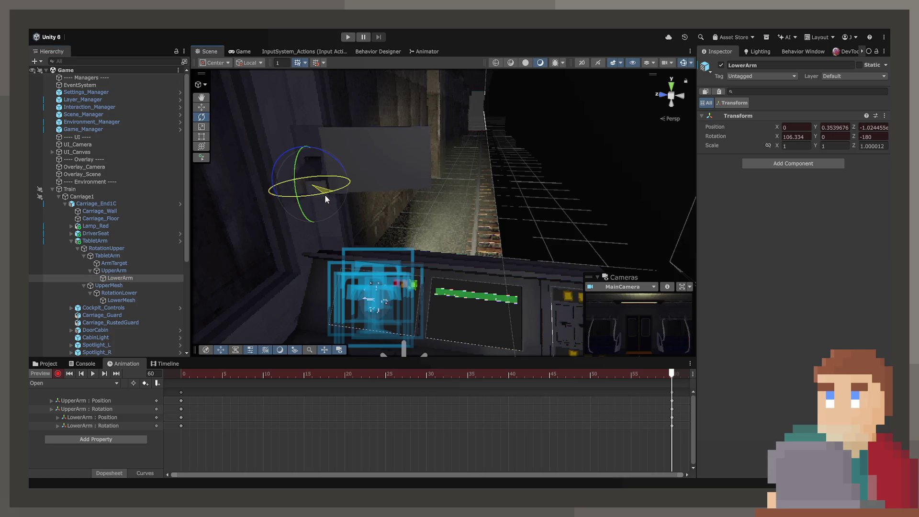
Preview the clip and drag the end keys earlier to about frame 30.
drag(656, 377, 418, 376)
key(space)
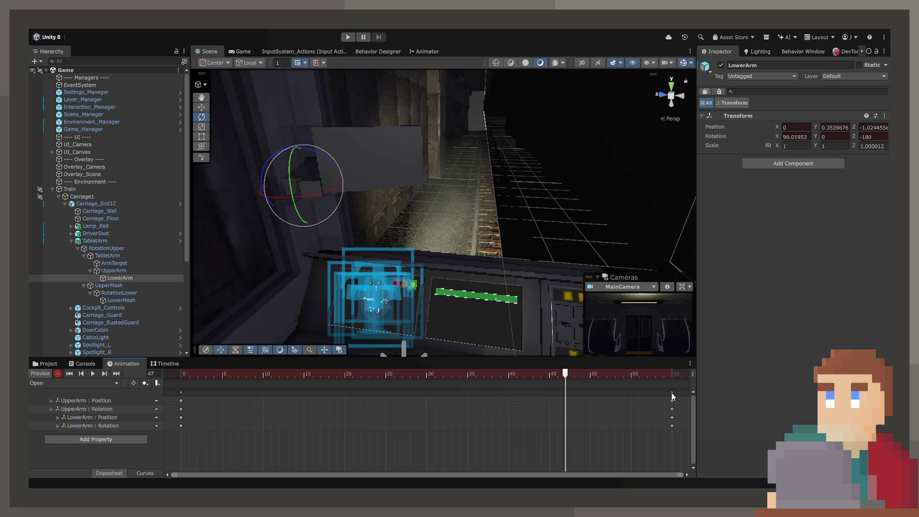
drag(672, 395, 422, 404)
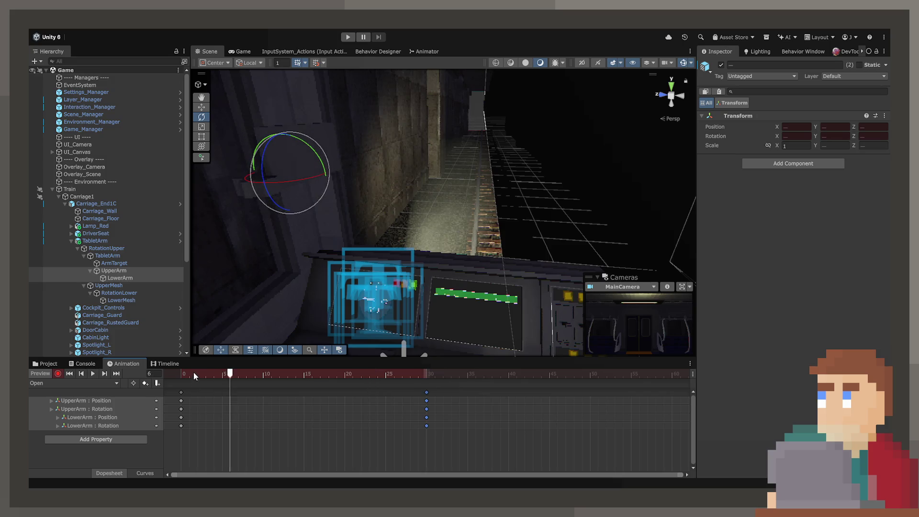
click(179, 375)
click(144, 473)
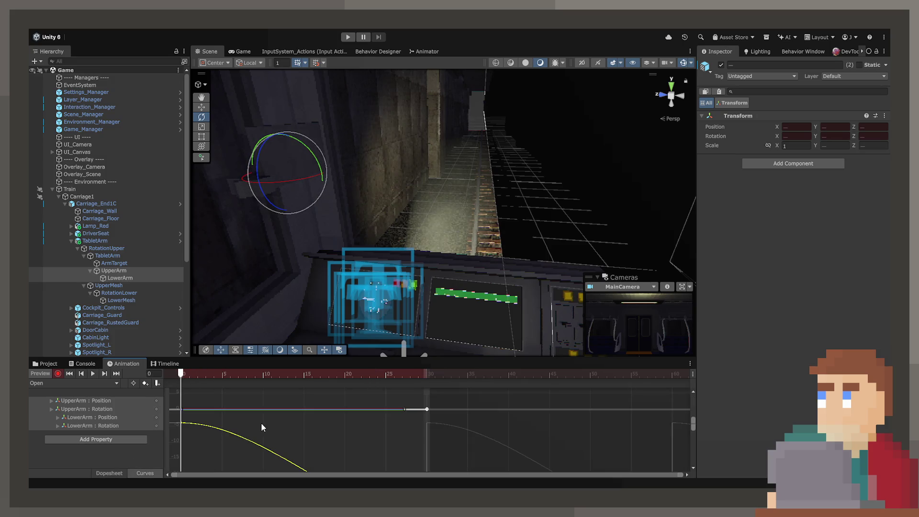
scroll(346, 434, up, 5)
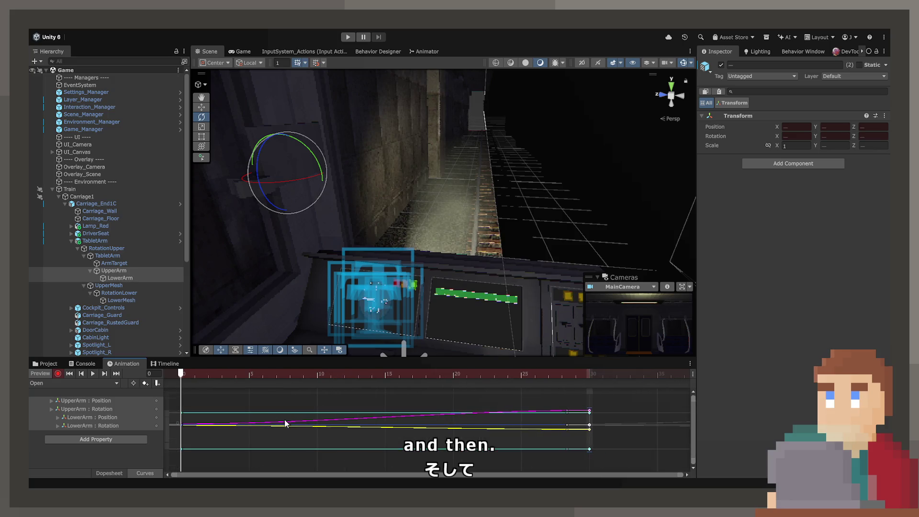
scroll(590, 410, up, 3)
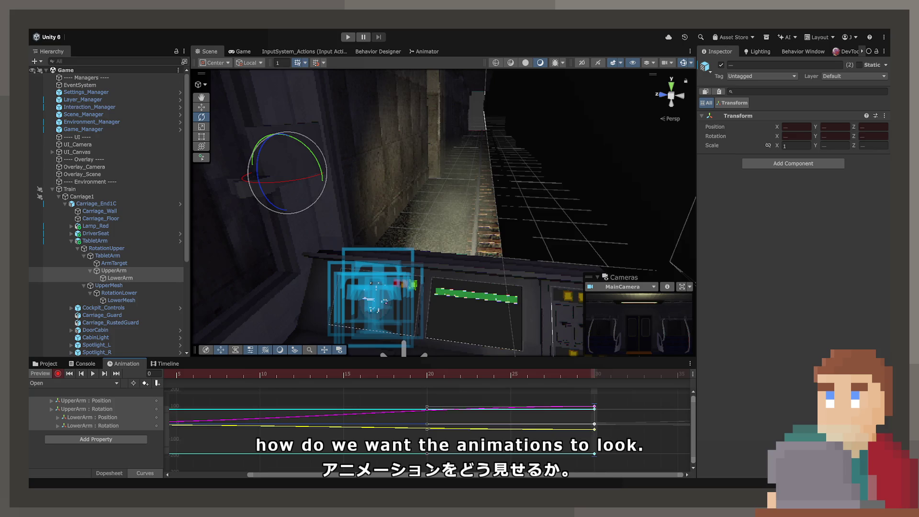
click(440, 413)
click(594, 407)
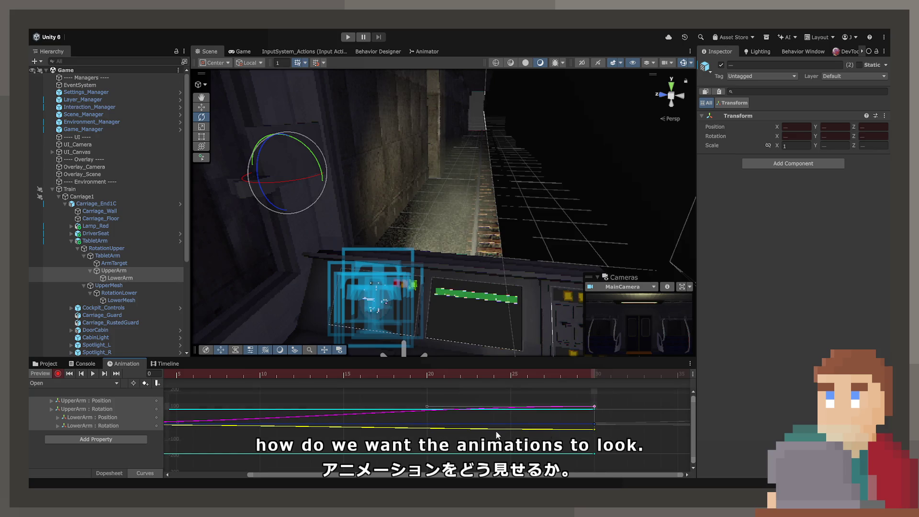
key(a)
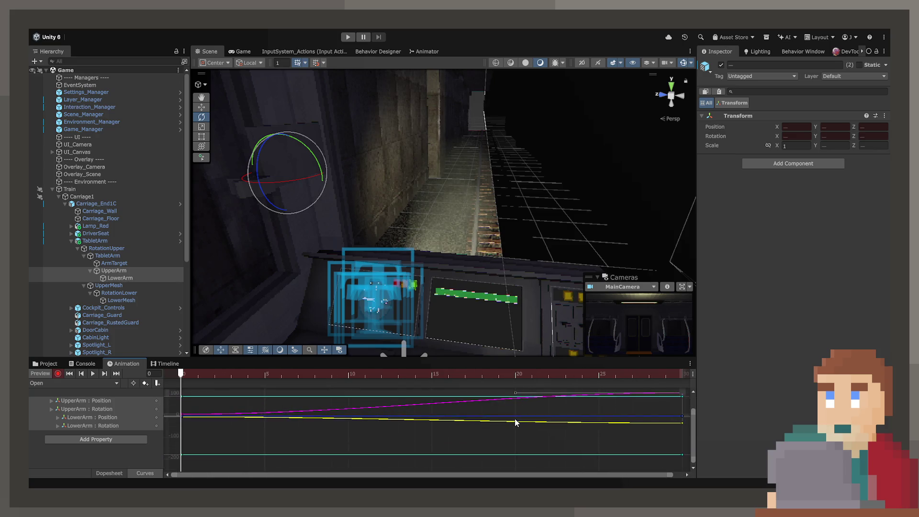
drag(515, 418, 438, 446)
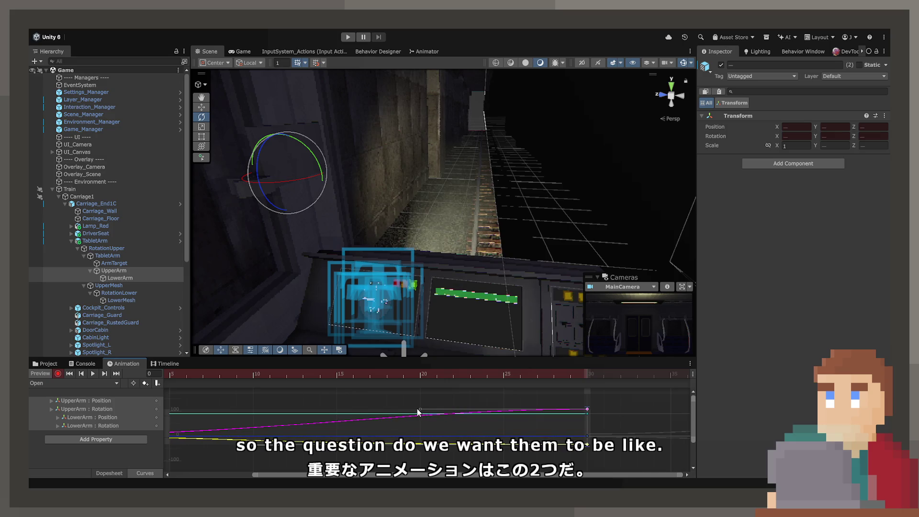
drag(418, 412, 311, 411)
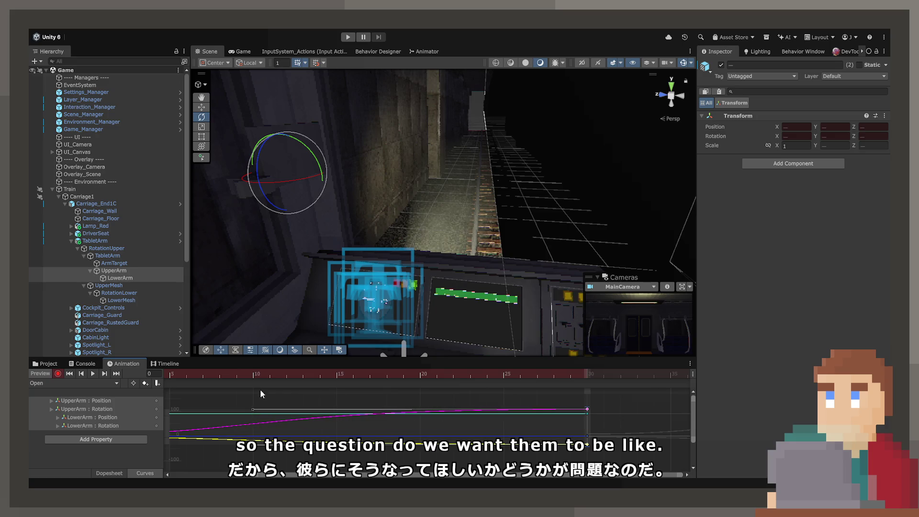
drag(213, 375, 105, 375)
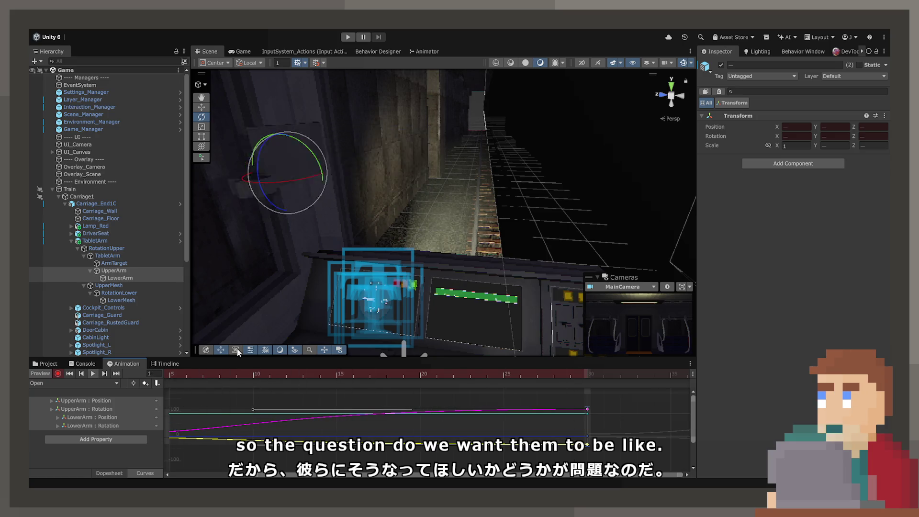
key(period)
key(period)
key(period)
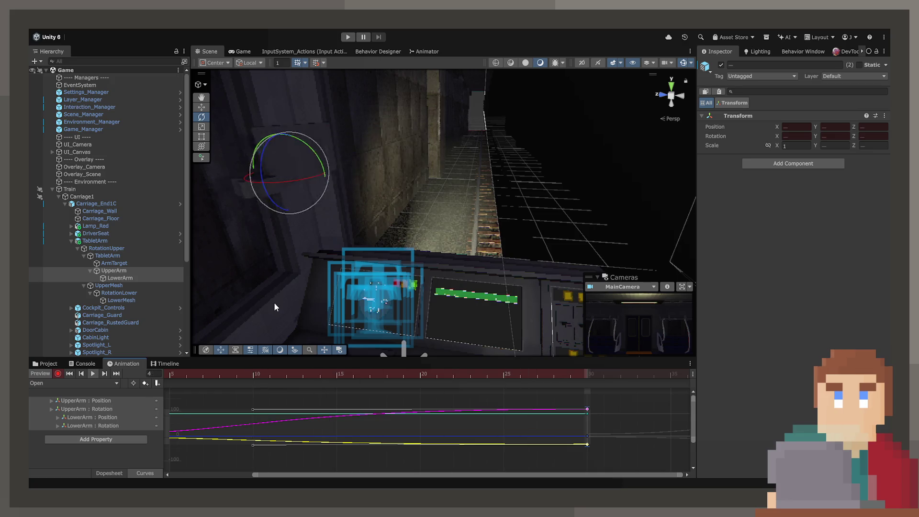
key(shift+period)
key(comma)
key(comma)
key(comma)
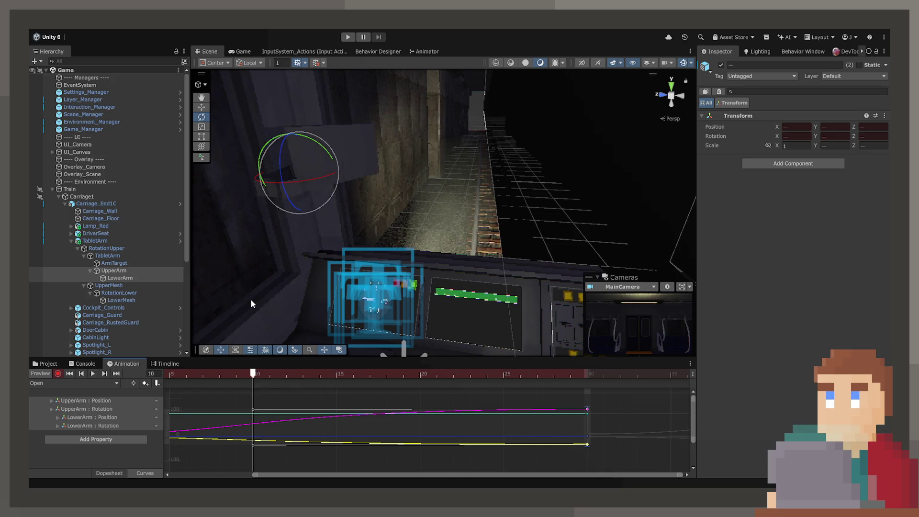
key(space)
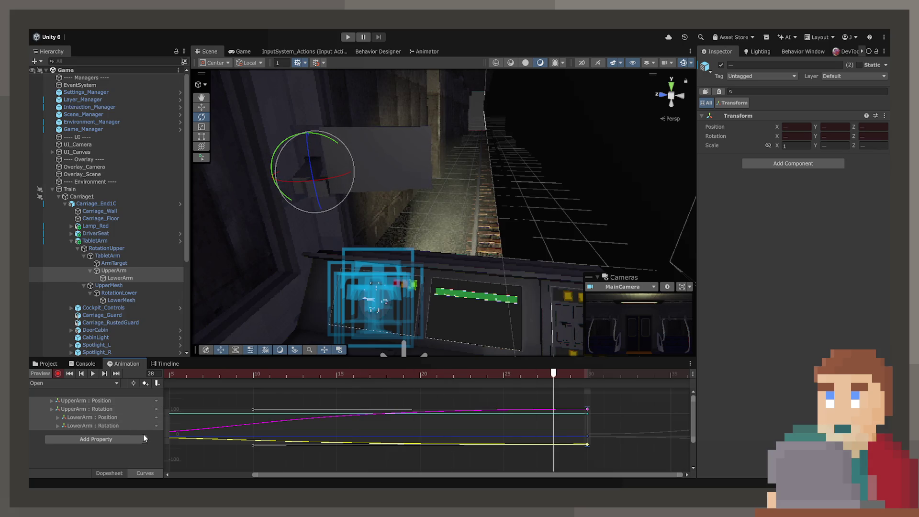
click(372, 412)
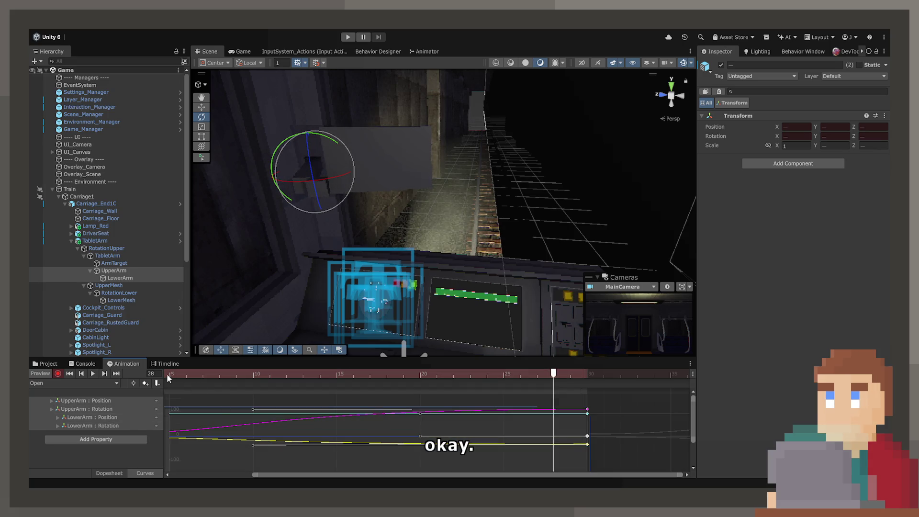
Open the Close clip in Dopesheet, move its key column to frame 29, and preview it.
click(98, 395)
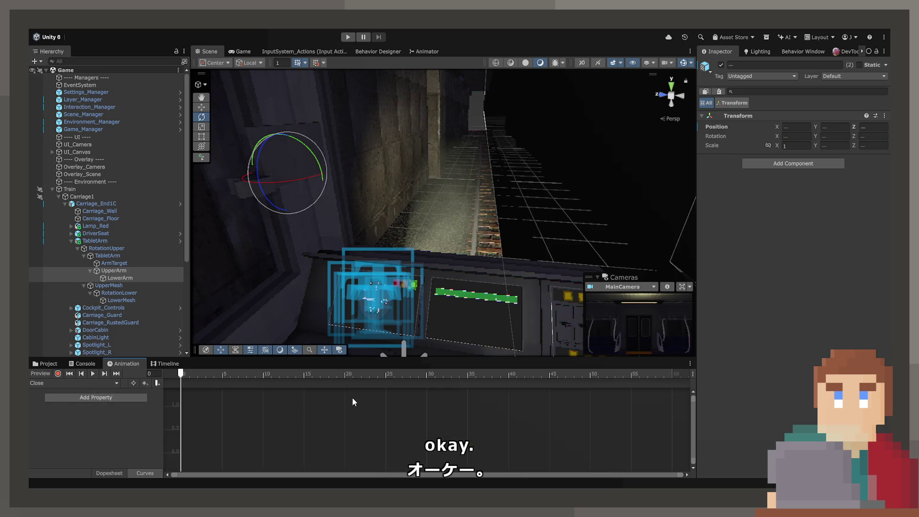
click(119, 473)
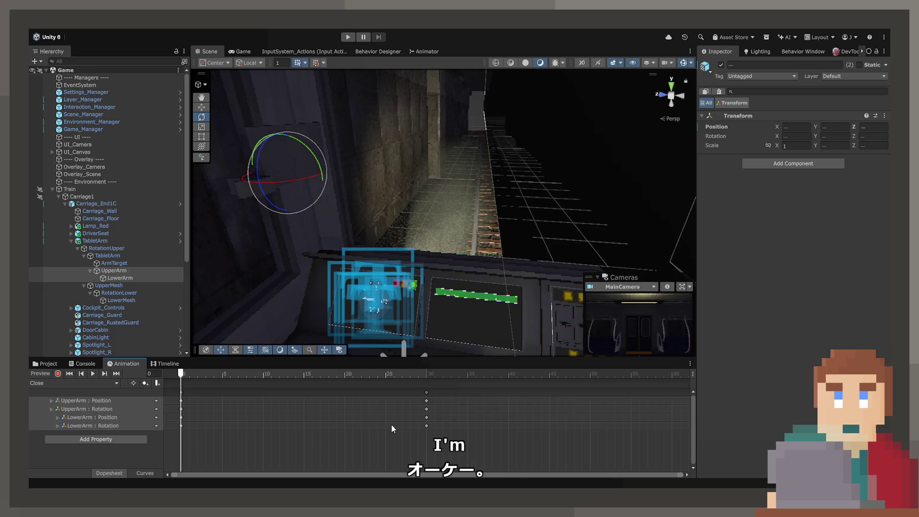
drag(429, 379, 416, 378)
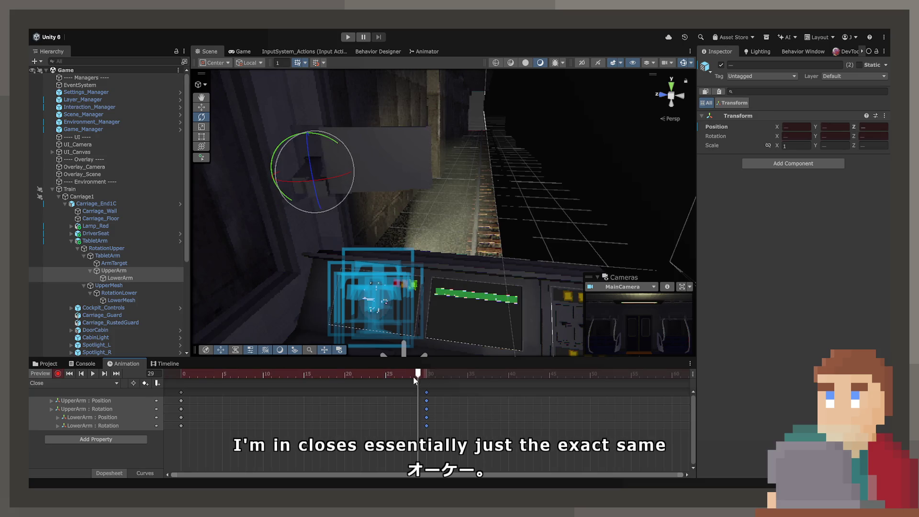
mouse_move(270, 402)
mouse_down()
mouse_move(185, 391)
mouse_move(424, 396)
mouse_up()
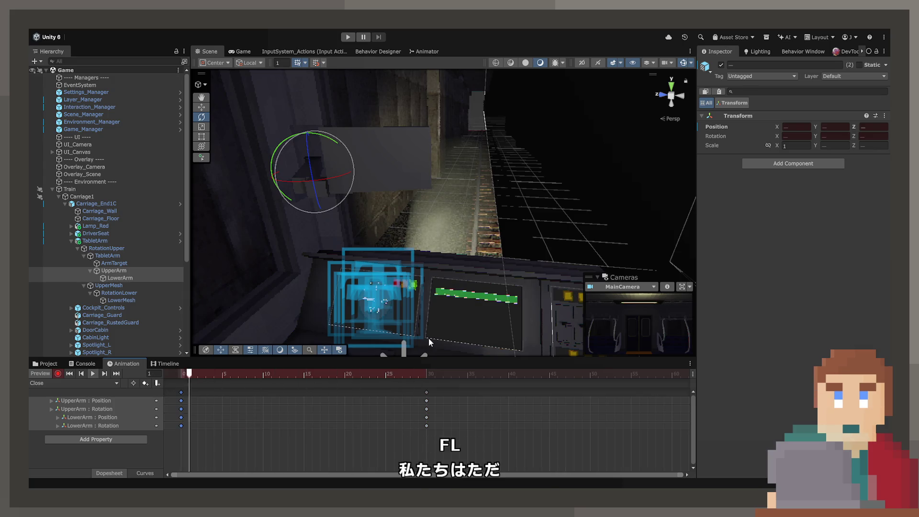
click(228, 386)
click(177, 373)
key(space)
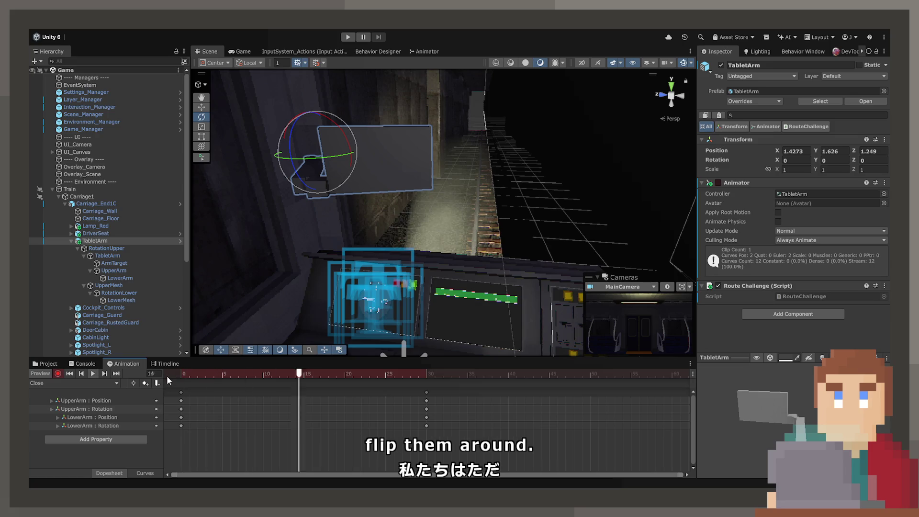
Try shifting the UpperArm start keys to about frame 9 and frame 30, undoing each move.
click(117, 400)
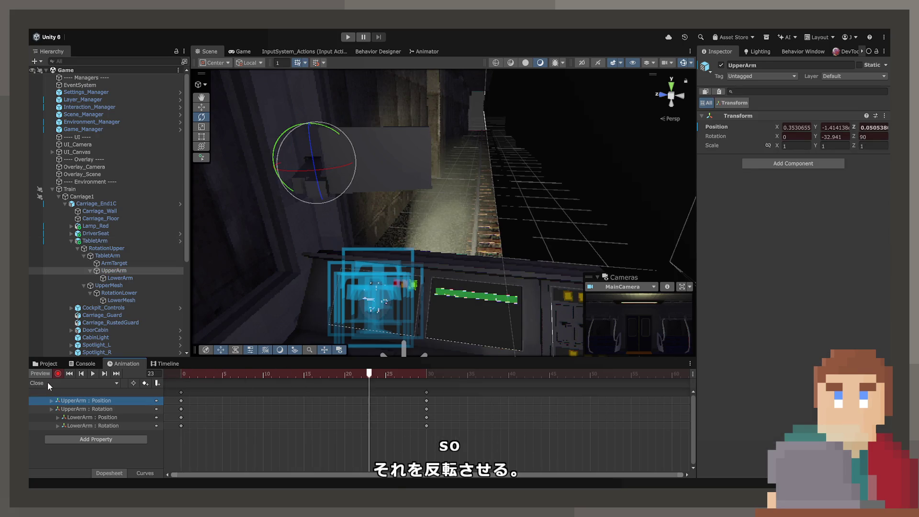
click(58, 374)
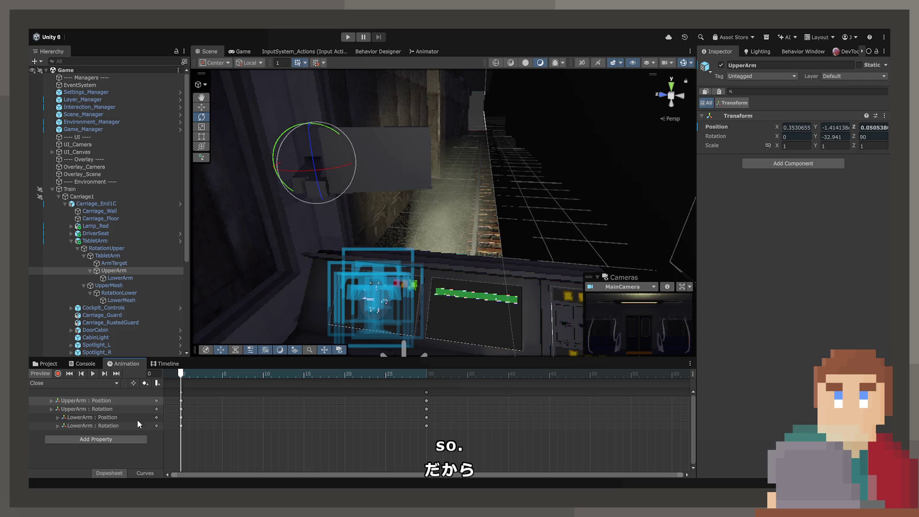
click(145, 473)
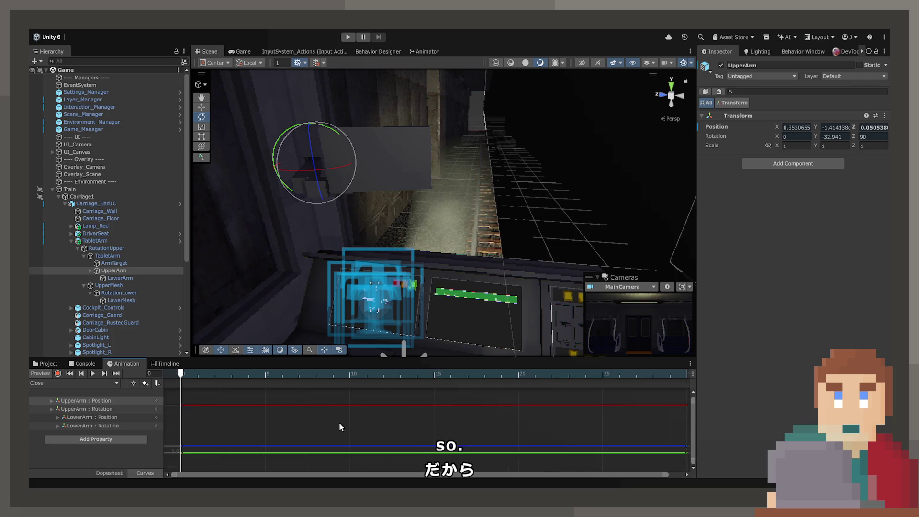
click(120, 473)
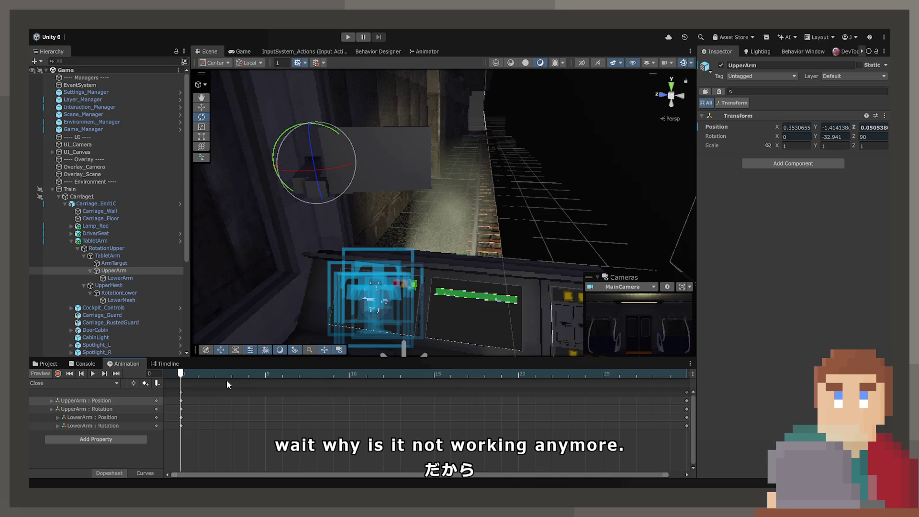
drag(181, 401, 324, 400)
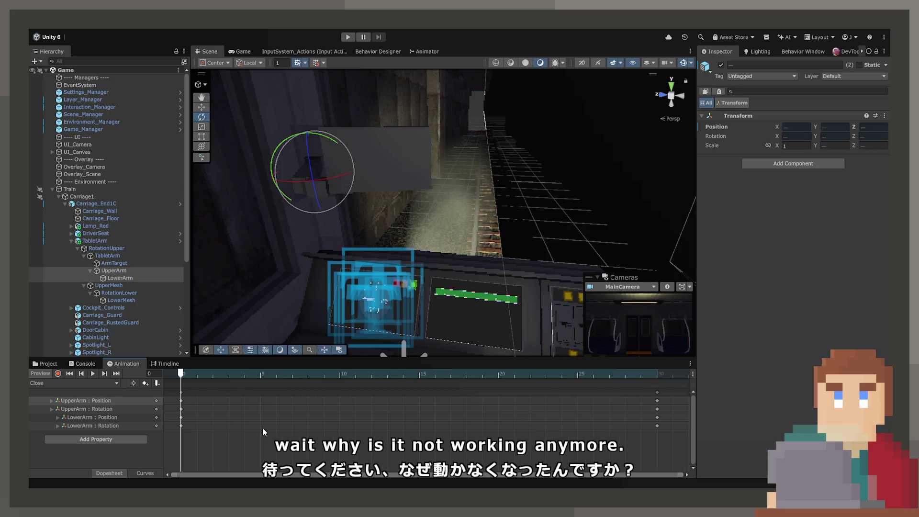
key(ctrl+z)
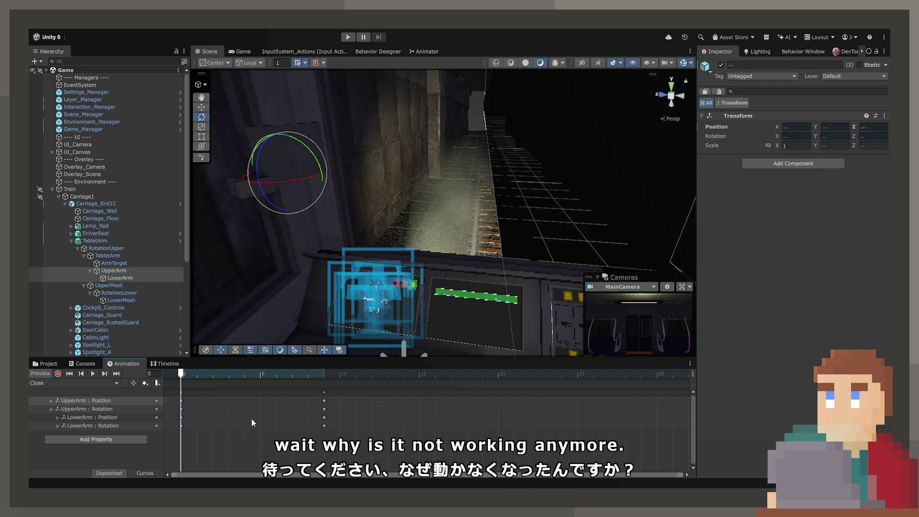
drag(182, 400, 657, 402)
click(641, 375)
click(655, 377)
key(ctrl+z)
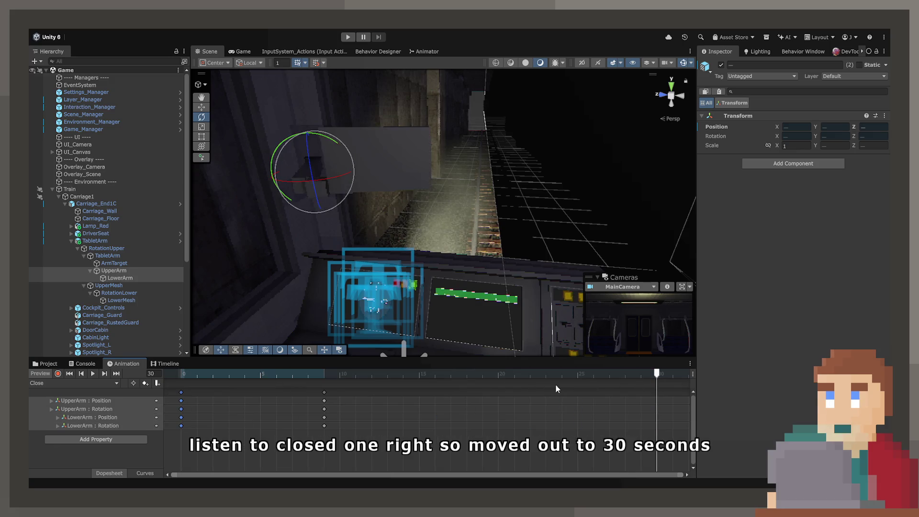
Copy the frame-0 keys, paste them at frame 30, and preview the Close clip.
drag(244, 378, 181, 377)
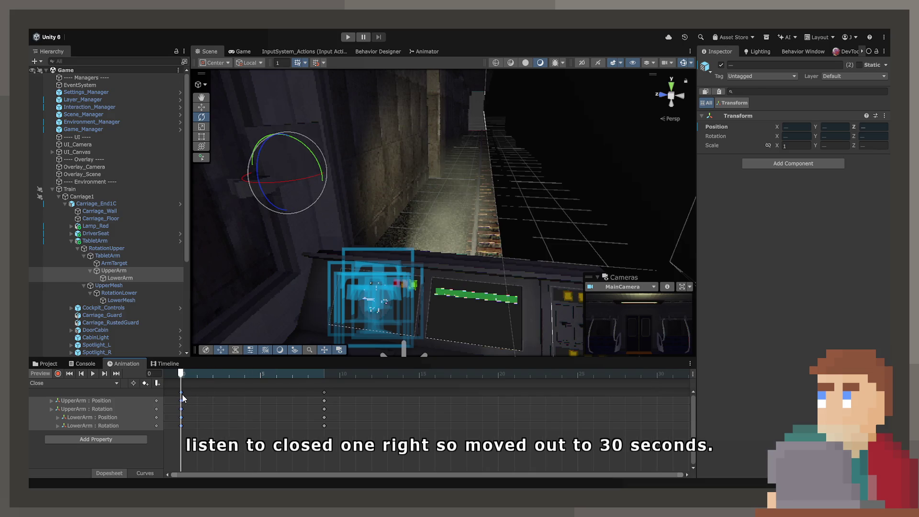
key(ctrl+c)
click(654, 376)
key(ctrl+v)
drag(654, 377, 325, 390)
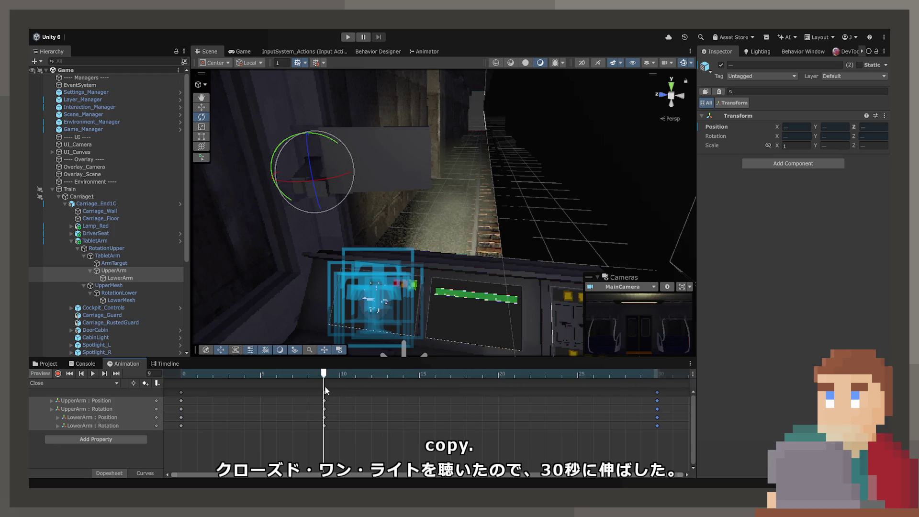
key(space)
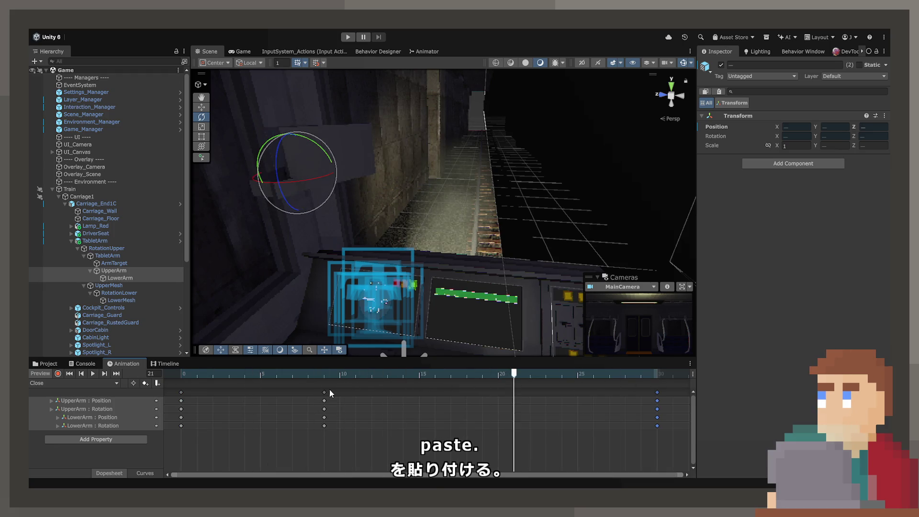
Paste the copied keys at frame 0 and delete the middle frame-10 keys.
click(181, 392)
key(Delete)
drag(323, 392, 200, 398)
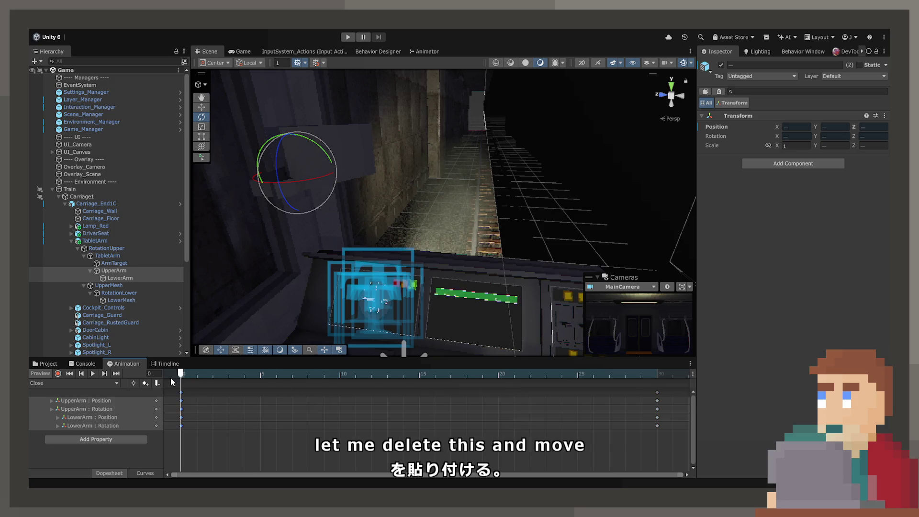
key(ctrl+z)
key(ctrl+z)
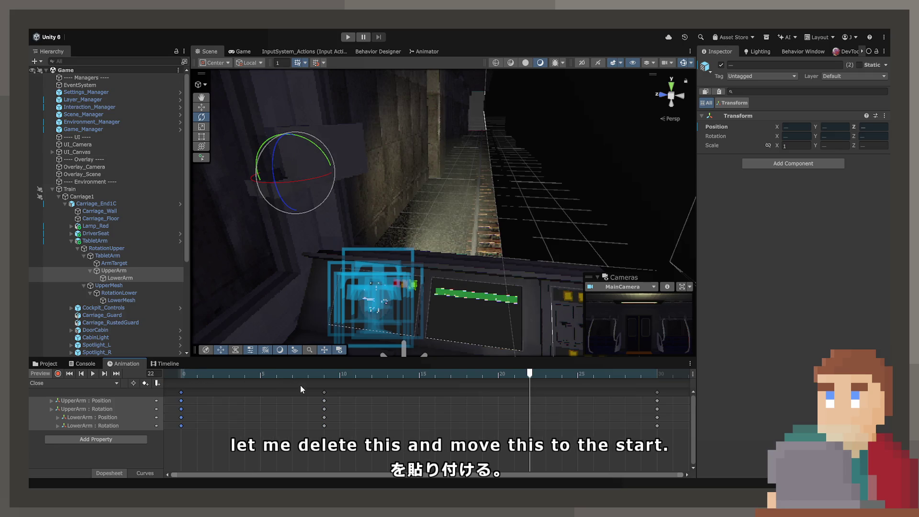
click(320, 389)
click(324, 374)
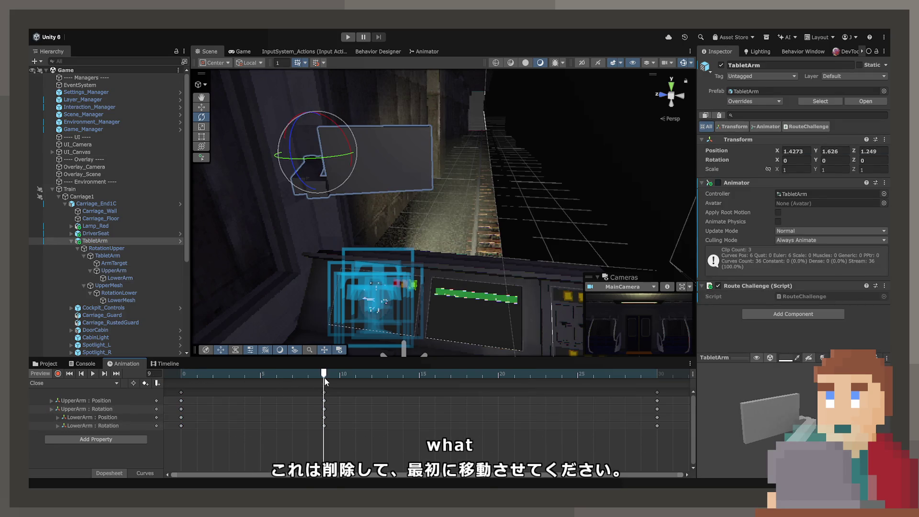
click(325, 392)
key(ctrl+v)
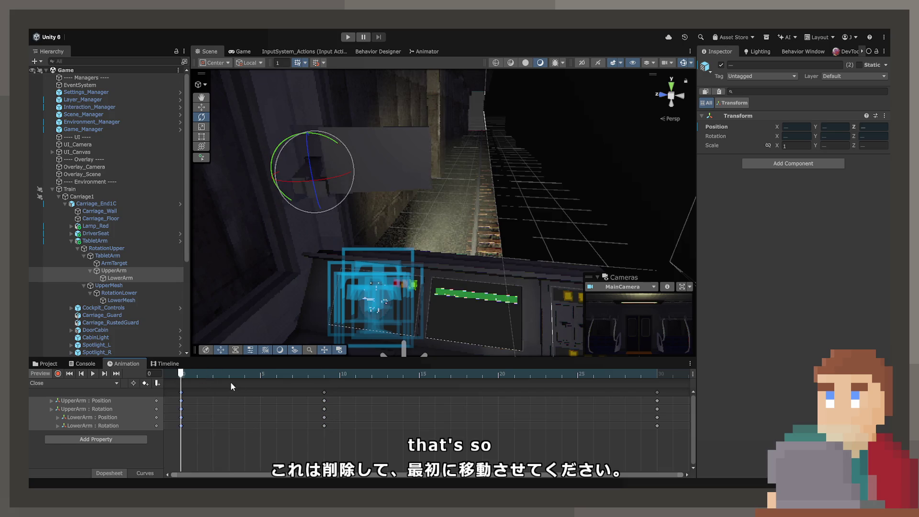
click(326, 389)
key(Delete)
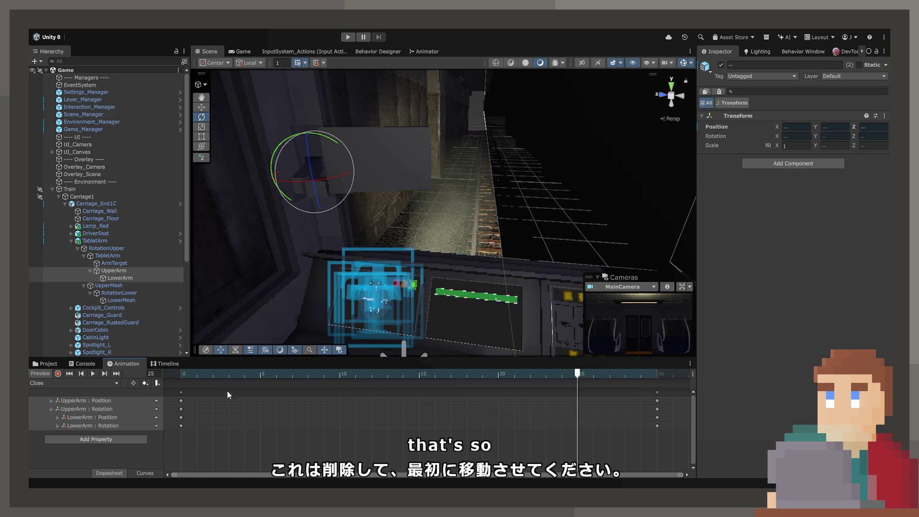
Scrub through the Close clip, restore the deleted mid-clip keys, and show the curves.
click(145, 473)
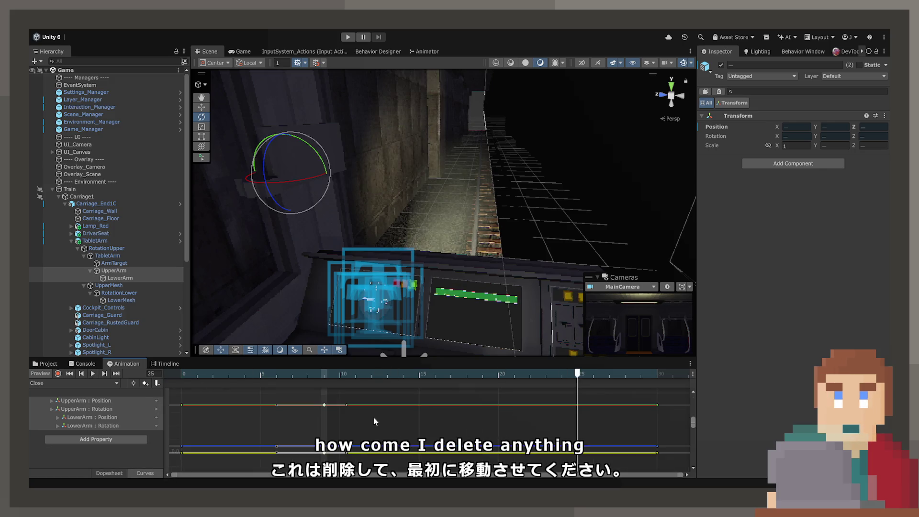
click(113, 474)
mouse_move(342, 378)
mouse_down()
mouse_move(180, 378)
mouse_move(608, 379)
mouse_up()
mouse_move(503, 391)
mouse_down()
mouse_move(195, 396)
mouse_move(513, 400)
mouse_move(173, 392)
mouse_up()
click(181, 378)
key(period)
key(period)
key(period)
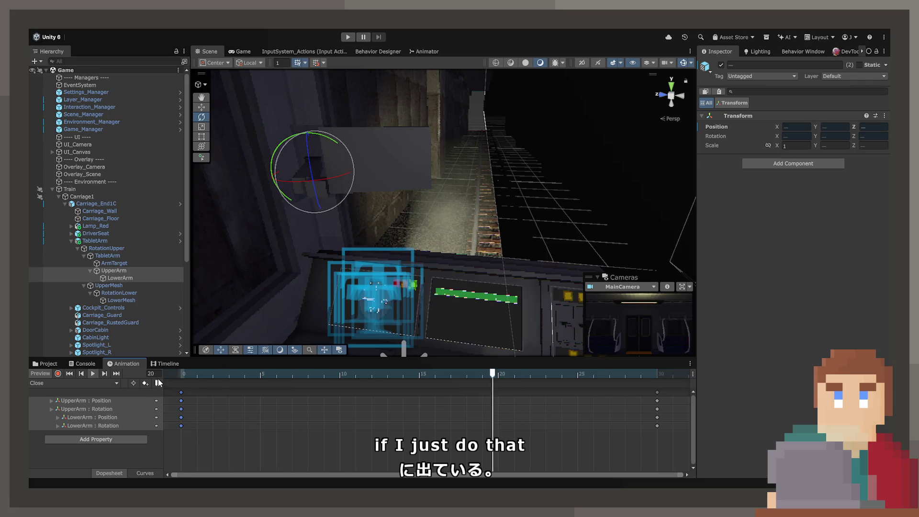
key(ctrl+z)
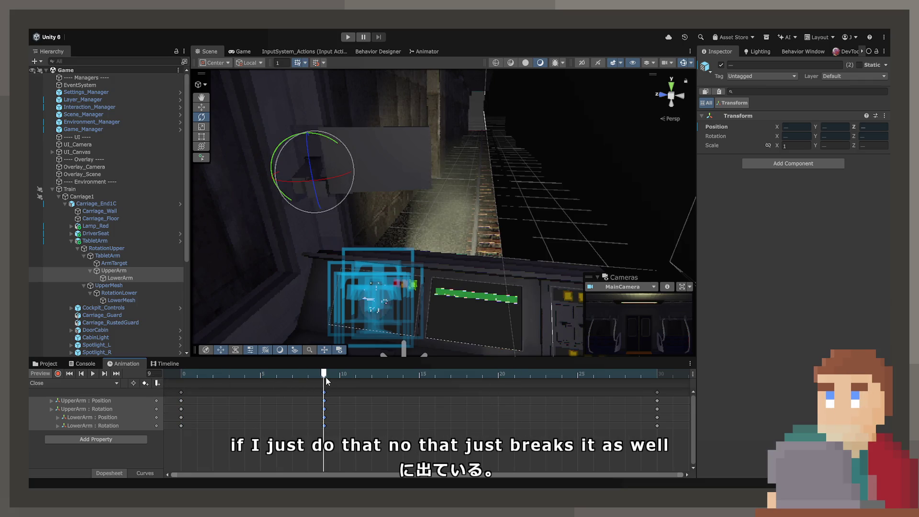
key(Delete)
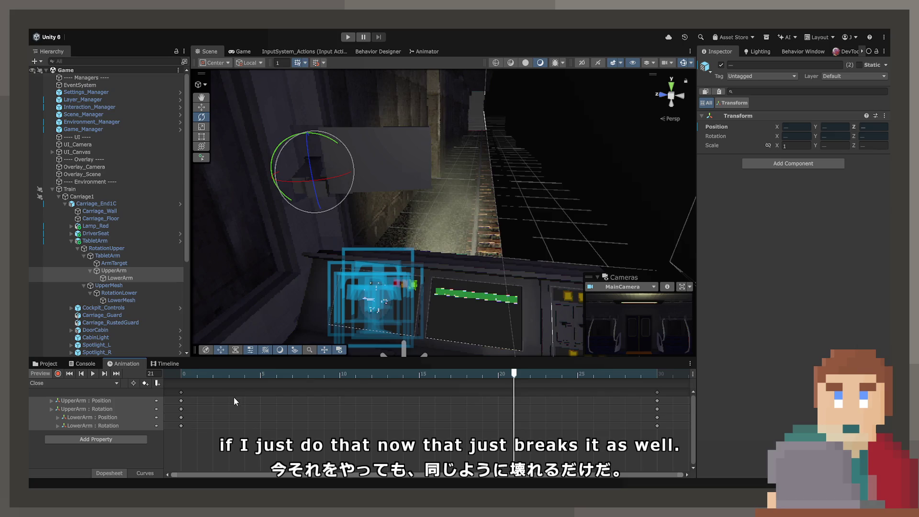
key(ctrl+z)
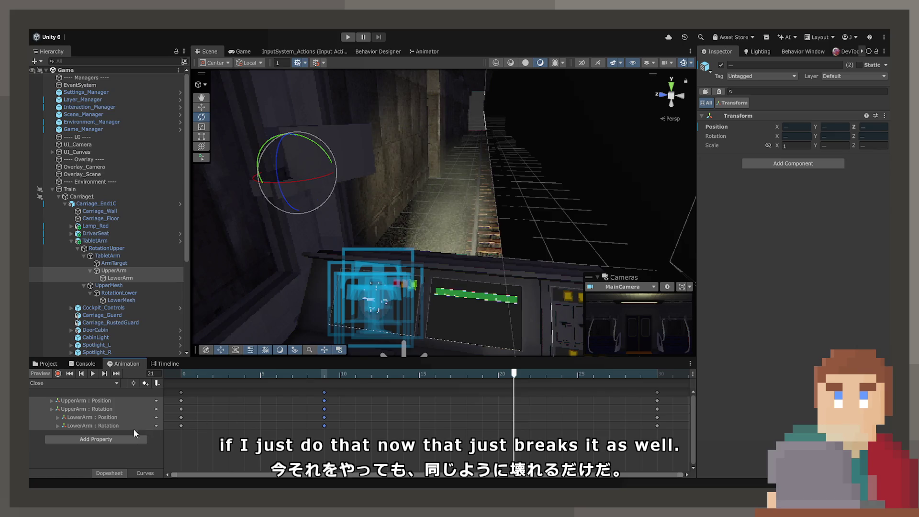
click(149, 471)
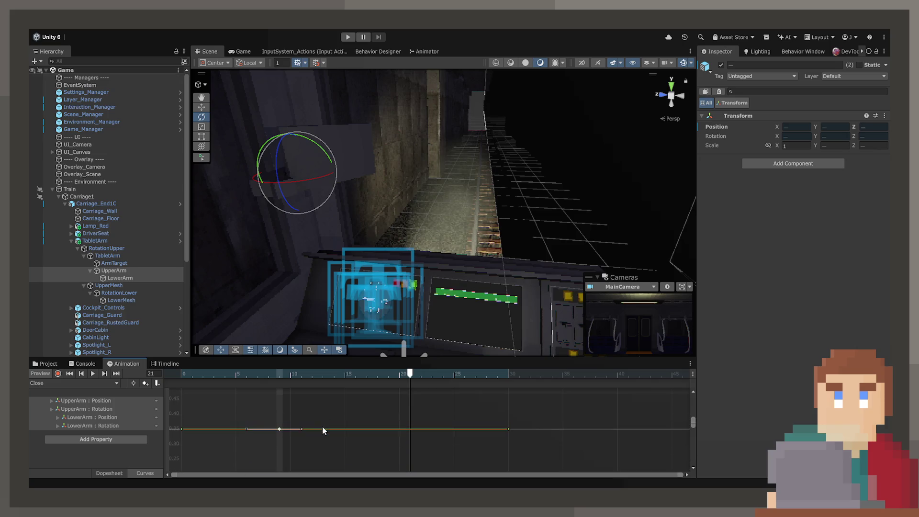
click(108, 401)
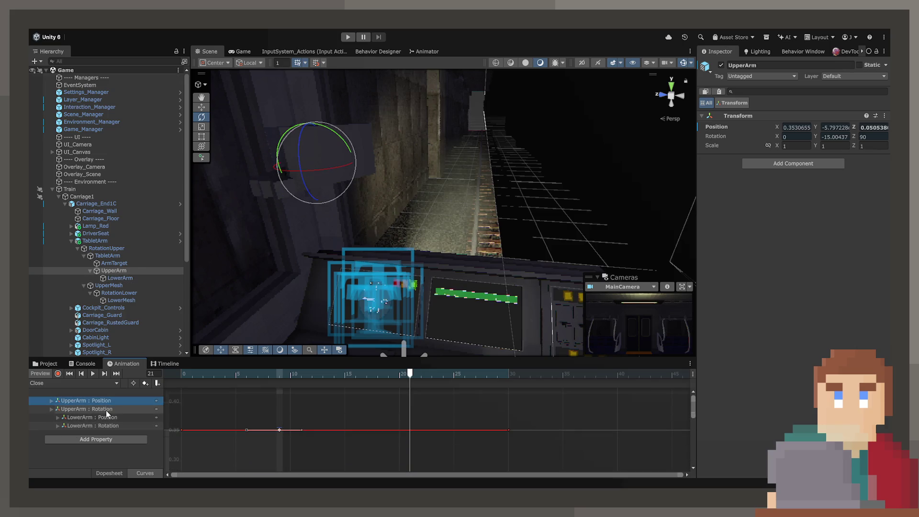
click(105, 409)
ctrl+click(110, 425)
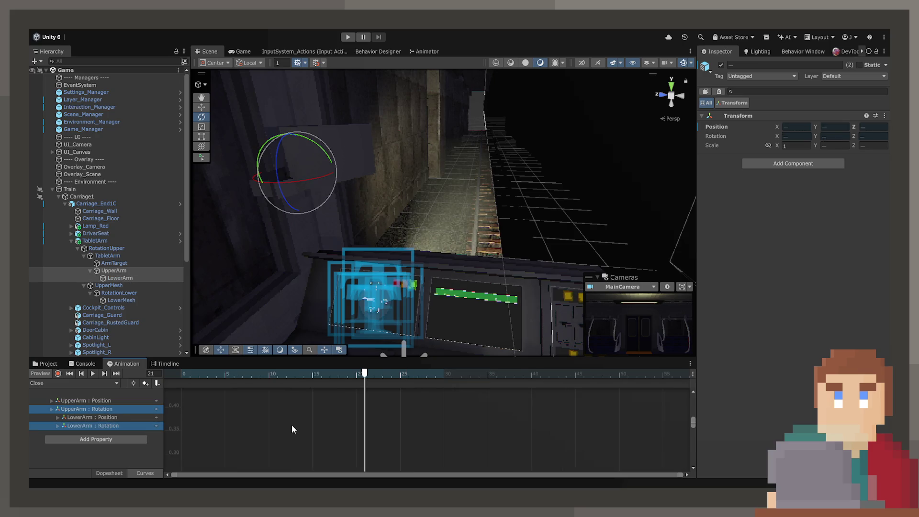
click(261, 426)
key(f)
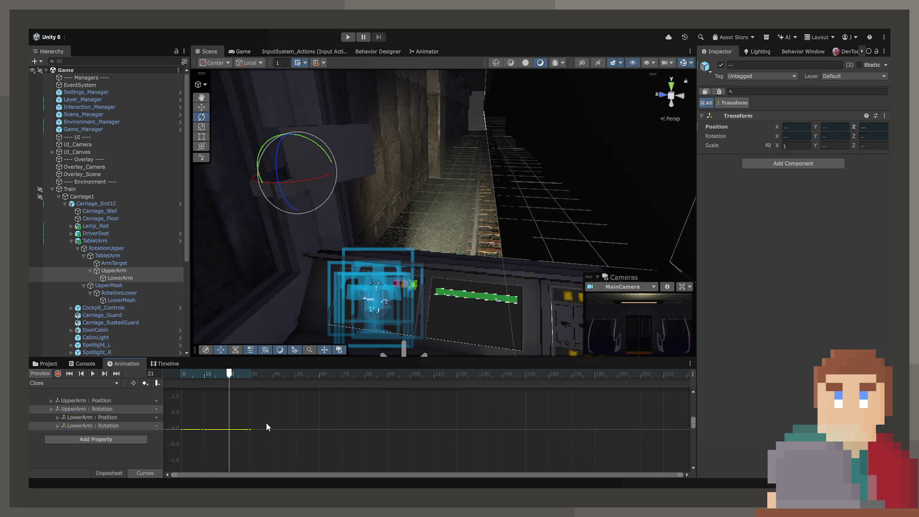
key(a)
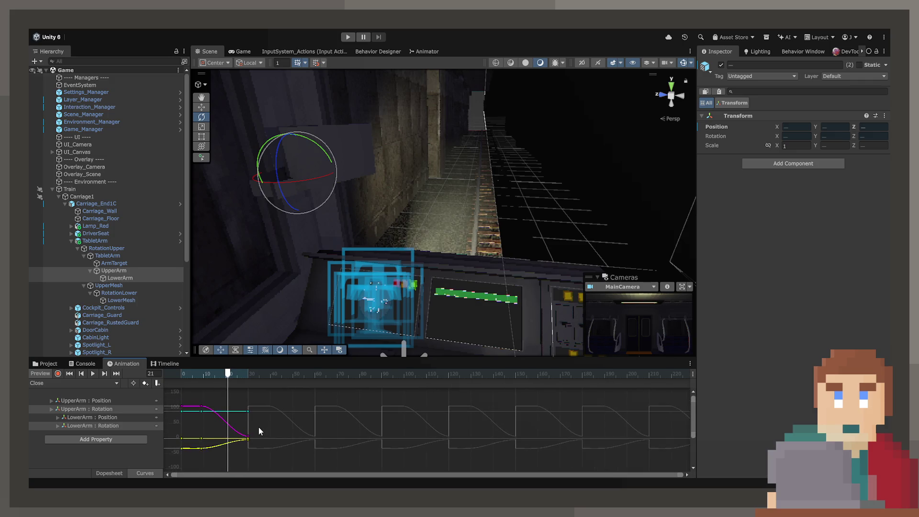
click(124, 418)
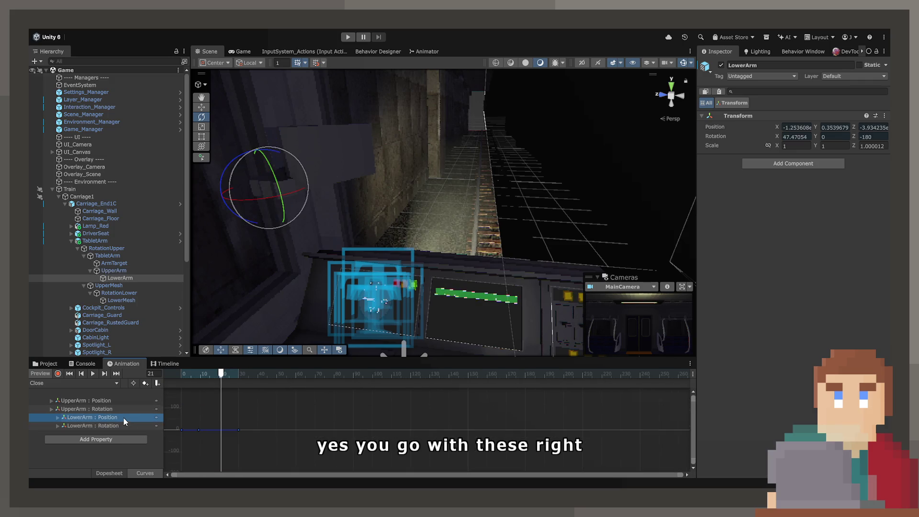
Delete the UpperArm and LowerArm Position tracks from the Close clip and play it.
key(Delete)
click(113, 402)
key(Delete)
key(ctrl+Tab)
click(245, 376)
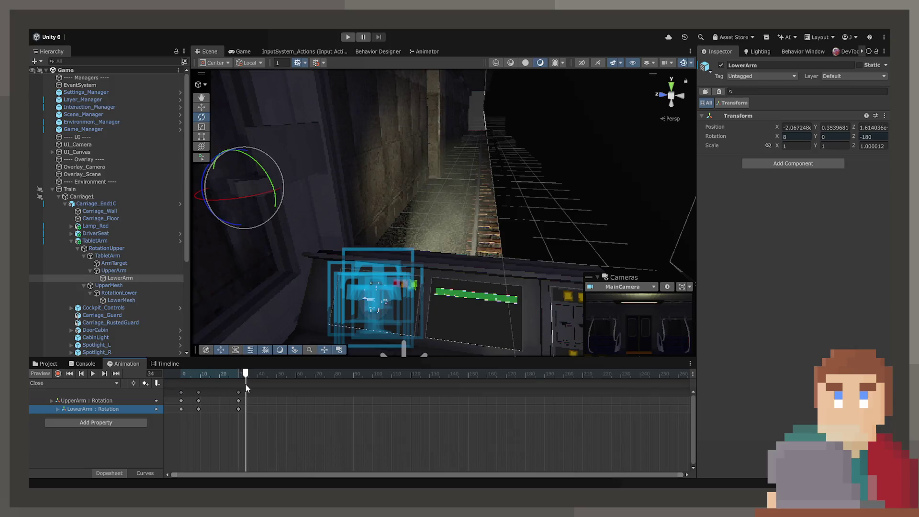
click(283, 398)
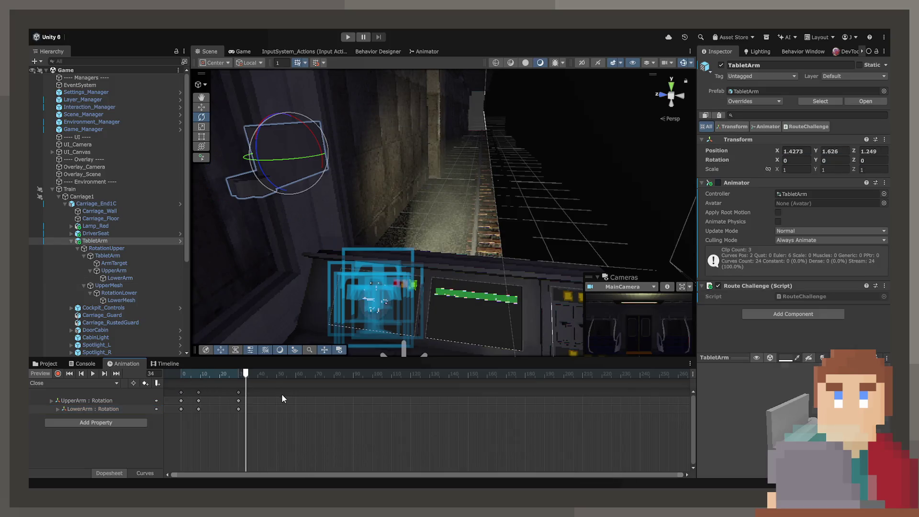
click(198, 393)
click(178, 374)
key(space)
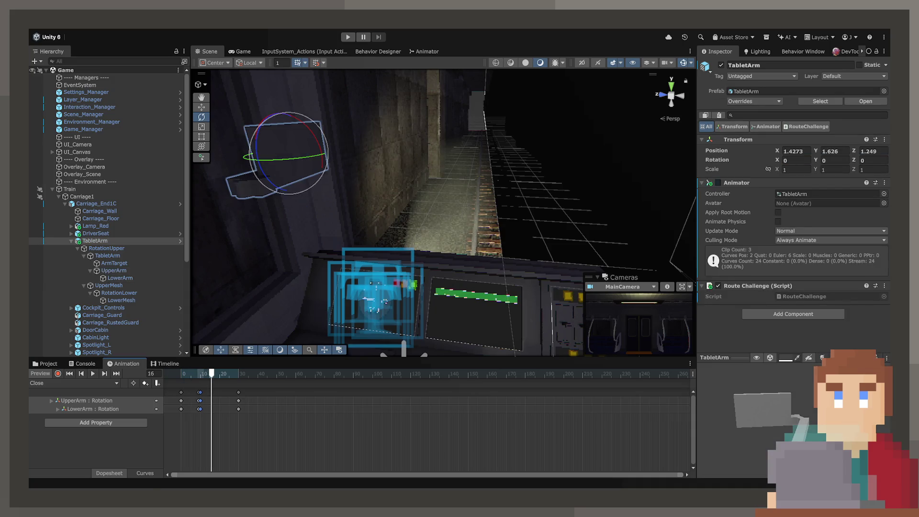
Delete the frame-10 keys from all rotation curves and play back the Close clip.
click(151, 473)
drag(194, 398, 214, 484)
key(Delete)
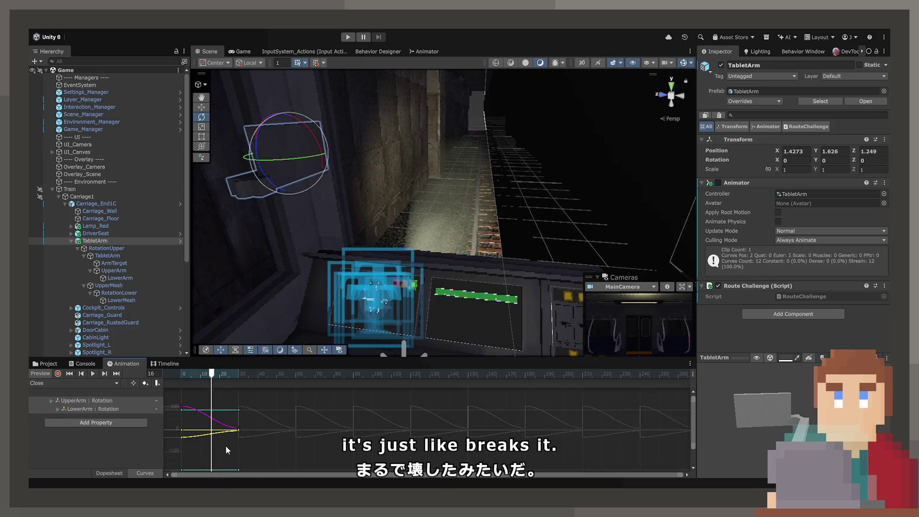
mouse_move(235, 379)
mouse_down()
mouse_move(191, 376)
mouse_move(227, 376)
mouse_up()
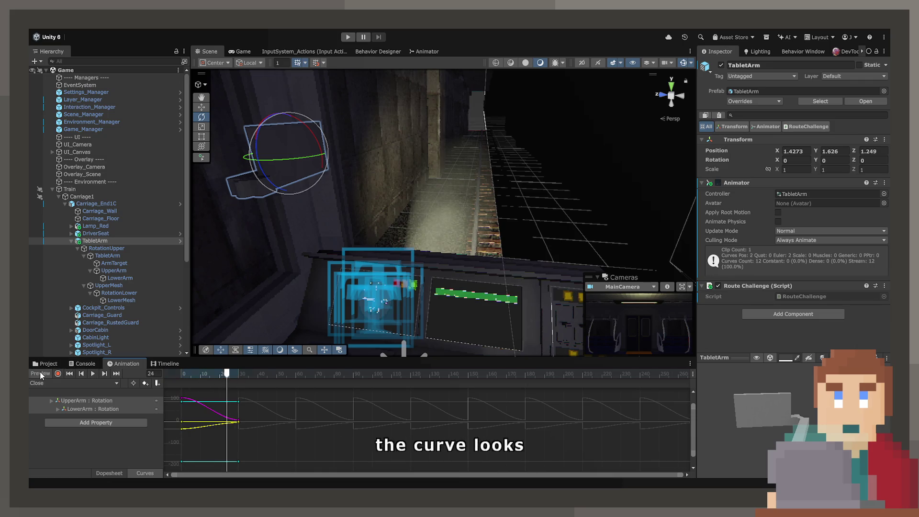
click(41, 375)
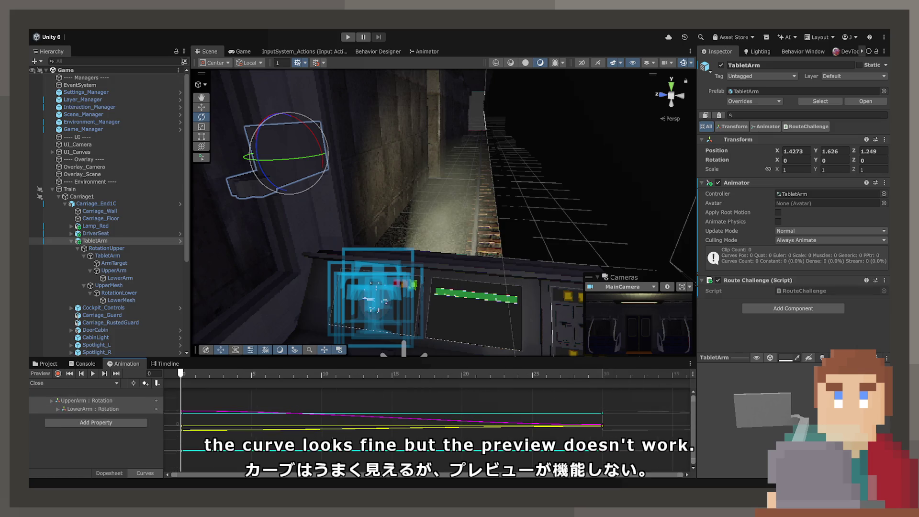
key(space)
click(109, 473)
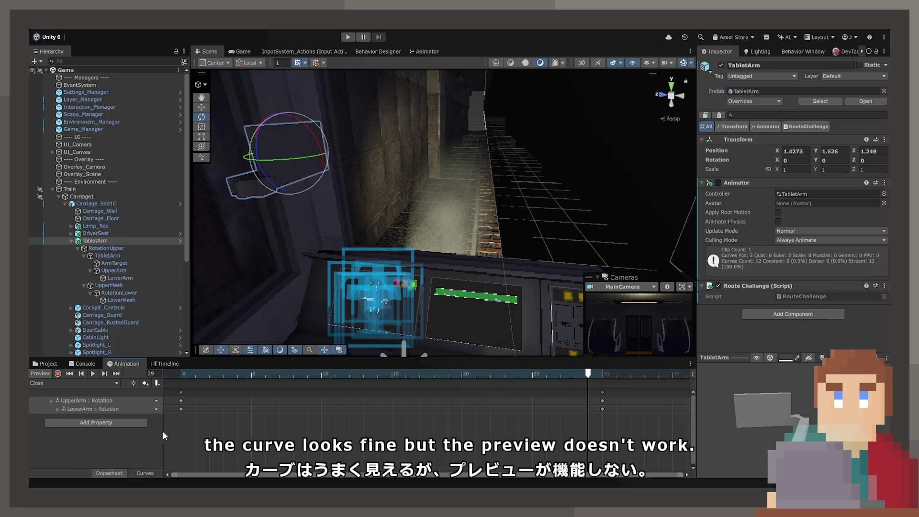
click(433, 374)
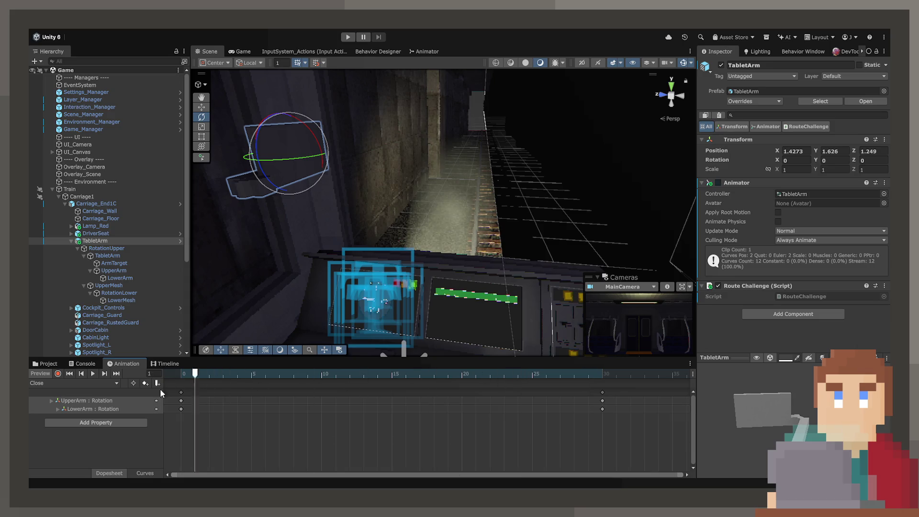
Switch to the Open clip and delete its UpperArm and LowerArm Position tracks.
click(72, 382)
click(72, 393)
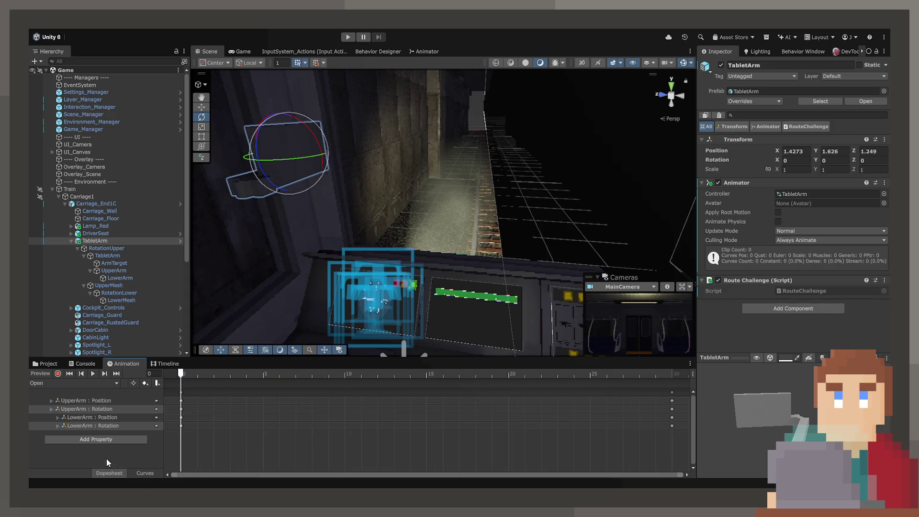
click(144, 474)
click(128, 401)
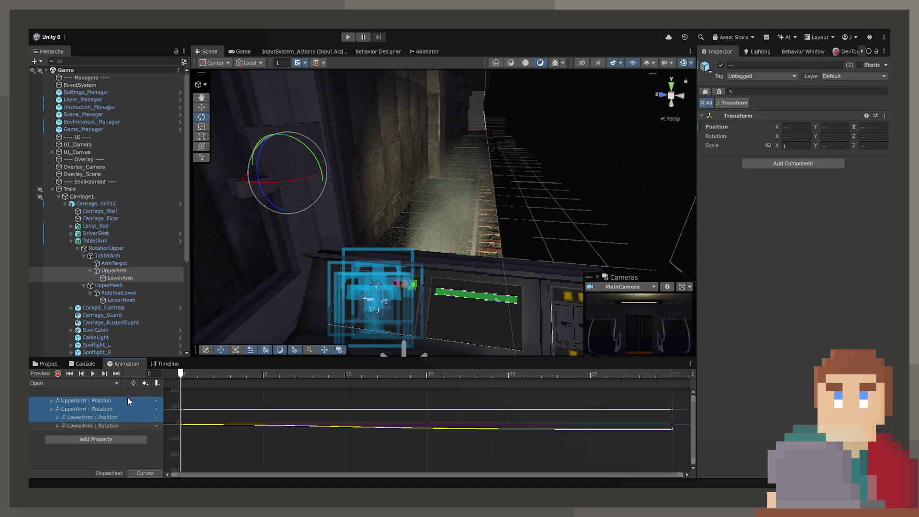
click(126, 395)
click(120, 404)
ctrl+click(118, 417)
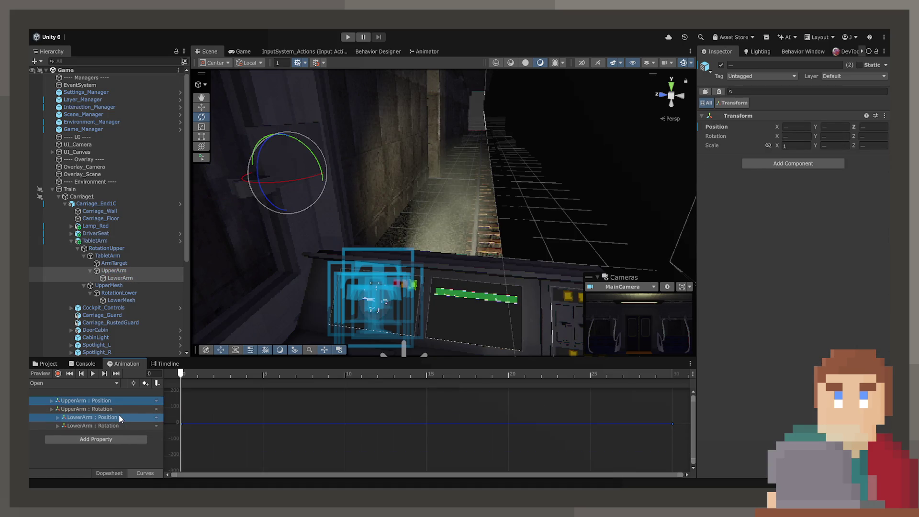
key(Delete)
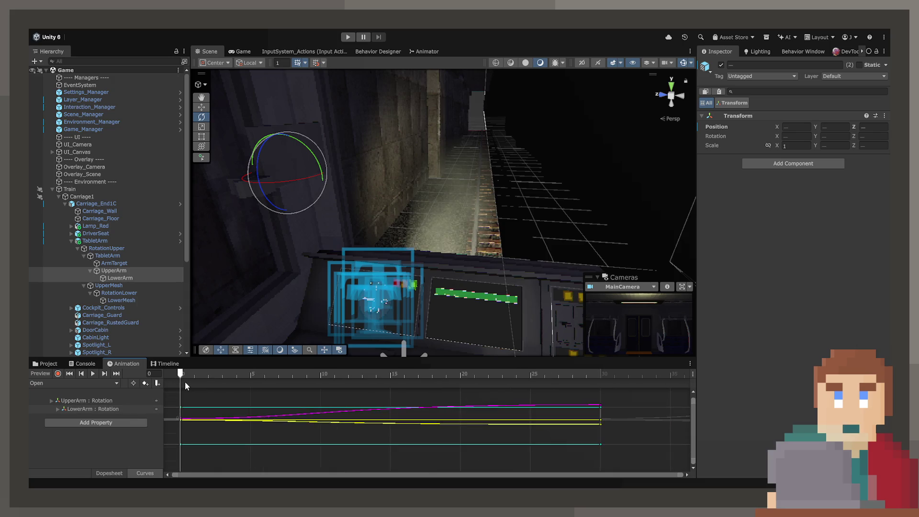
Play the Open clip from the start, then return to the Close clip.
key(space)
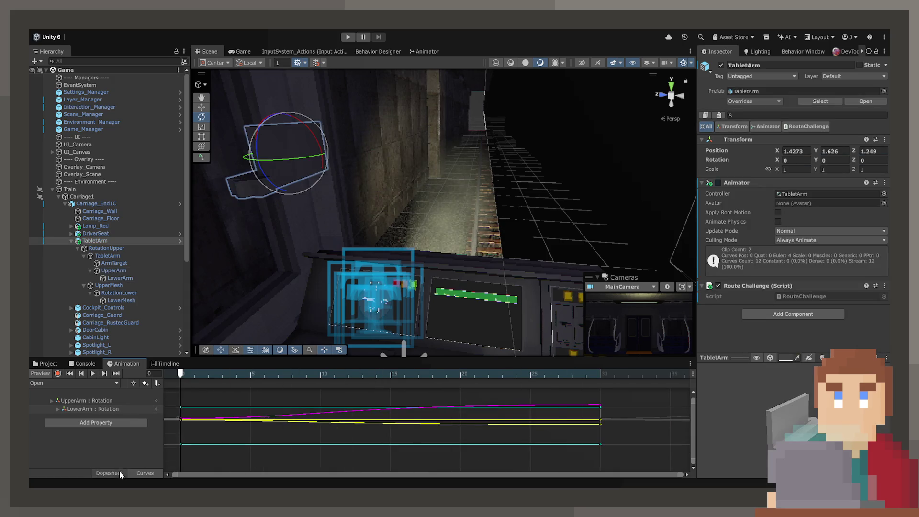
click(120, 470)
drag(195, 375, 184, 374)
key(space)
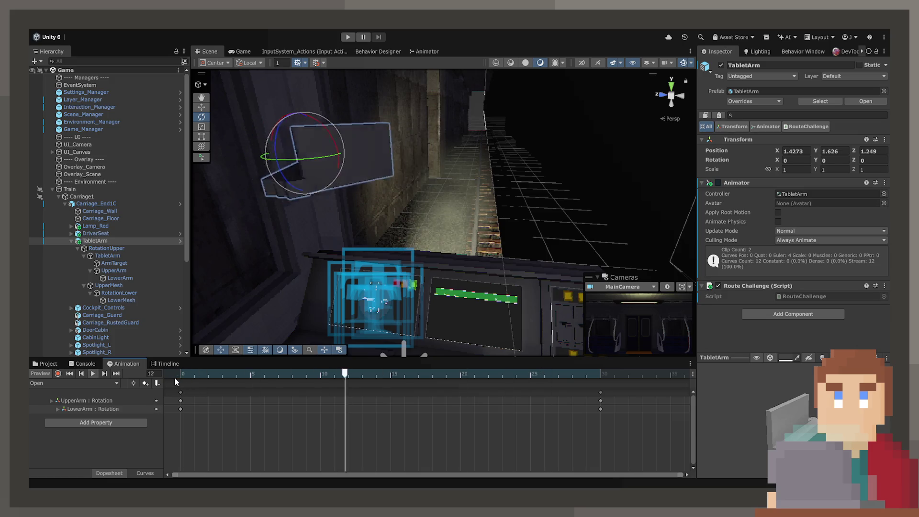
click(70, 382)
click(95, 387)
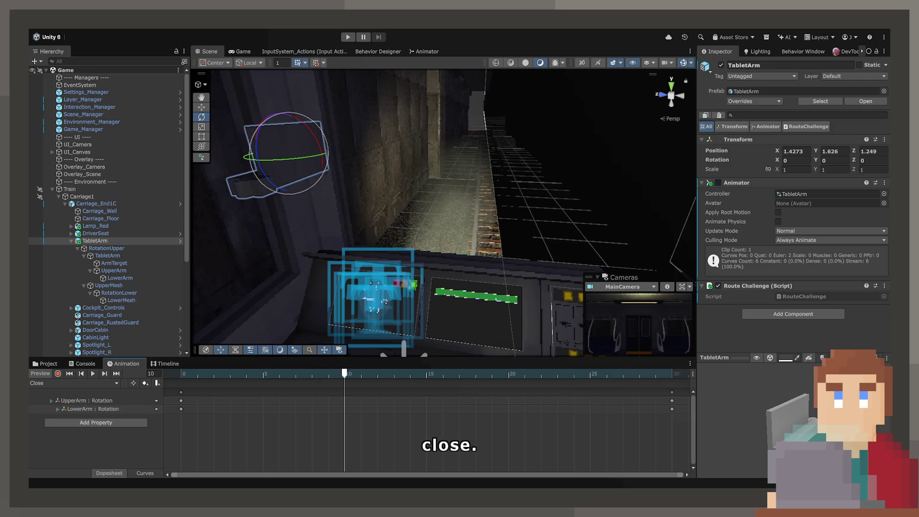
Frame the Close clip's rotation curves and select the keys at frames 30 and 0.
click(140, 474)
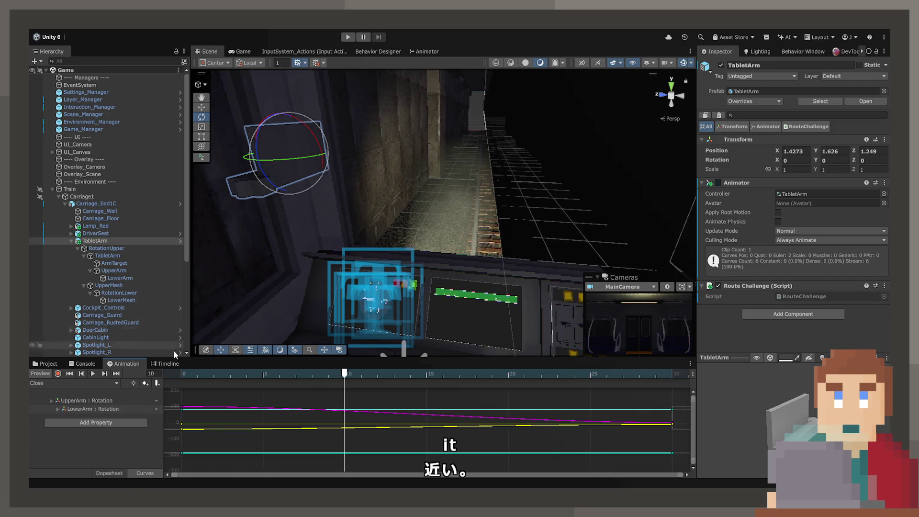
scroll(306, 433, down, 5)
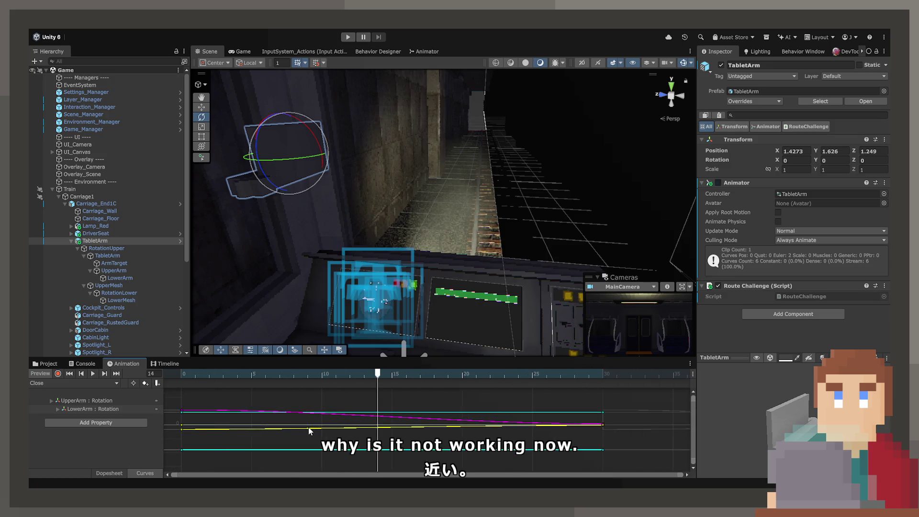
scroll(284, 437, down, 3)
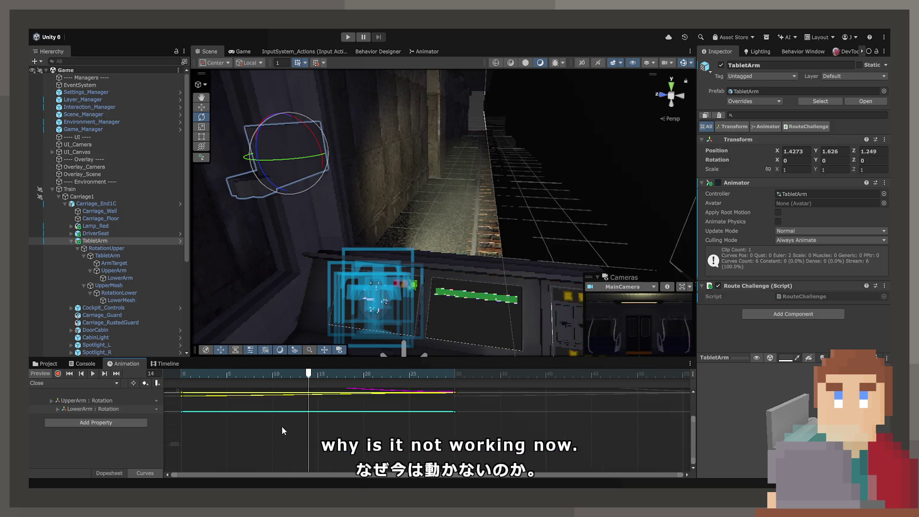
mouse_move(282, 420)
mouse_down()
mouse_move(285, 471)
mouse_move(321, 440)
mouse_move(322, 418)
mouse_move(329, 458)
mouse_move(331, 423)
mouse_move(337, 446)
mouse_up()
key(f)
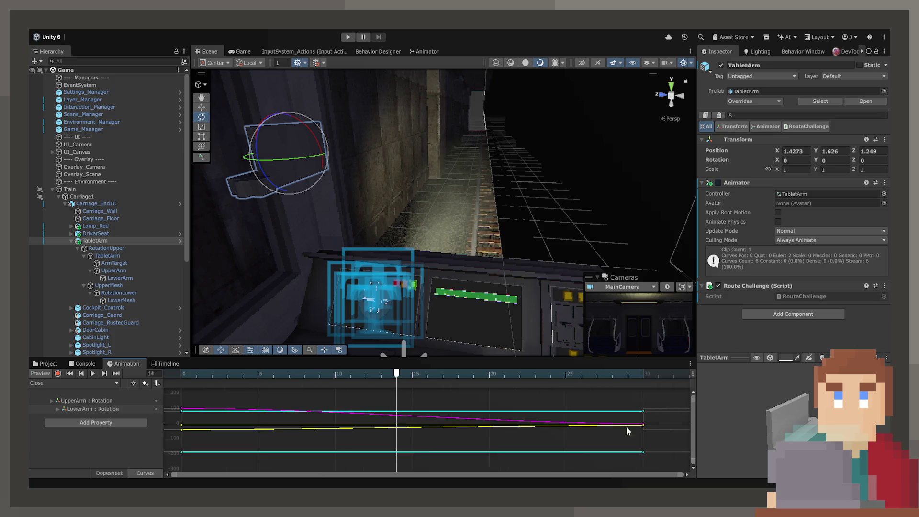
drag(665, 404, 639, 471)
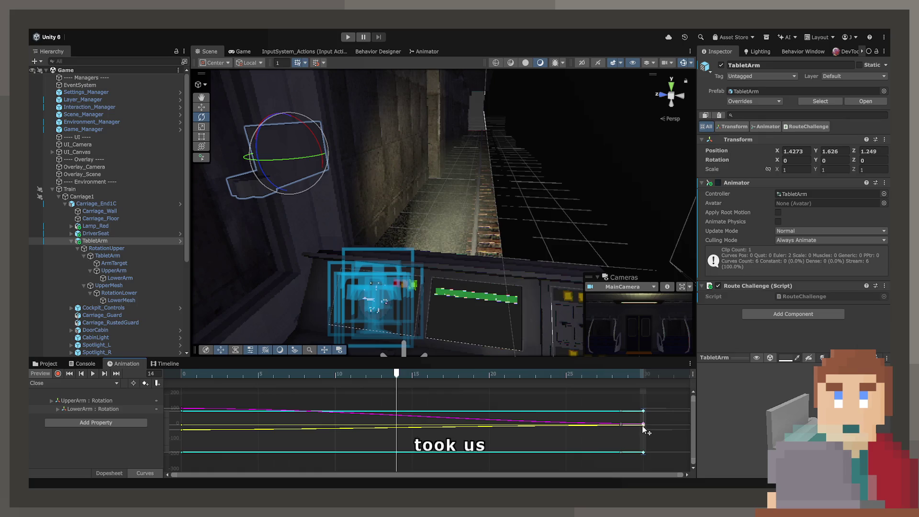
drag(194, 399, 168, 459)
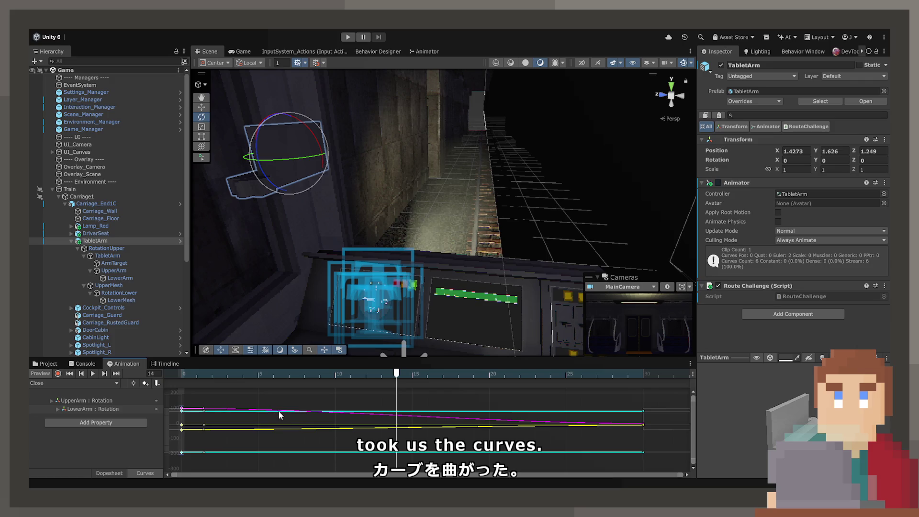
key(space)
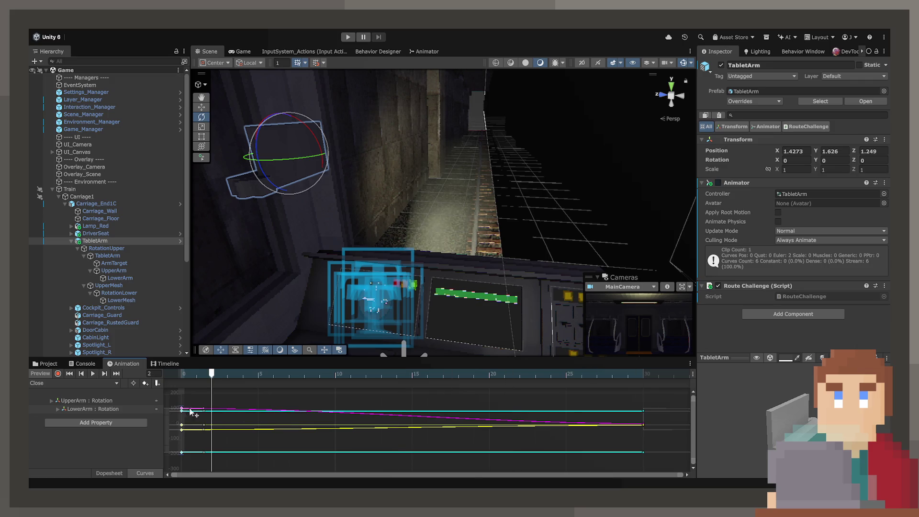
Reselect the frame-30 and frame-0 rotation keys, rewind to frame 0, and show the Timeline panel.
drag(633, 401, 689, 471)
mouse_move(647, 431)
mouse_down()
mouse_move(605, 429)
mouse_move(620, 420)
mouse_up()
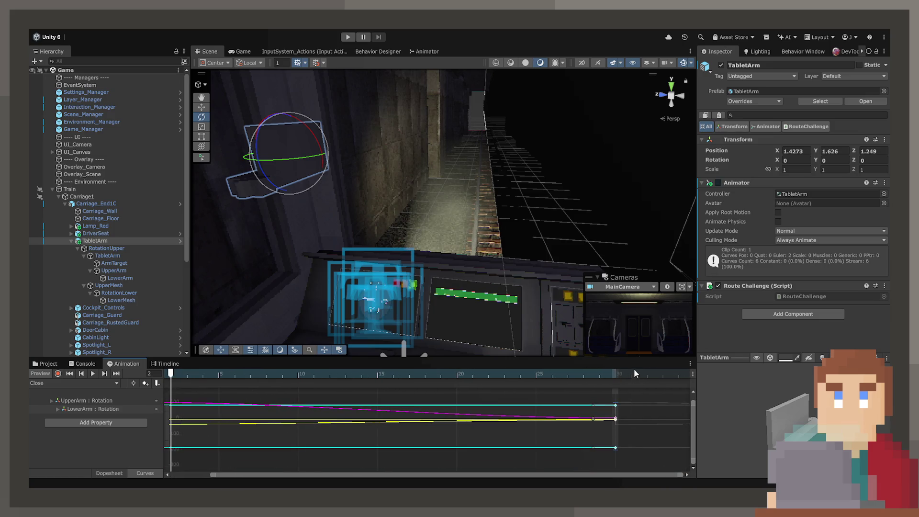
key(a)
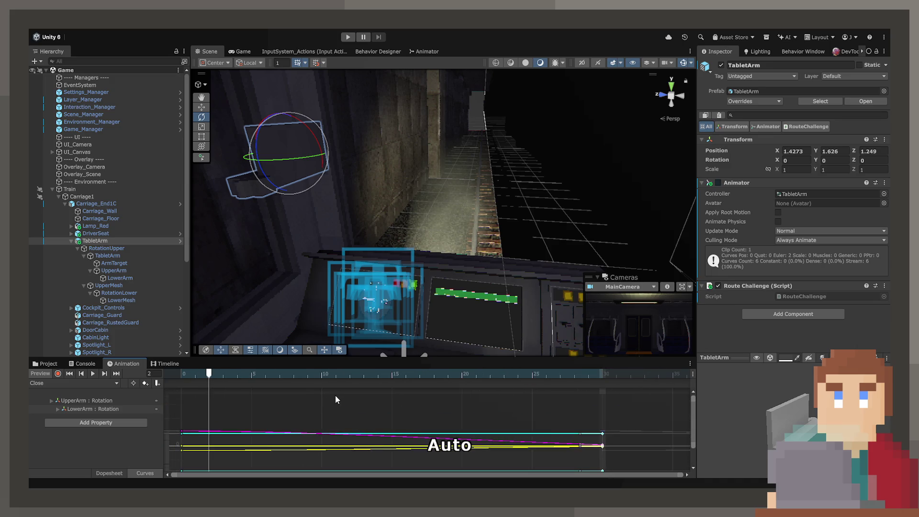
drag(178, 397, 206, 462)
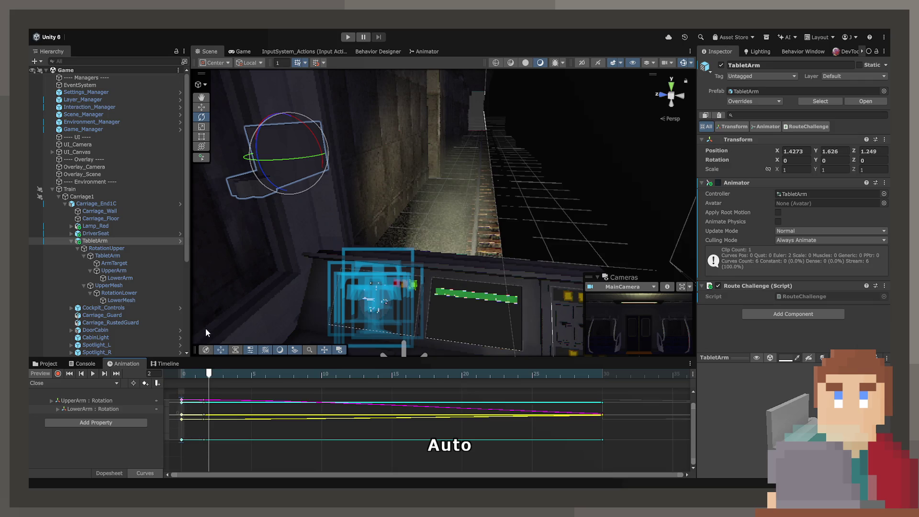
click(181, 374)
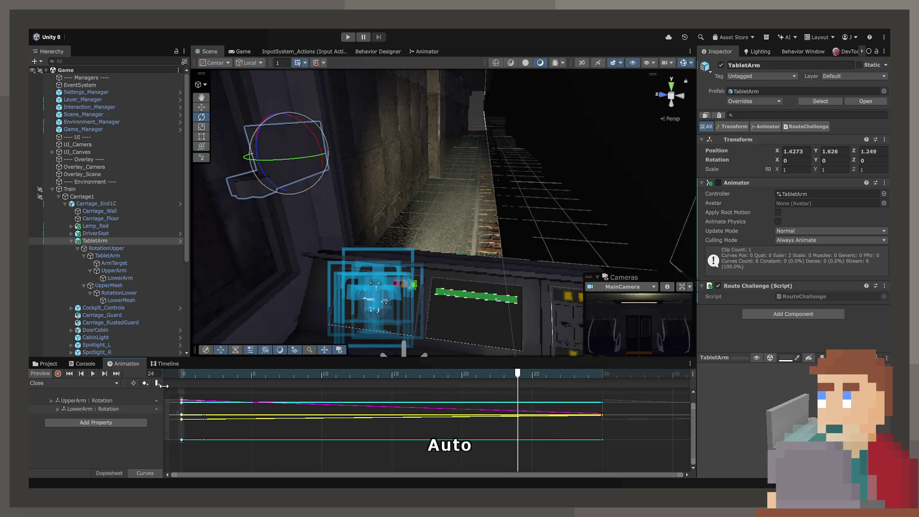
click(172, 365)
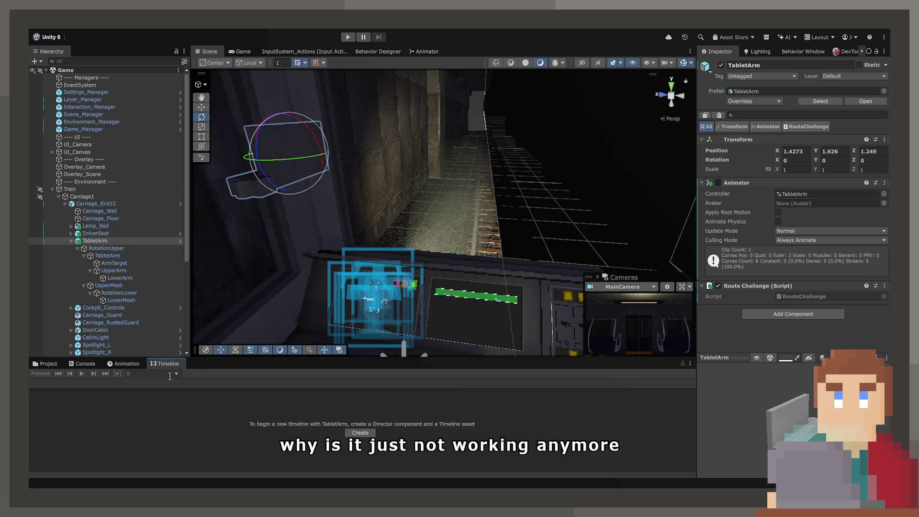
Delete the Close state from the TabletArm Animator graph.
click(123, 363)
click(417, 51)
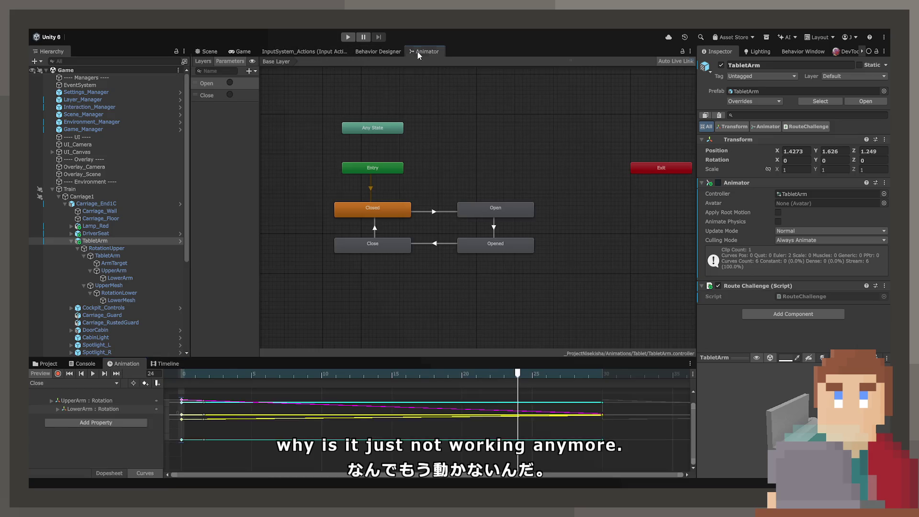
click(369, 235)
scroll(372, 246, up, 5)
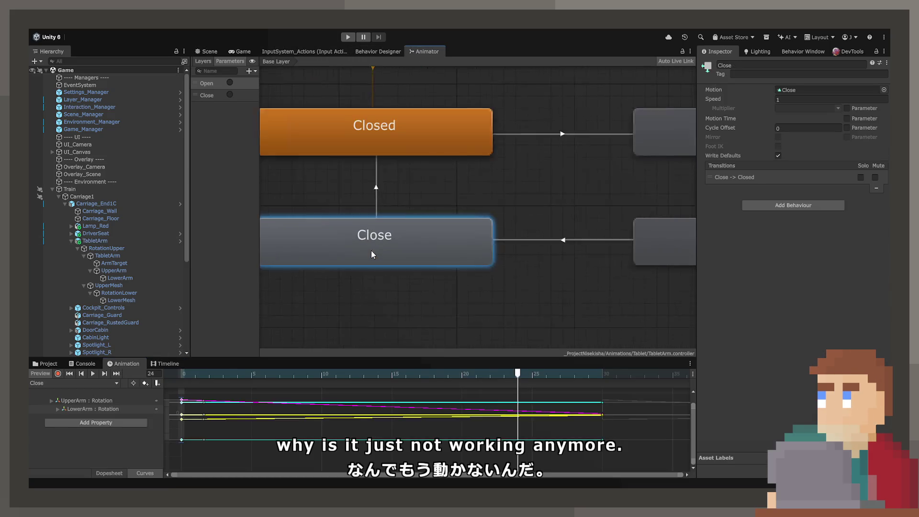
scroll(422, 253, down, 3)
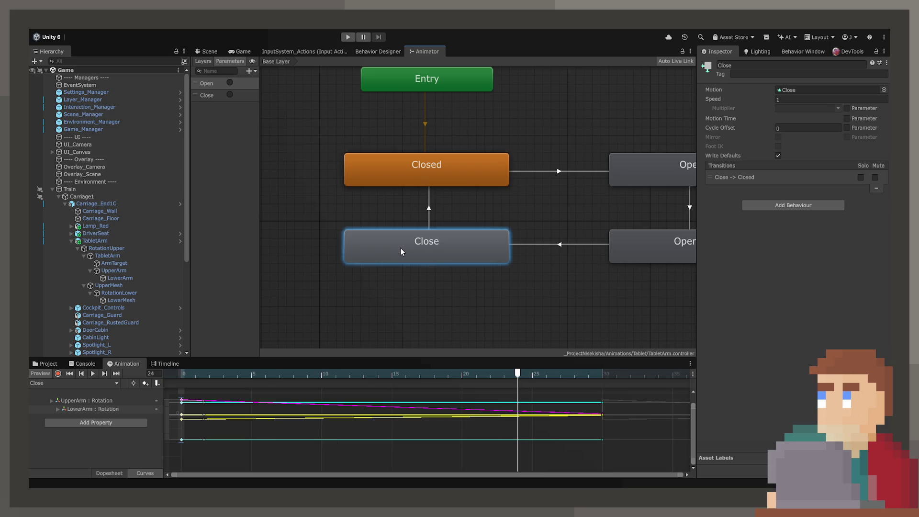
key(Delete)
Drag the Close clip from Animations/Tablet into the graph as a new state under Closed.
click(38, 363)
scroll(96, 431, up, 5)
click(91, 434)
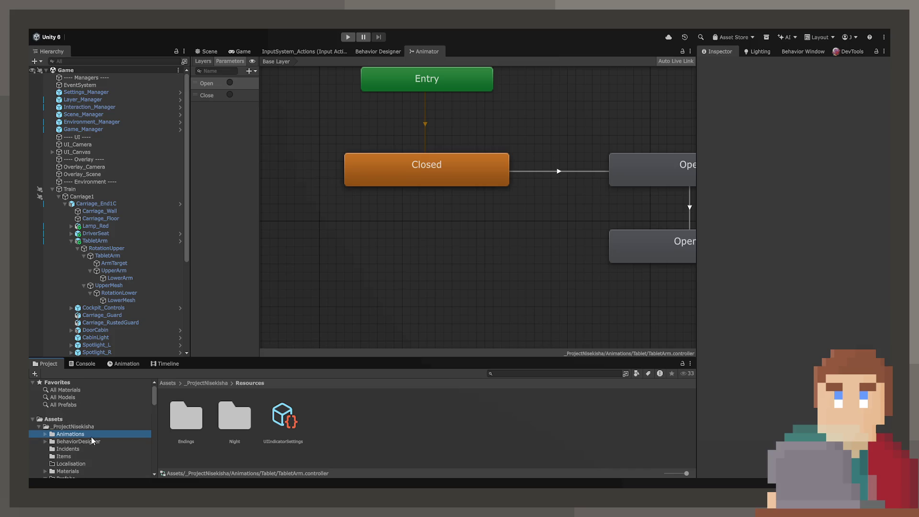
click(194, 427)
click(301, 425)
double_click(256, 425)
click(257, 383)
click(316, 419)
double_click(331, 418)
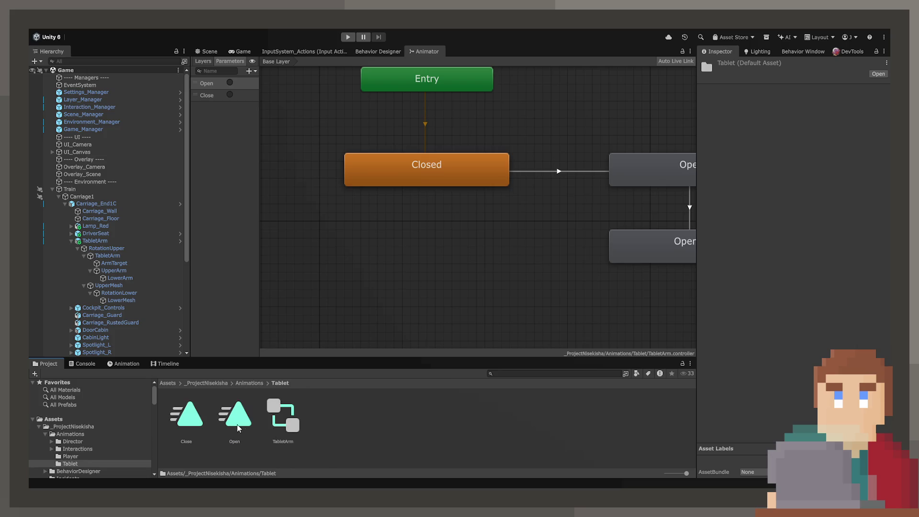
mouse_move(470, 285)
mouse_down()
mouse_move(350, 260)
mouse_move(375, 248)
mouse_up()
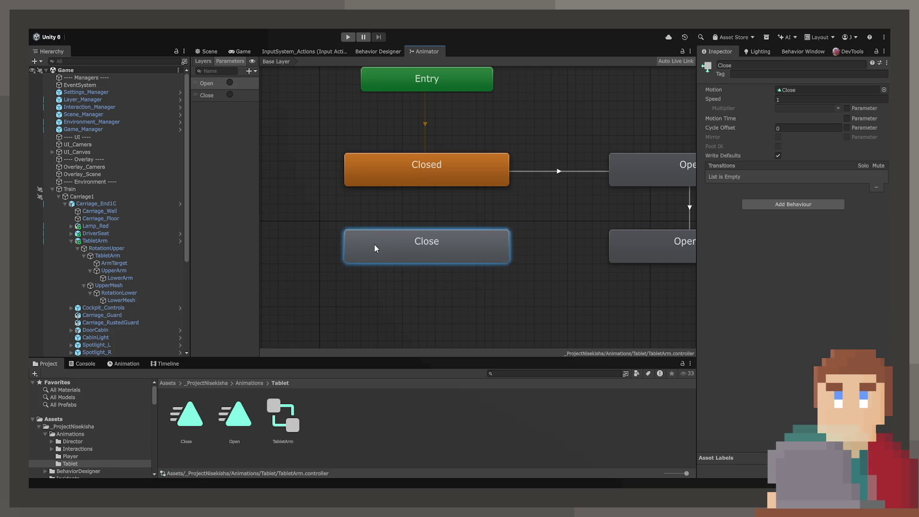
click(124, 364)
click(209, 51)
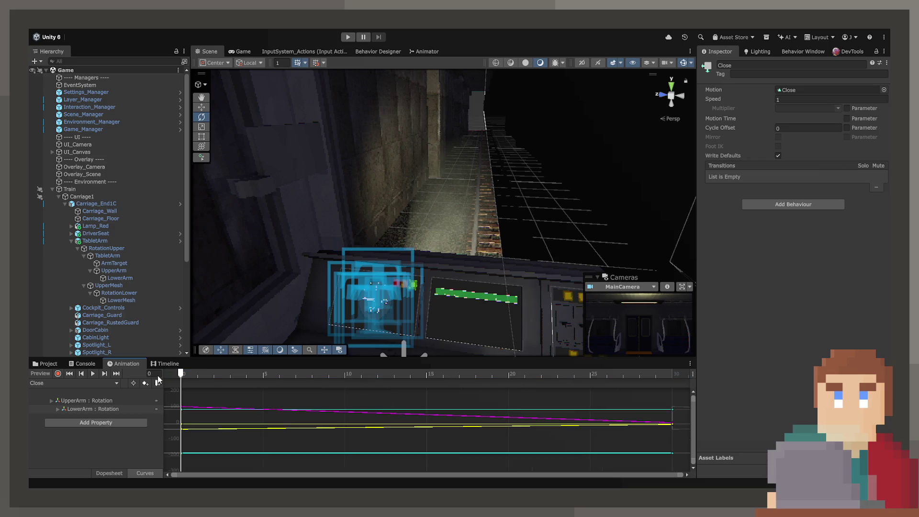
Preview the Close clip, then delete its UpperArm and LowerArm Rotation properties.
click(395, 373)
key(space)
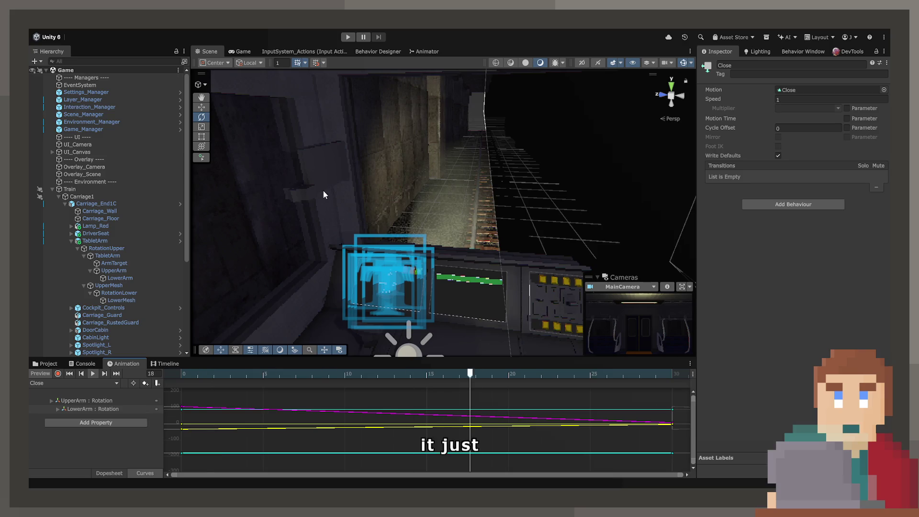
click(182, 378)
key(space)
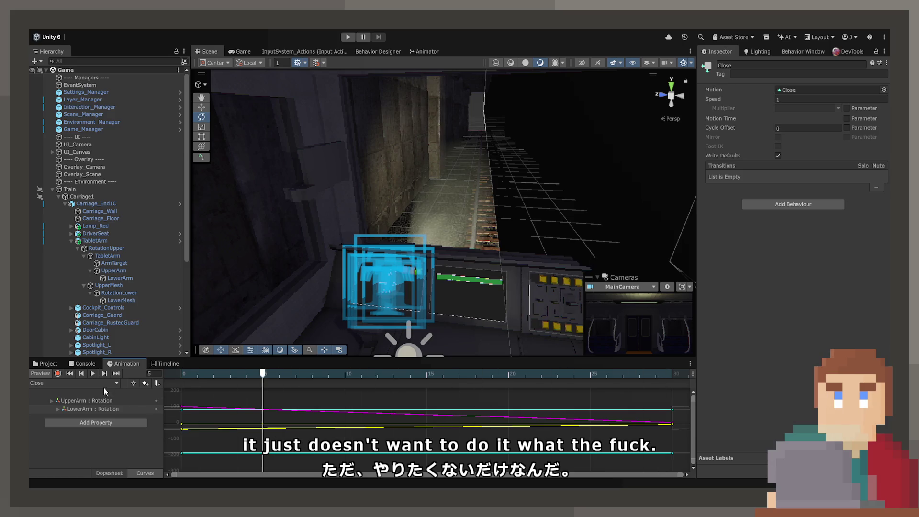
click(102, 400)
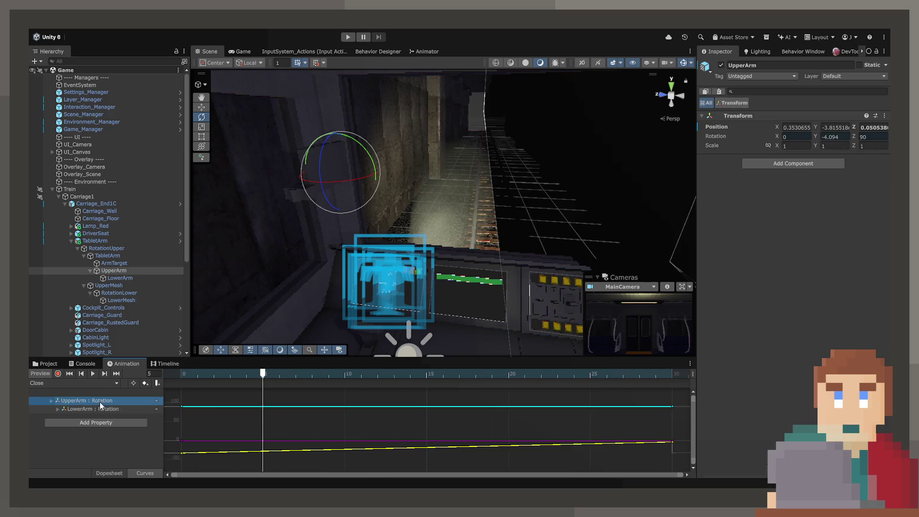
shift+click(101, 406)
key(Delete)
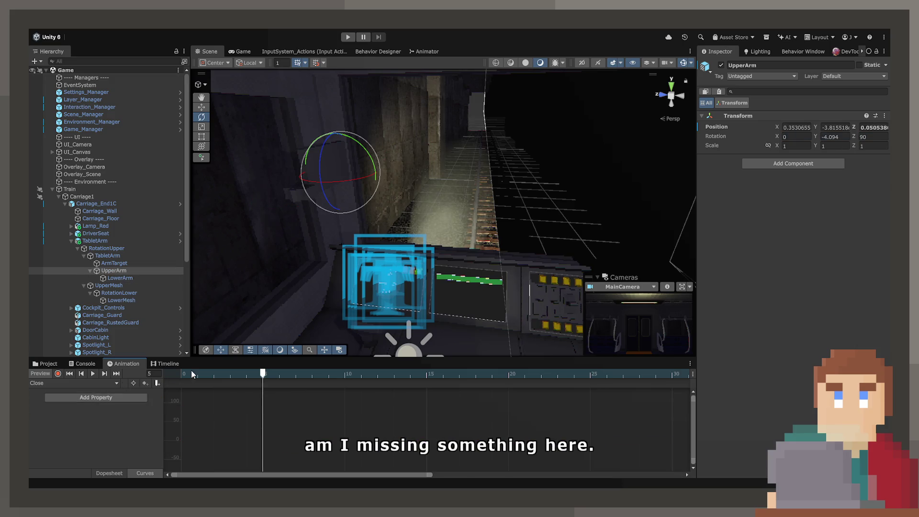
Switch to the Open clip in Dopesheet and select its frame-30 keys.
click(180, 375)
click(77, 383)
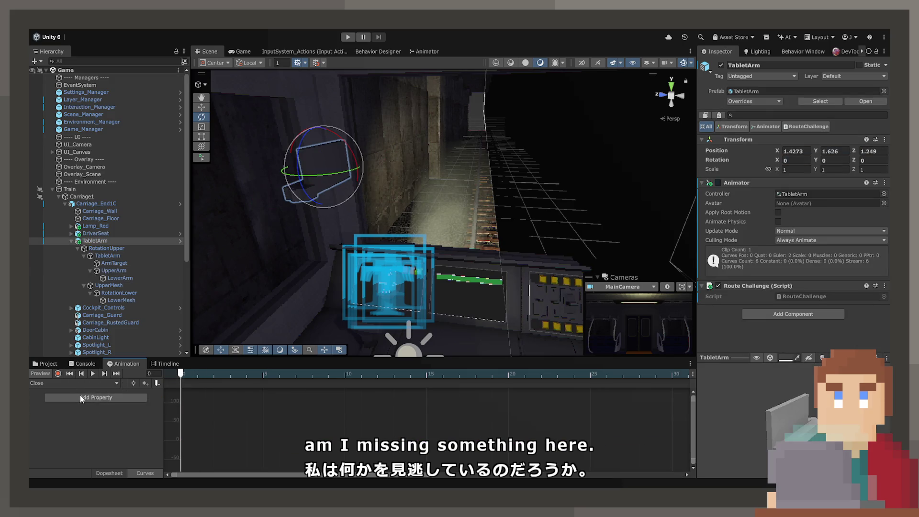
click(80, 394)
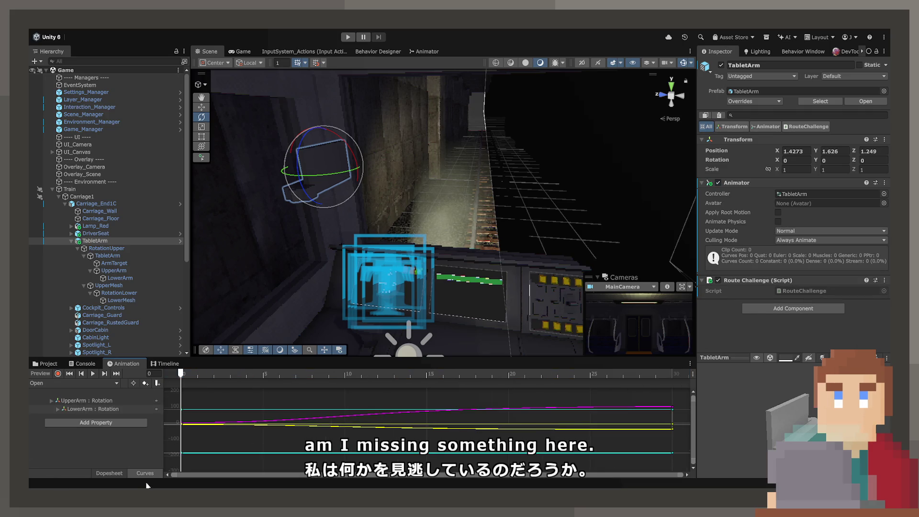
click(109, 473)
click(671, 393)
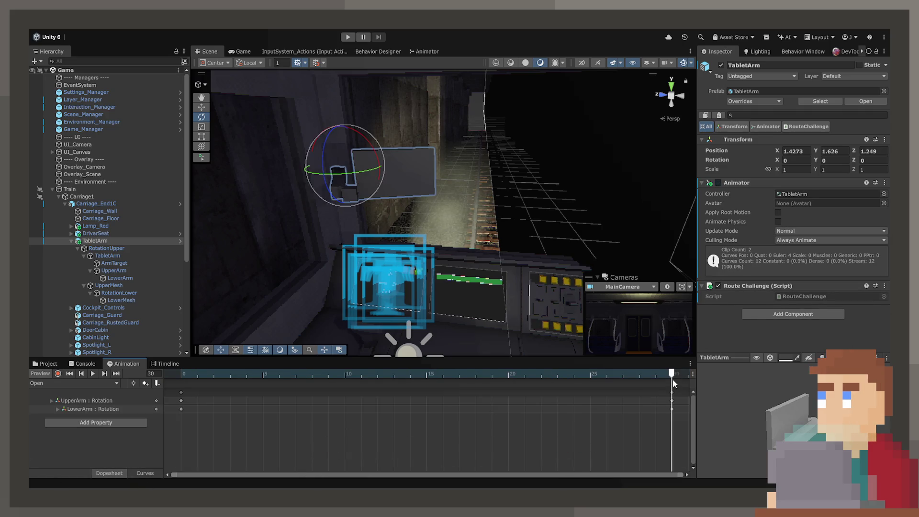
Scrub the Open clip to frame 12, then switch to the Close clip at frame 30.
click(134, 474)
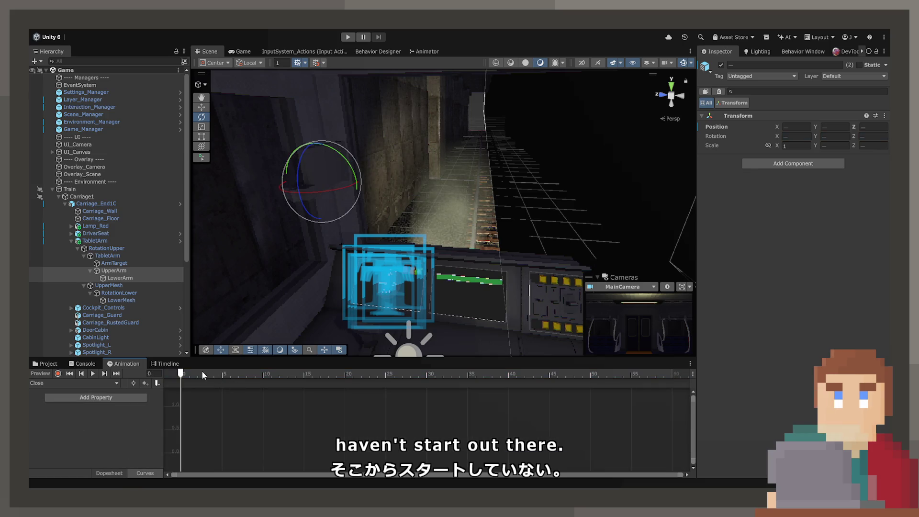
click(120, 472)
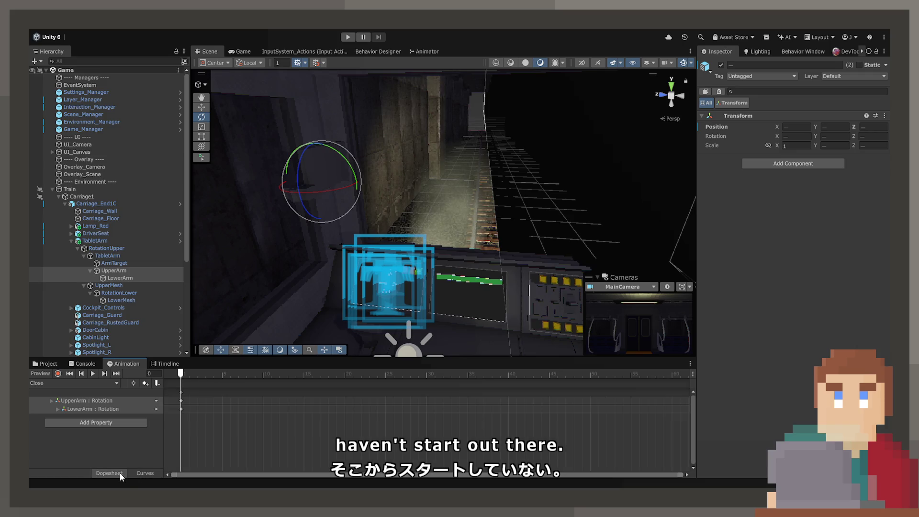
drag(189, 372, 279, 378)
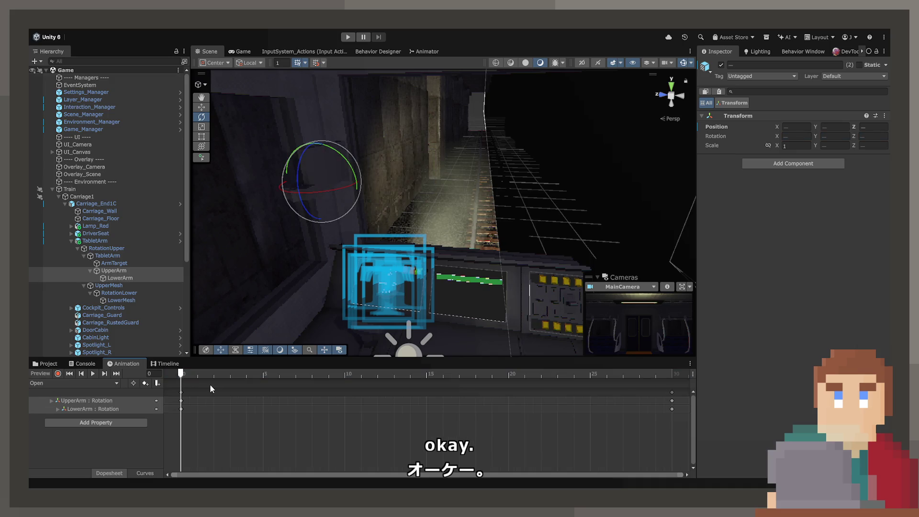
click(73, 384)
click(73, 395)
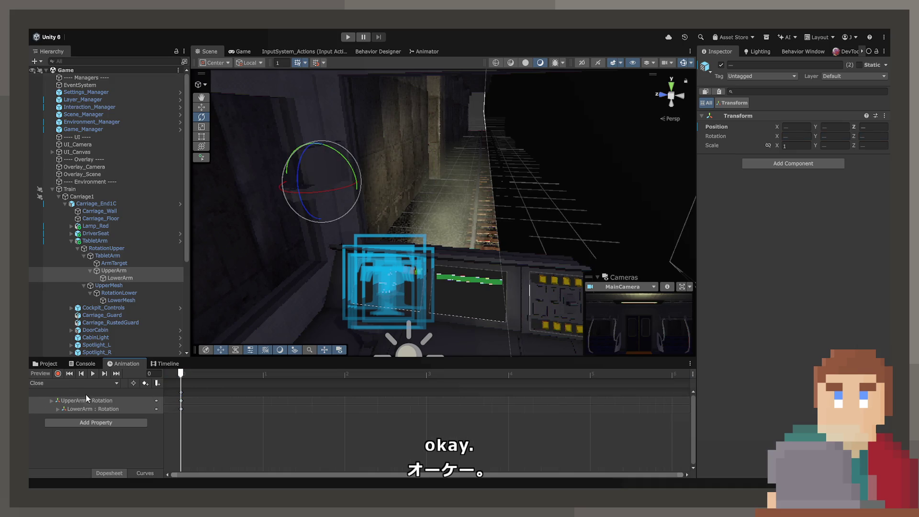
scroll(508, 404, down, 5)
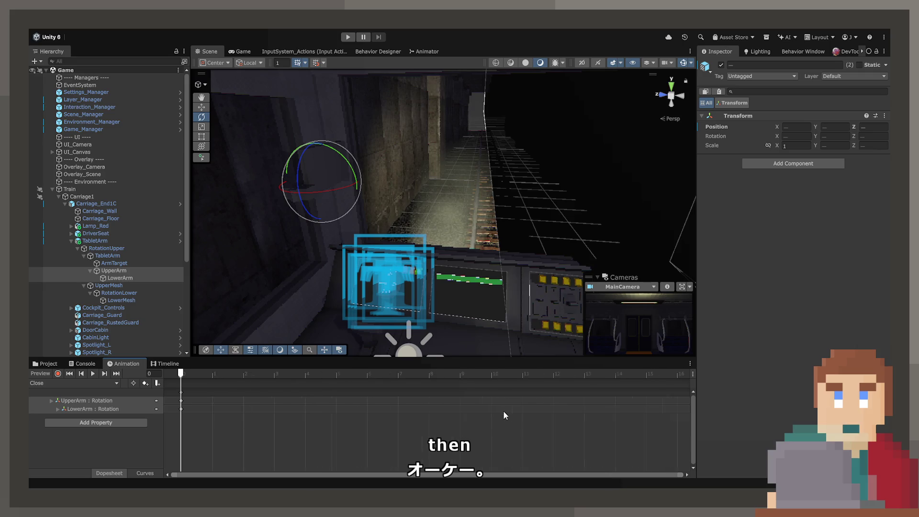
drag(639, 374, 148, 389)
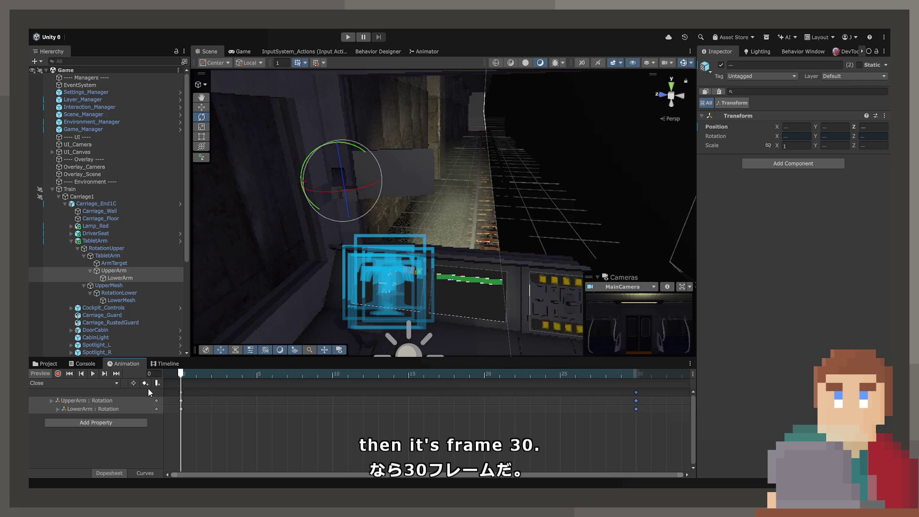
click(636, 374)
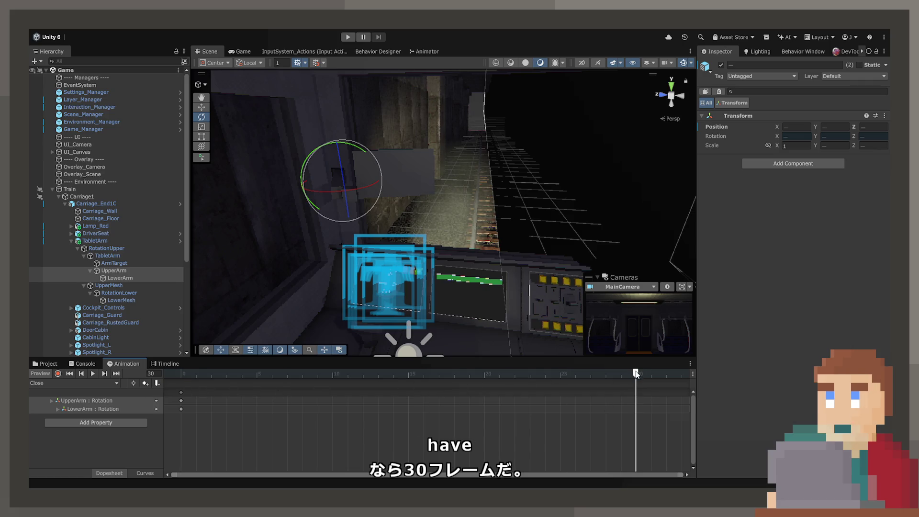
With recording on, key LowerArm's Rotation X to 8, then scrub back toward the start.
click(110, 271)
click(58, 373)
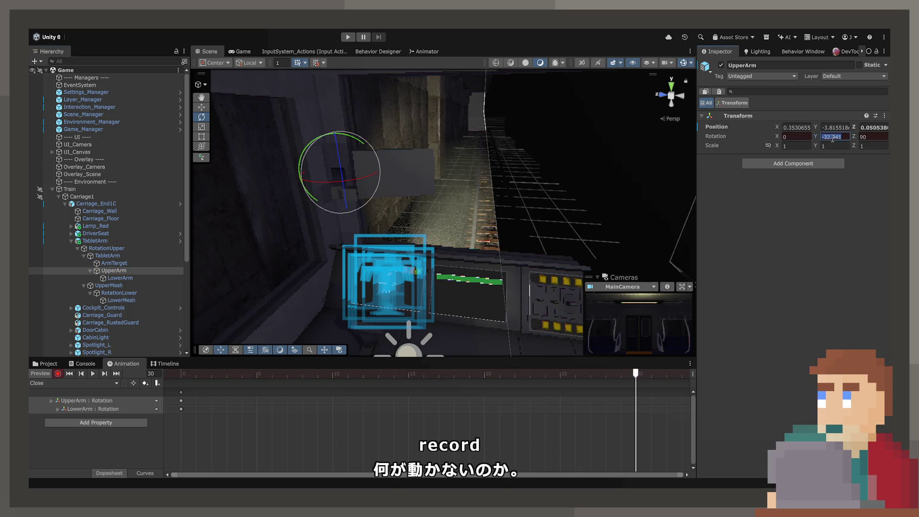
text(3-)
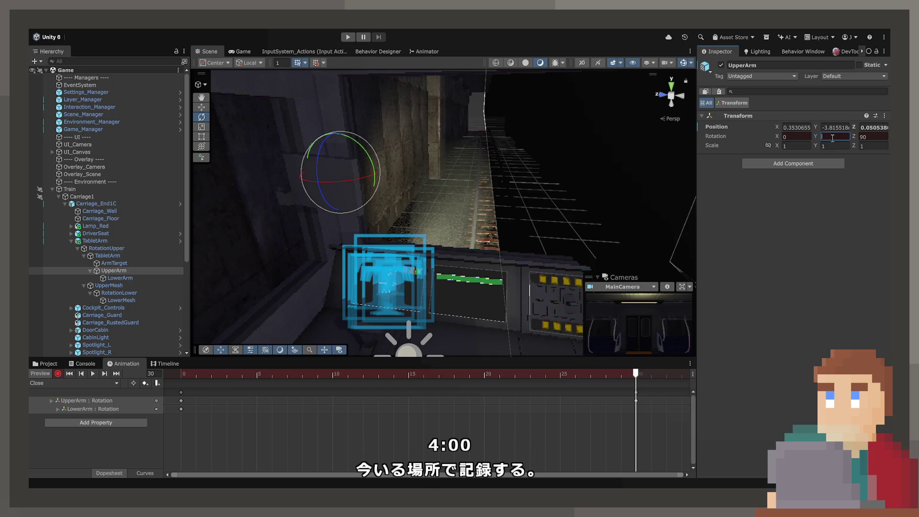
click(104, 280)
click(812, 136)
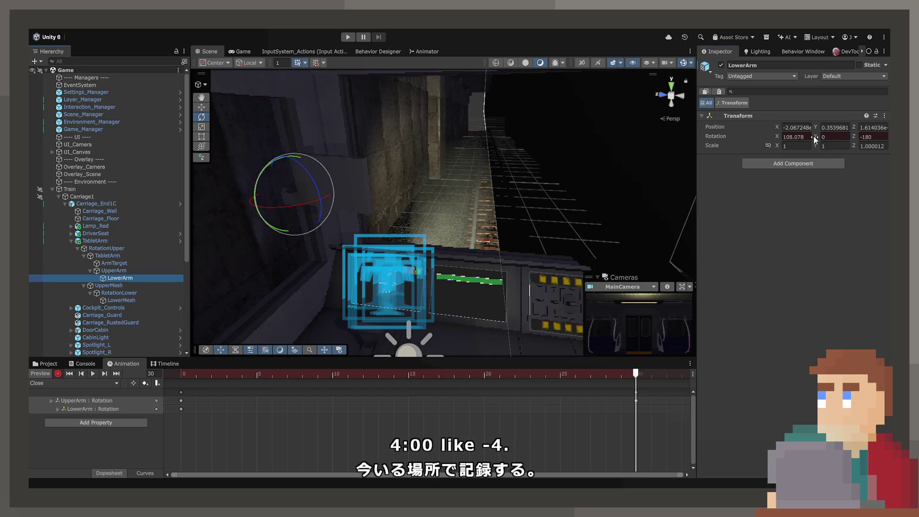
text(8-8)
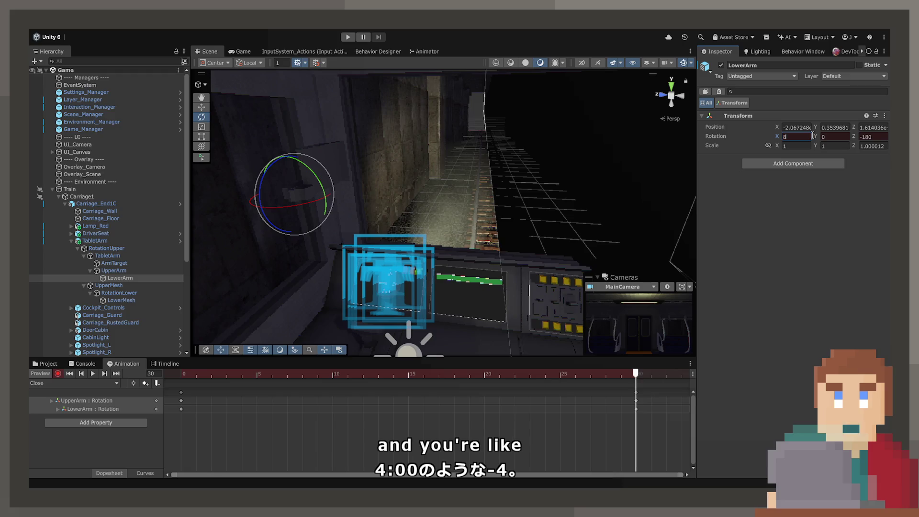
key(BackSpace)
key(BackSpace)
key(Return)
key(f)
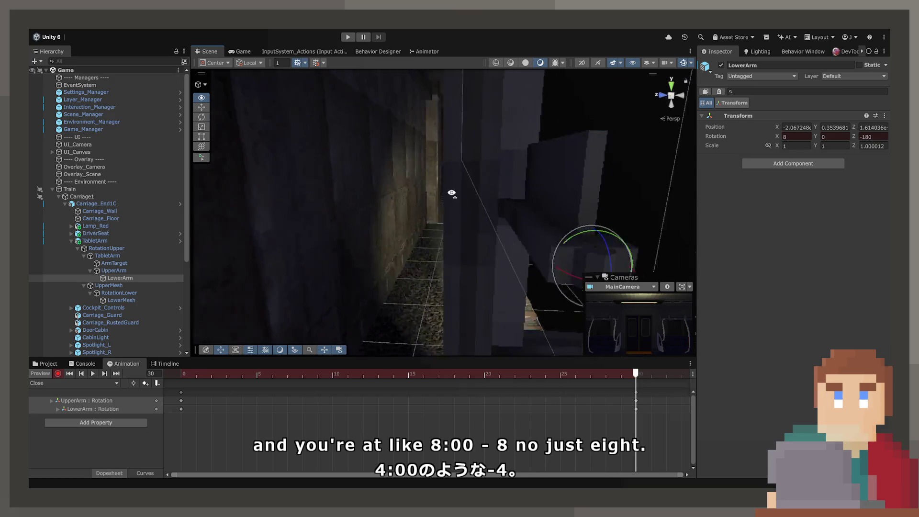
drag(636, 373, 212, 384)
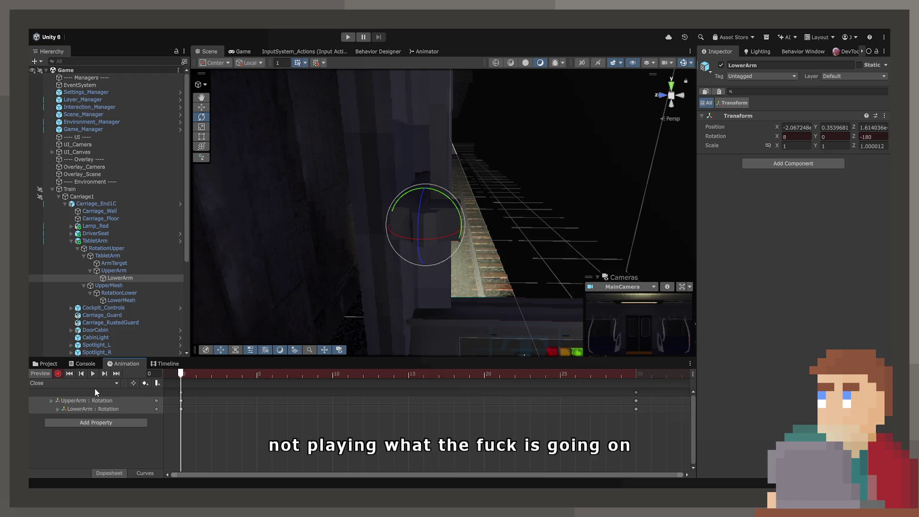
Inspect the Open clip's arm rotation keys and curves and preview its motion to frame 30.
click(138, 473)
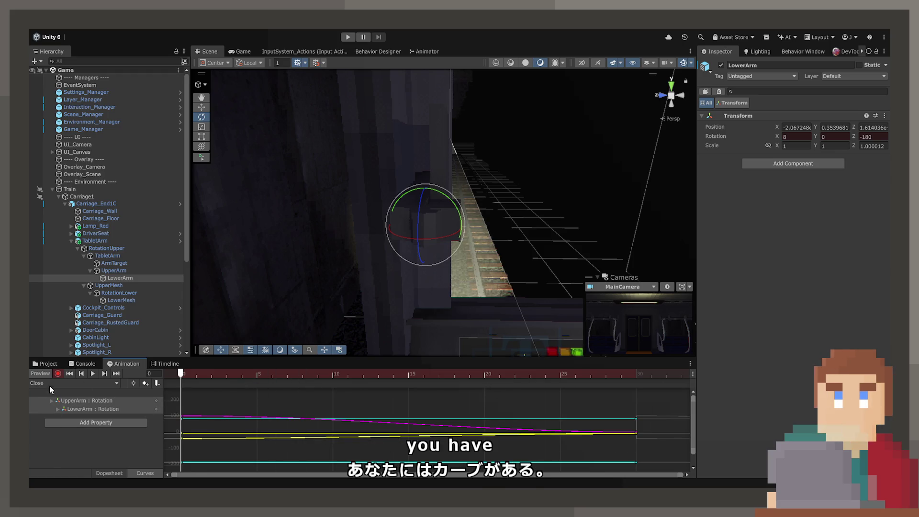
mouse_move(229, 372)
mouse_down()
mouse_move(376, 374)
mouse_move(150, 397)
mouse_up()
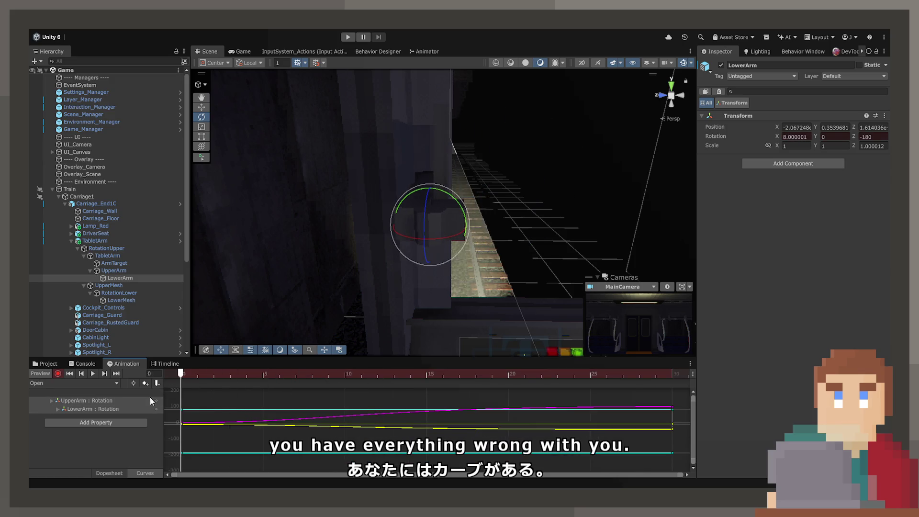
click(103, 474)
click(180, 401)
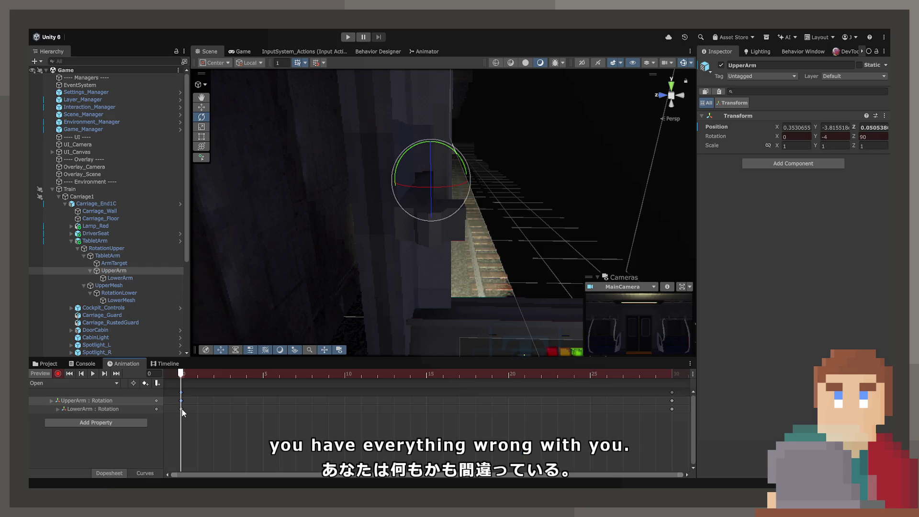
click(182, 410)
click(181, 401)
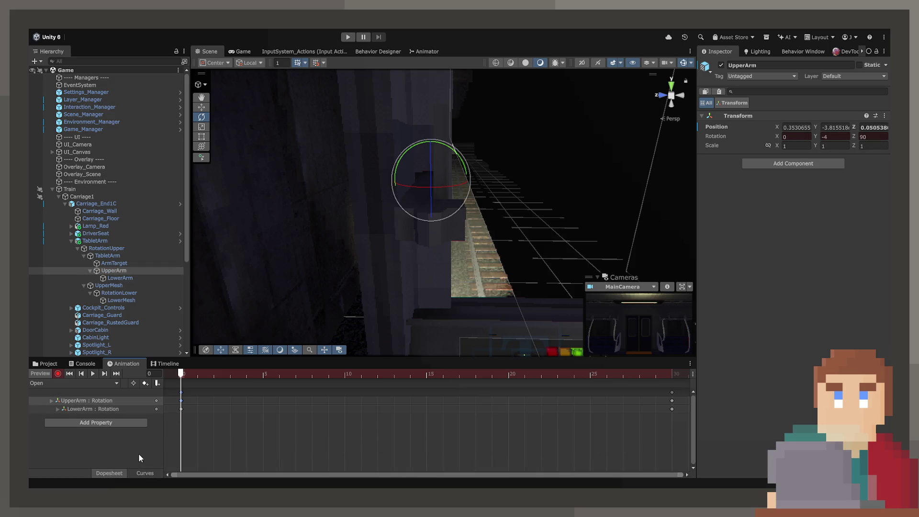
click(145, 474)
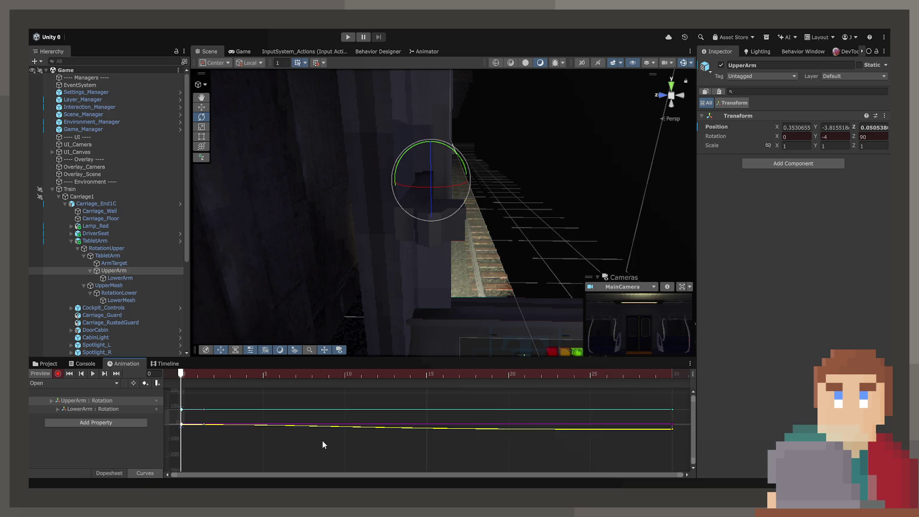
click(104, 474)
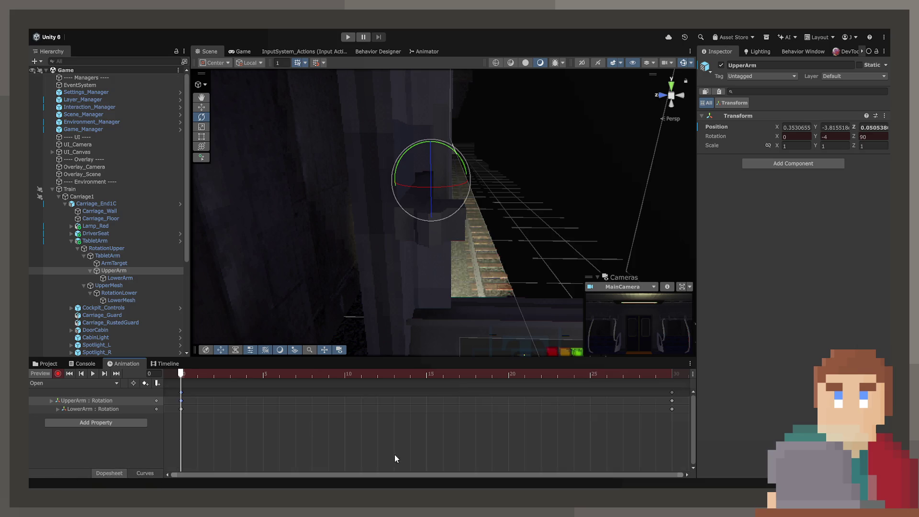
click(671, 400)
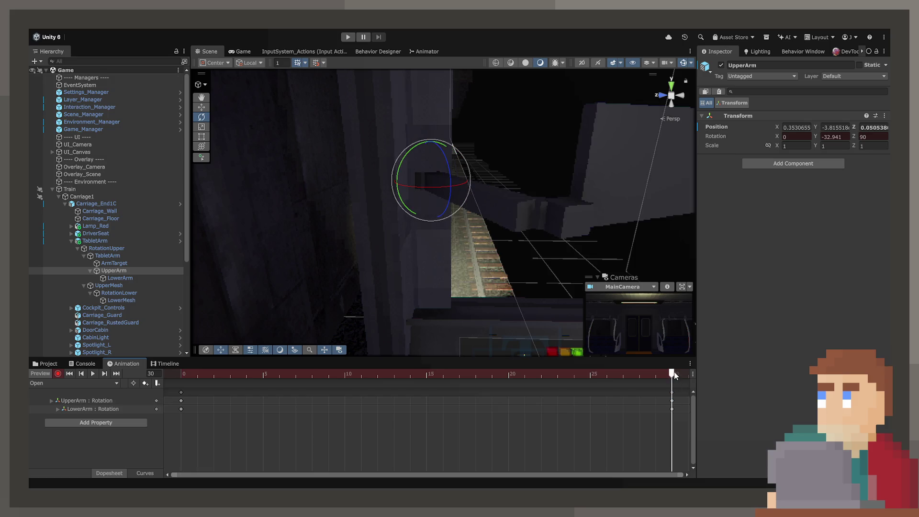
mouse_move(672, 380)
mouse_down()
mouse_move(472, 380)
mouse_move(715, 378)
mouse_move(170, 397)
mouse_move(246, 396)
mouse_up()
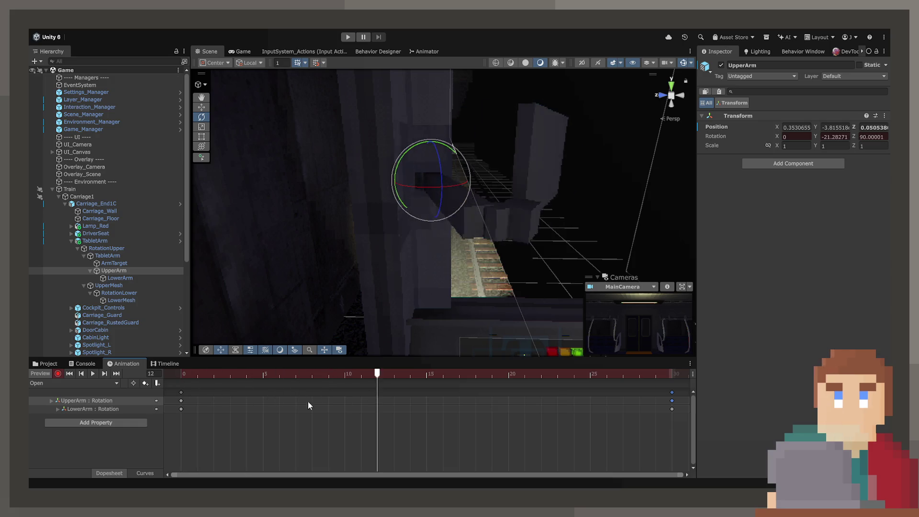
Switch to the Close clip and select both arms' frame-30 keys.
click(59, 382)
click(53, 373)
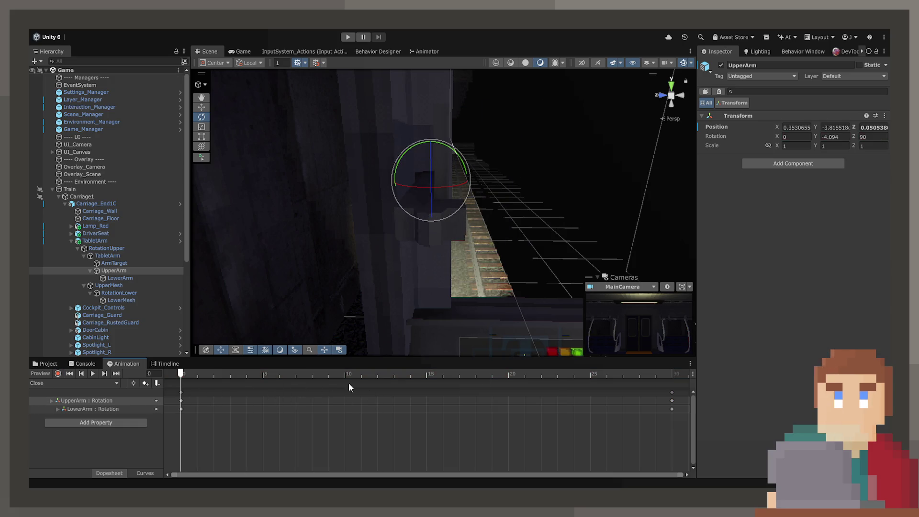
click(672, 392)
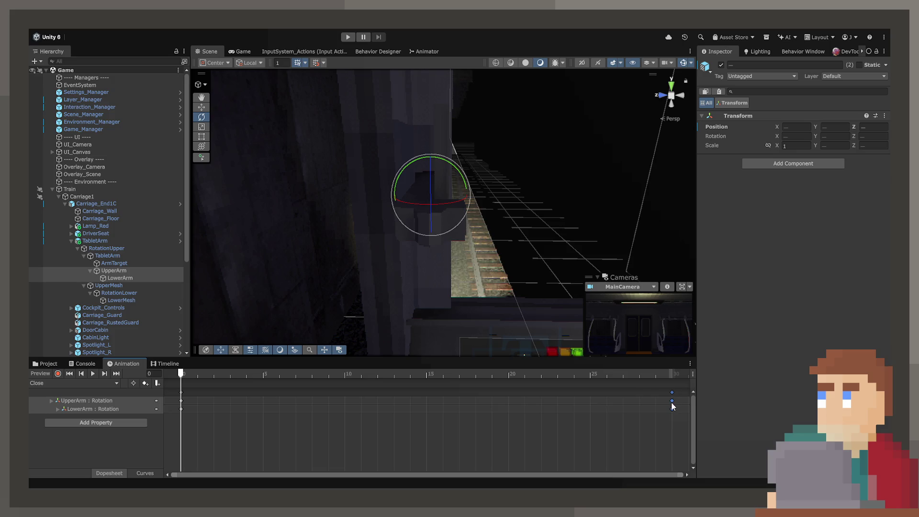
click(671, 374)
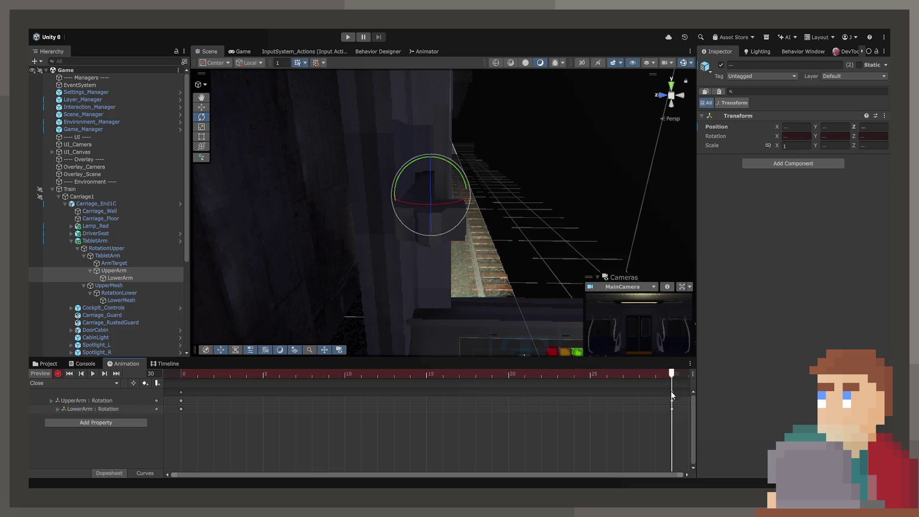
click(672, 409)
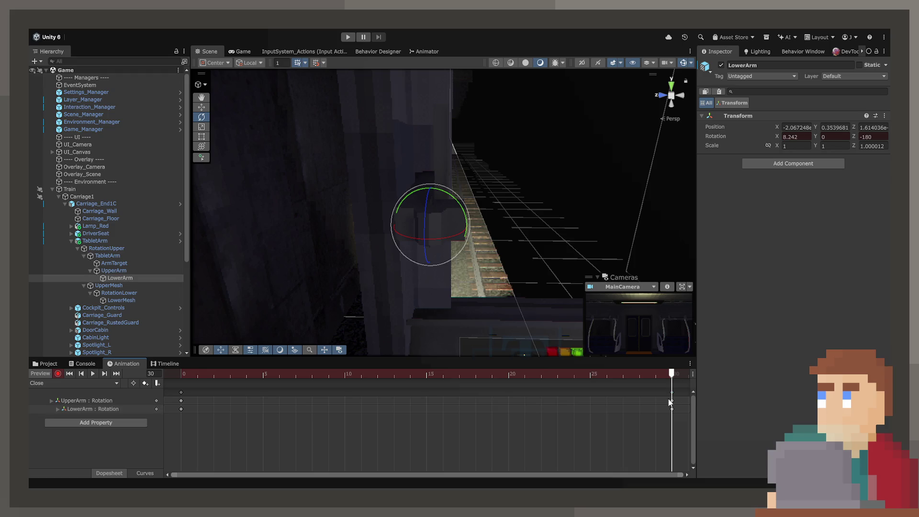
click(672, 405)
click(670, 410)
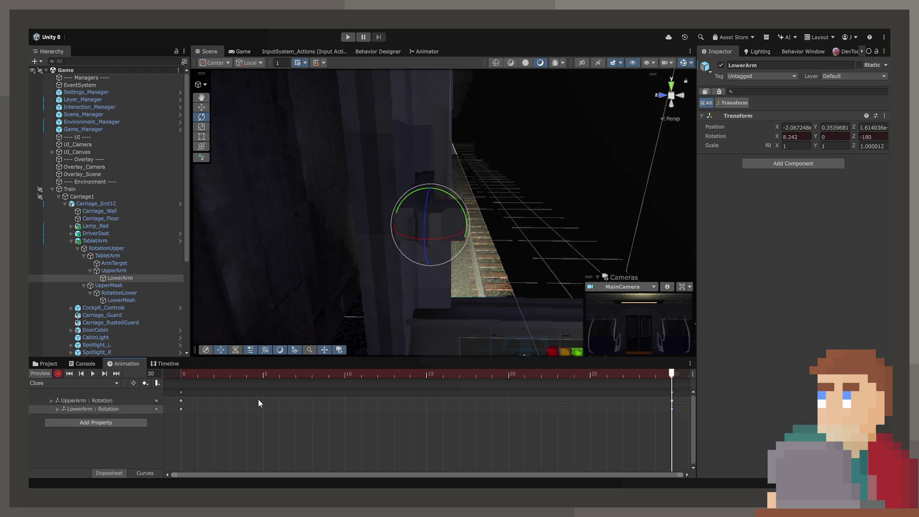
Delete the Close clip's frame-0 keys on all tracks.
click(191, 373)
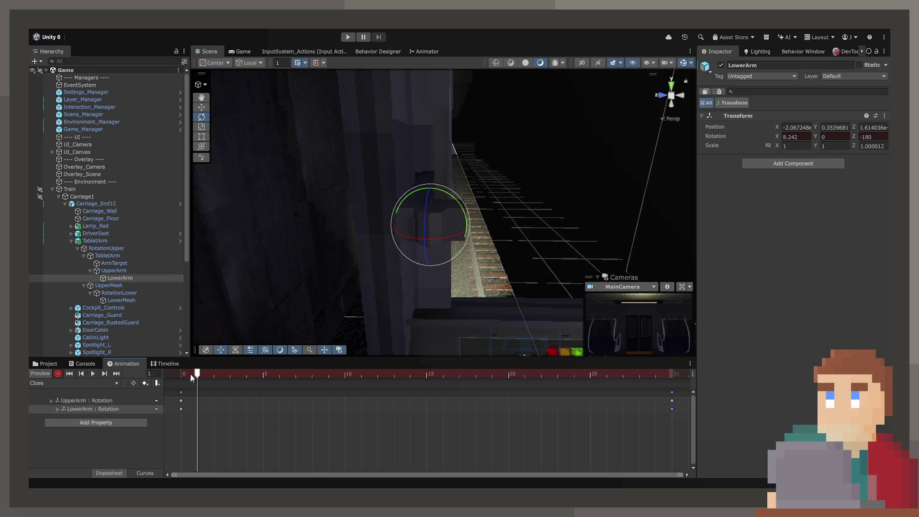
click(182, 401)
click(181, 408)
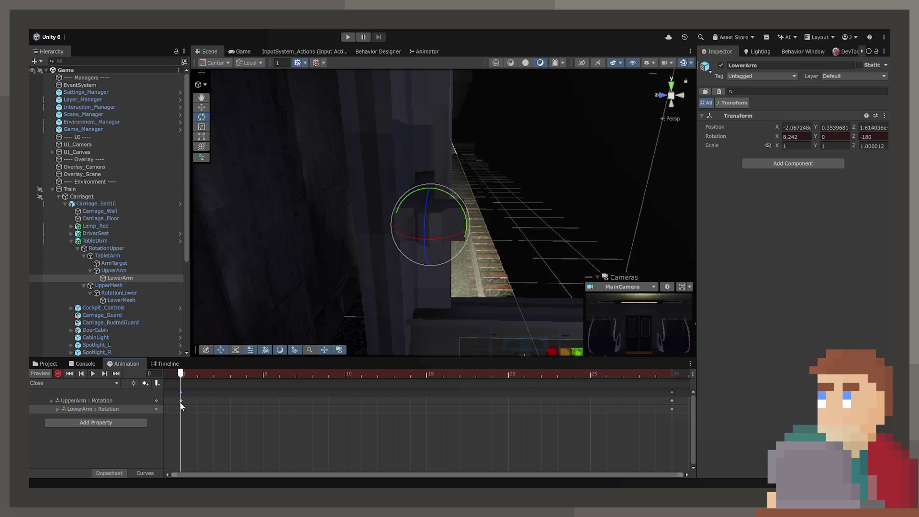
click(180, 403)
key(Delete)
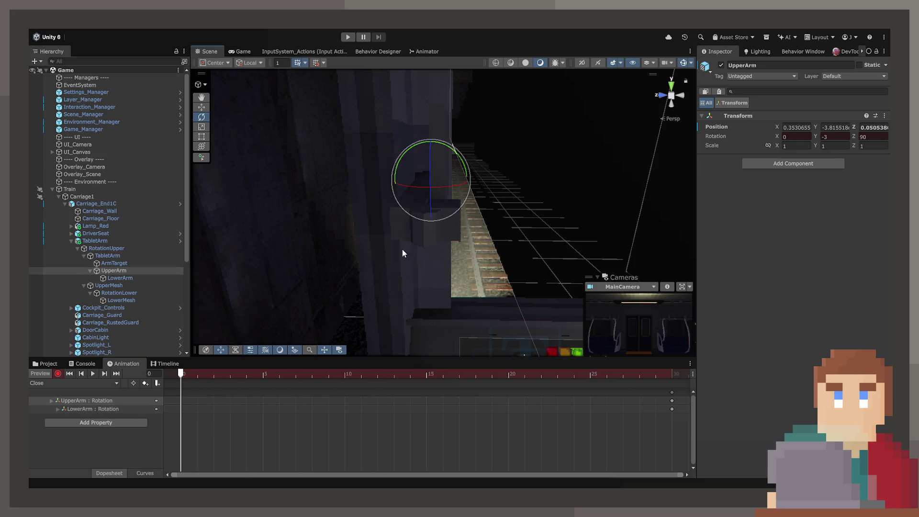
Rotate UpperArm to record a key, preview the clip, and remove UpperArm's Position track.
mouse_move(447, 189)
mouse_down()
mouse_move(396, 195)
mouse_move(385, 233)
mouse_up()
drag(181, 373, 747, 372)
click(156, 401)
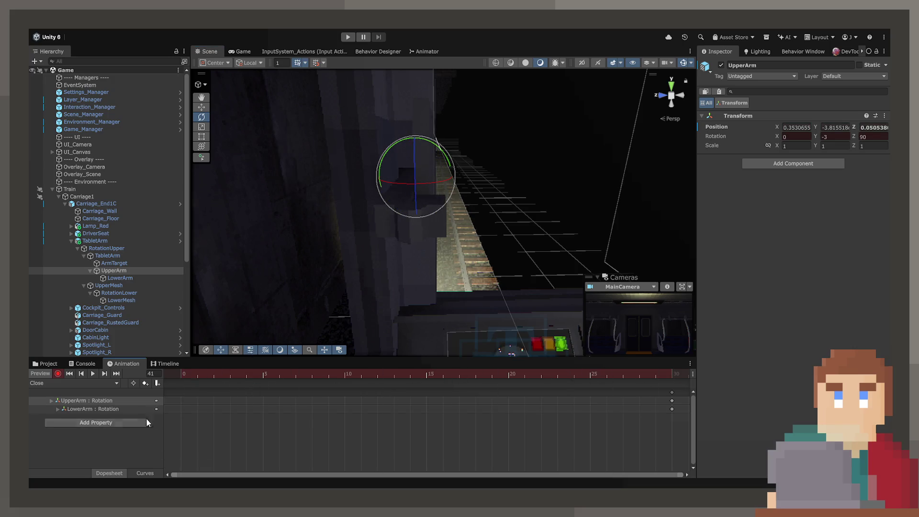
click(189, 374)
Re-pose UpperArm at frame 0 with the Rotate gizmo, redoing one rotation, then select LowerArm.
click(124, 271)
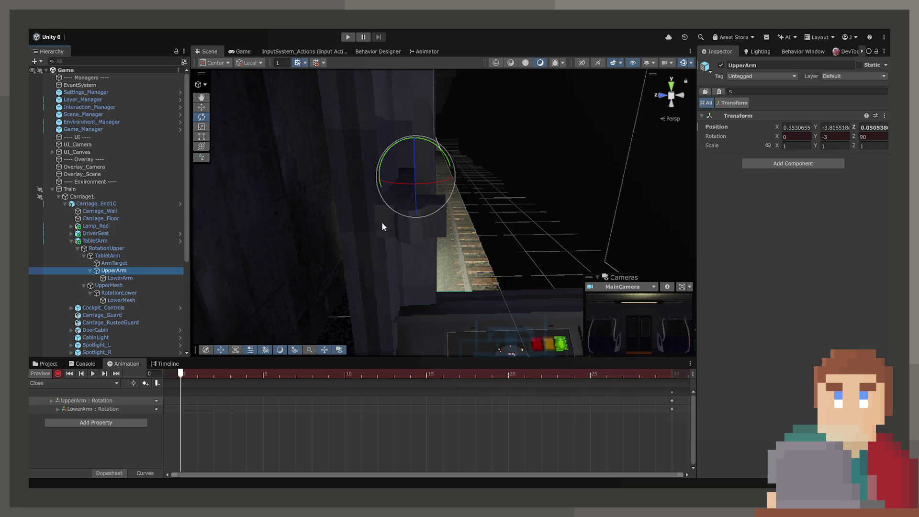
mouse_move(433, 180)
mouse_down()
mouse_move(204, 246)
mouse_move(249, 257)
mouse_move(183, 277)
mouse_up()
key(ctrl+z)
mouse_move(426, 191)
mouse_down()
mouse_move(478, 191)
mouse_move(476, 208)
mouse_up()
click(120, 279)
Check frame 18 of Close, then preview the Open clip's end pose and UpperArm's frame-30 key.
click(158, 374)
text(18)
drag(197, 373, 181, 374)
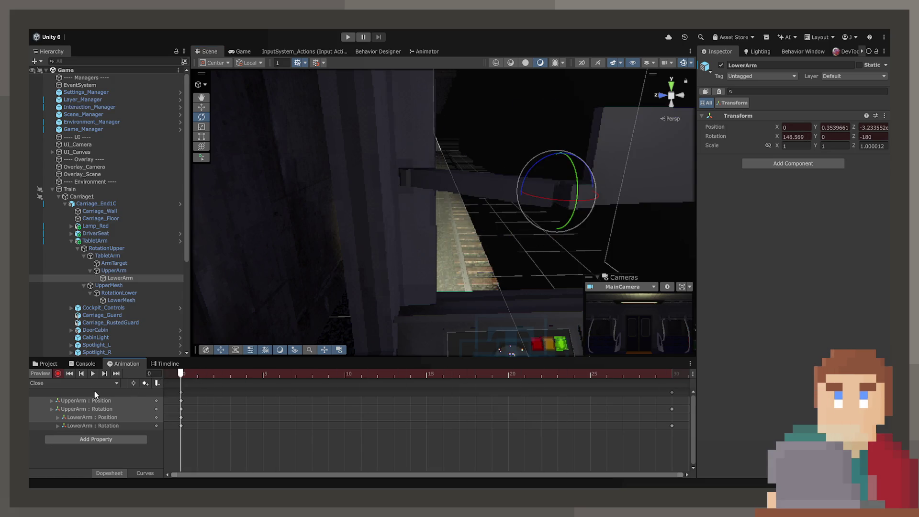
click(74, 383)
click(89, 392)
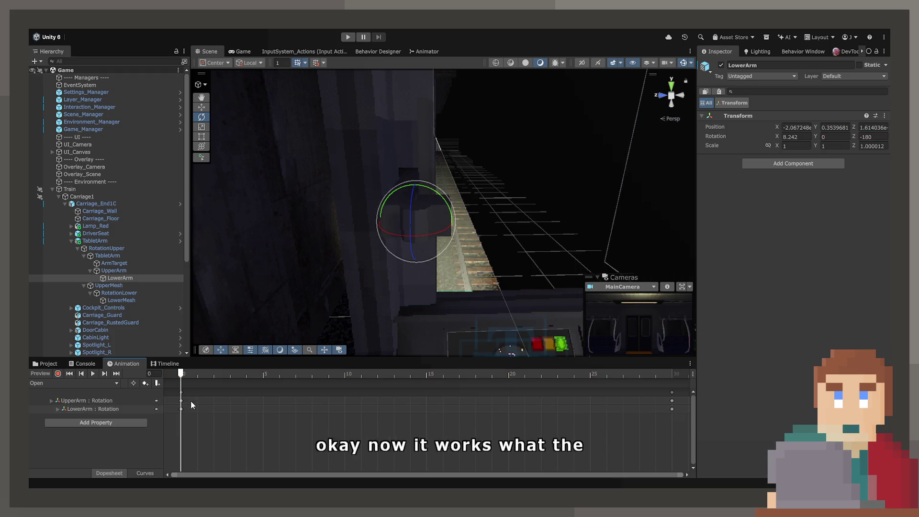
mouse_move(196, 374)
mouse_down()
mouse_move(595, 375)
mouse_move(674, 386)
mouse_up()
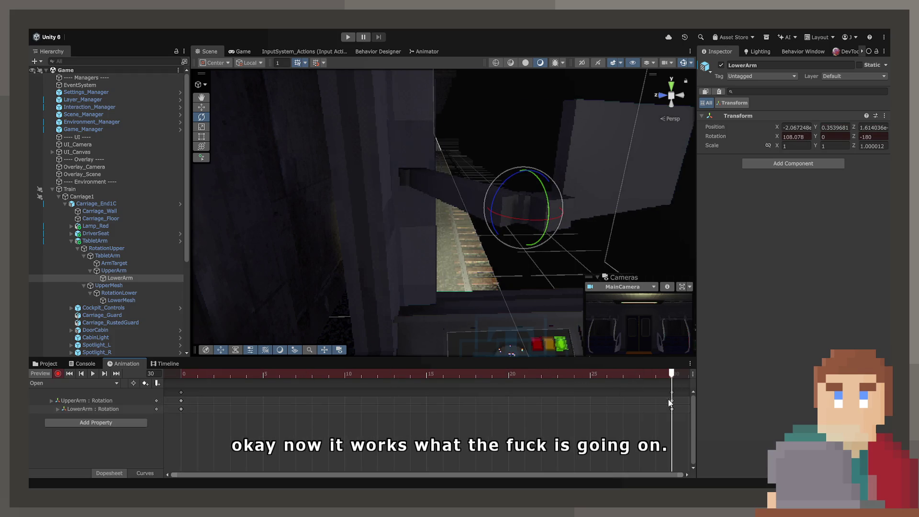
click(671, 401)
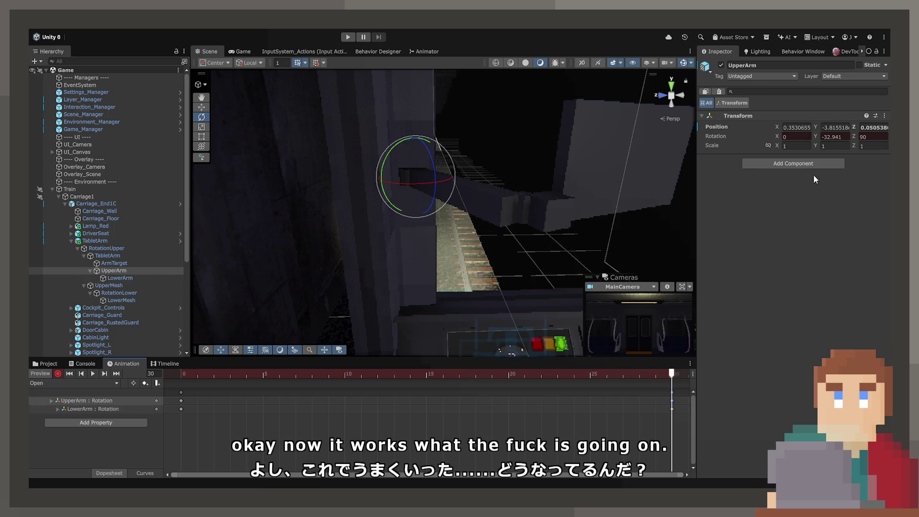
In the Close clip, paste UpperArm's Y rotation of -32.941 at the starting pose.
click(58, 386)
click(61, 402)
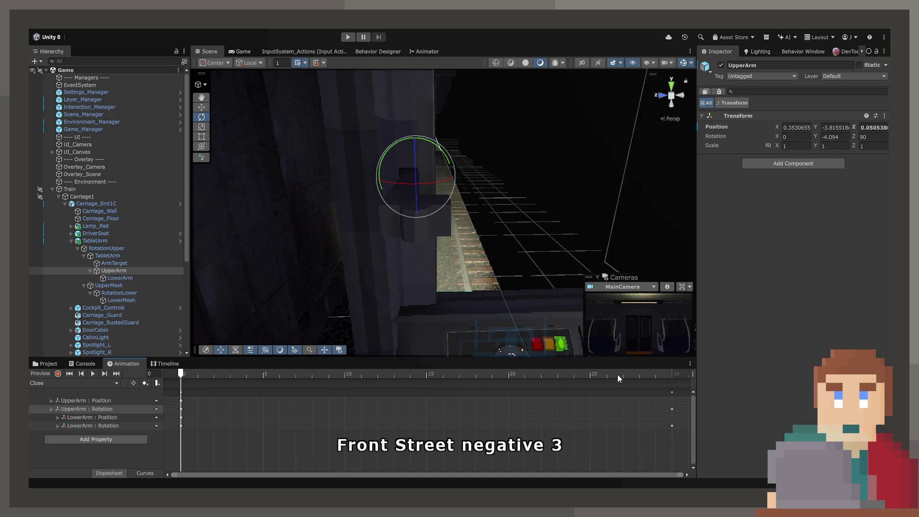
drag(617, 375, 669, 377)
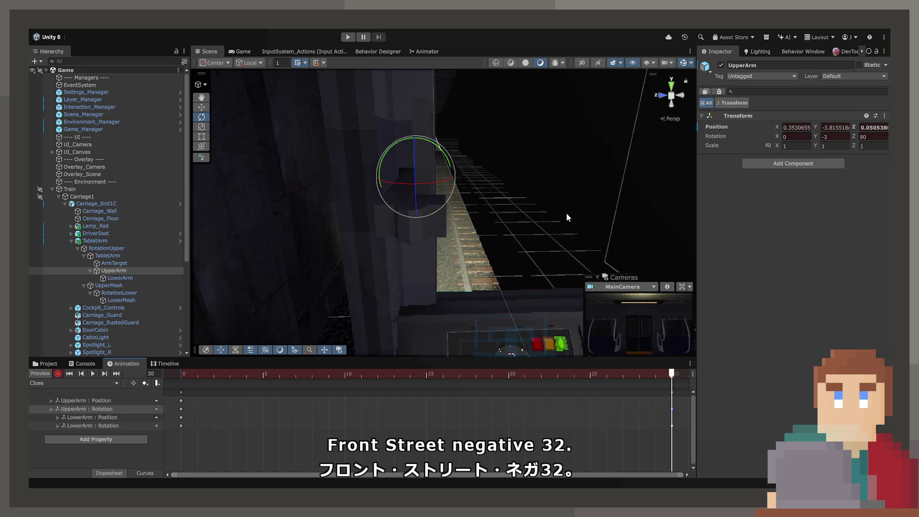
mouse_move(641, 377)
mouse_down()
mouse_move(410, 385)
mouse_move(182, 408)
mouse_up()
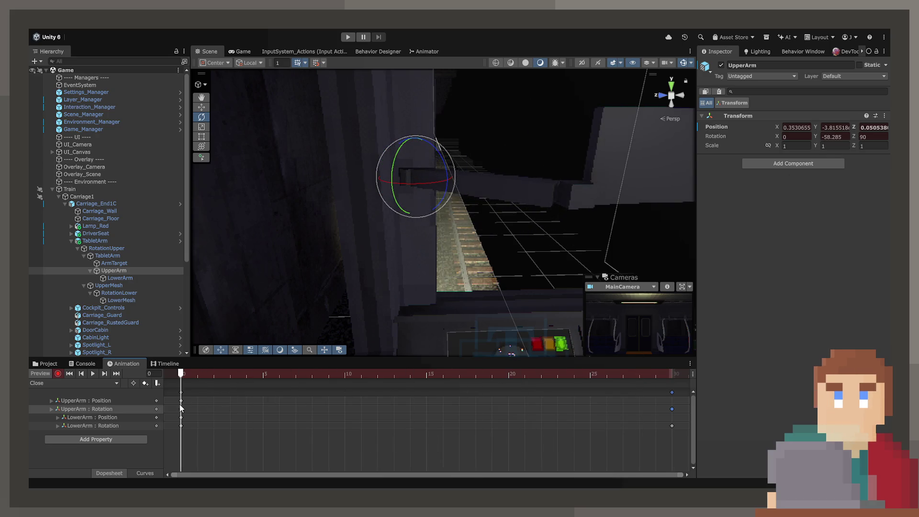
click(835, 136)
text(-32.941)
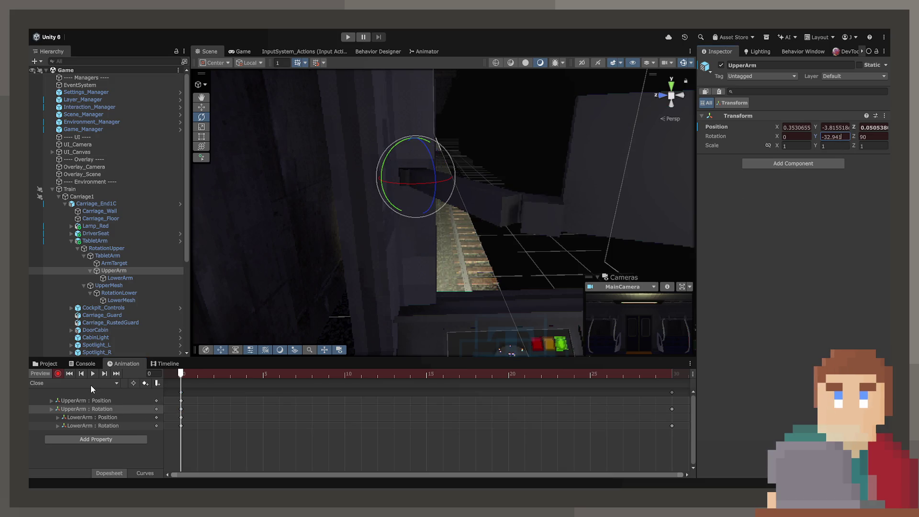
Read LowerArm's Rotation X at frame 30 of the Open clip.
click(89, 383)
click(87, 403)
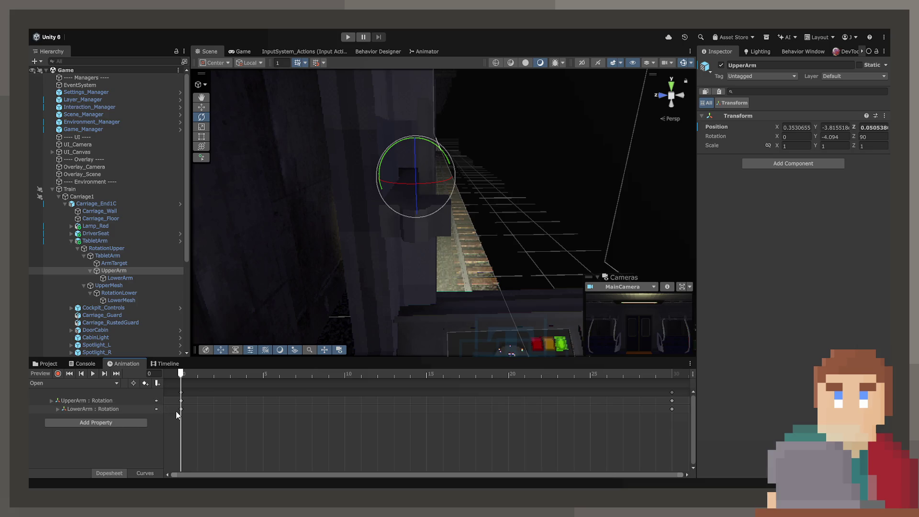
click(672, 409)
click(795, 137)
mouse_move(275, 372)
mouse_down()
mouse_move(485, 360)
mouse_move(639, 374)
mouse_up()
click(678, 378)
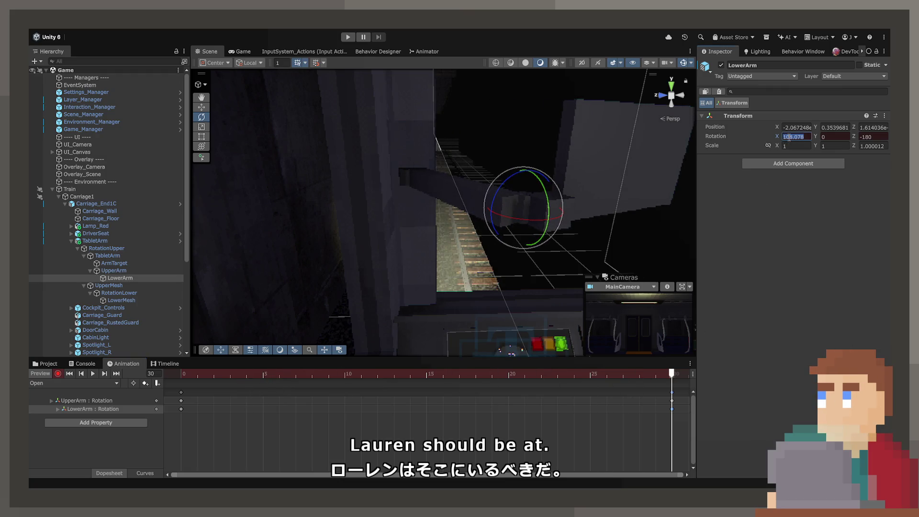
Set LowerArm's frame-0 X rotation in the Close clip to 108.078.
click(74, 383)
click(71, 398)
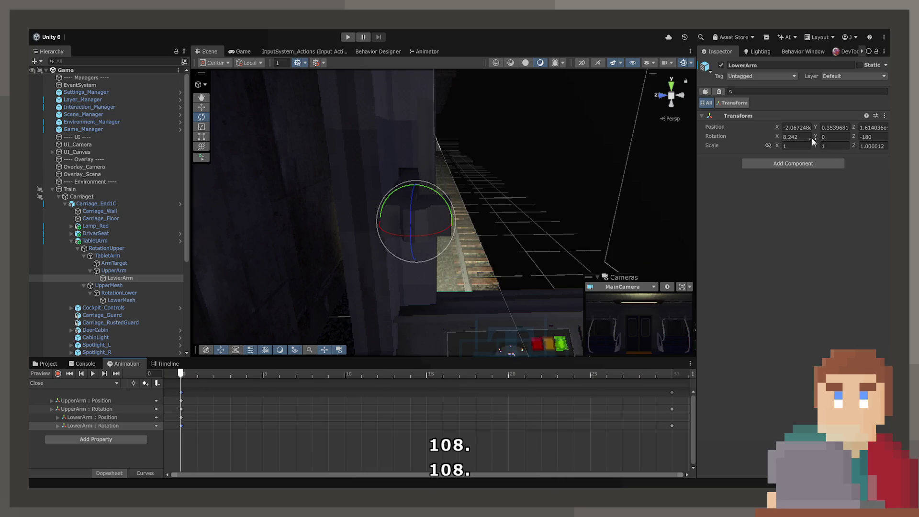
text(108.078)
key(Return)
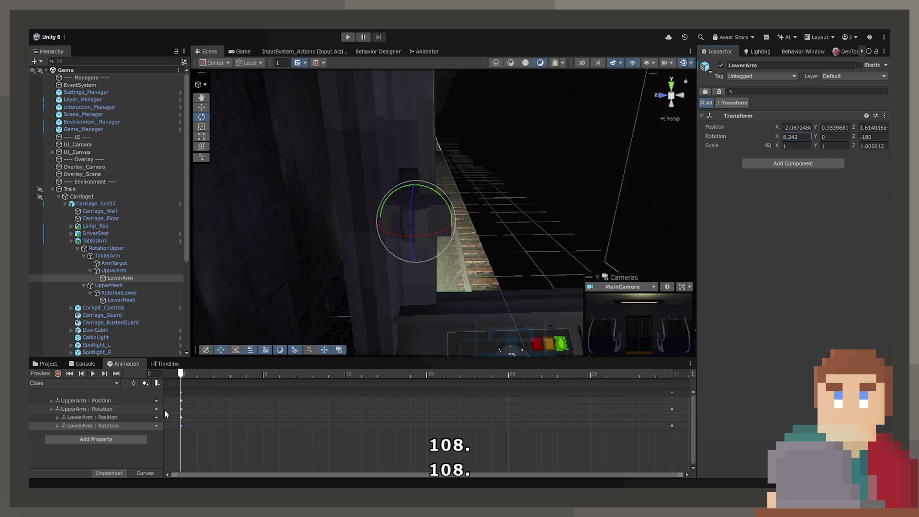
key(r)
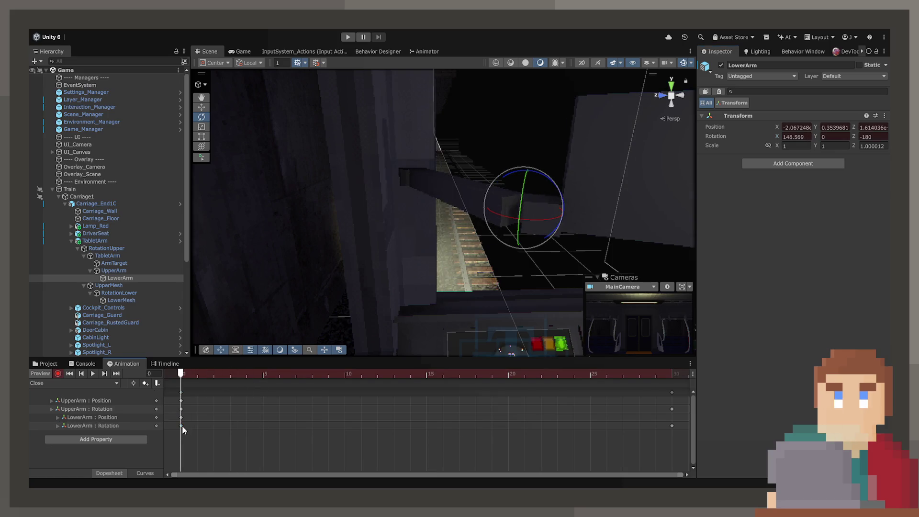
key(ctrl+z)
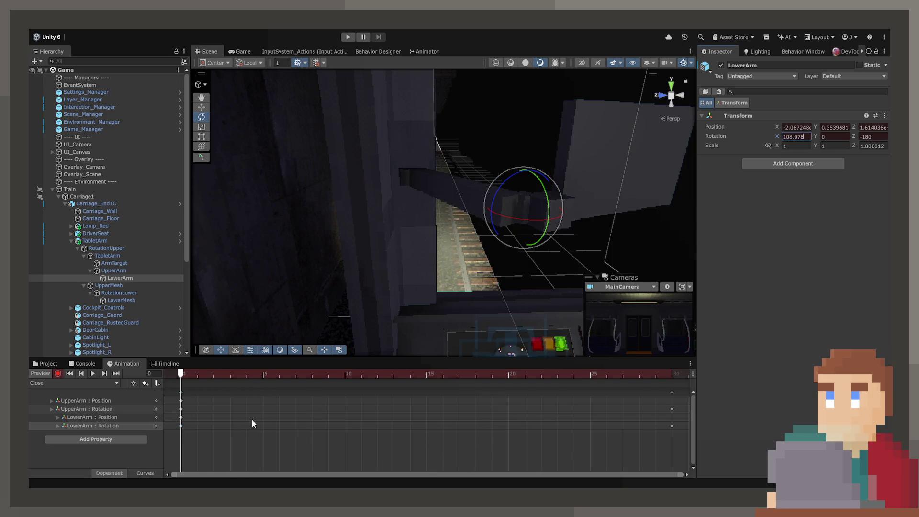
Delete the LowerArm and UpperArm Position tracks and play the Close clip.
click(181, 417)
key(Delete)
click(181, 400)
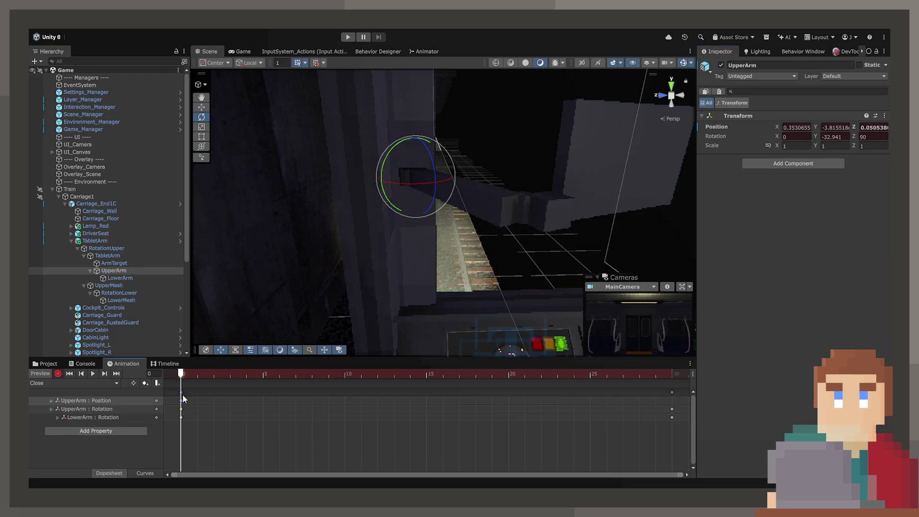
key(Delete)
key(space)
mouse_move(402, 277)
mouse_down()
mouse_move(382, 282)
mouse_move(399, 286)
mouse_up()
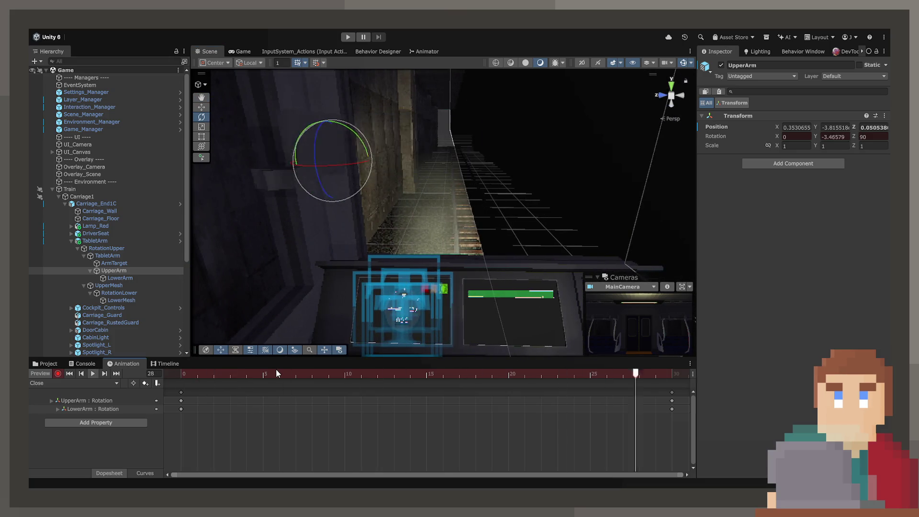
In Curves view, flatten the yellow and magenta rotation curves' tangents leaving frame 0.
click(145, 473)
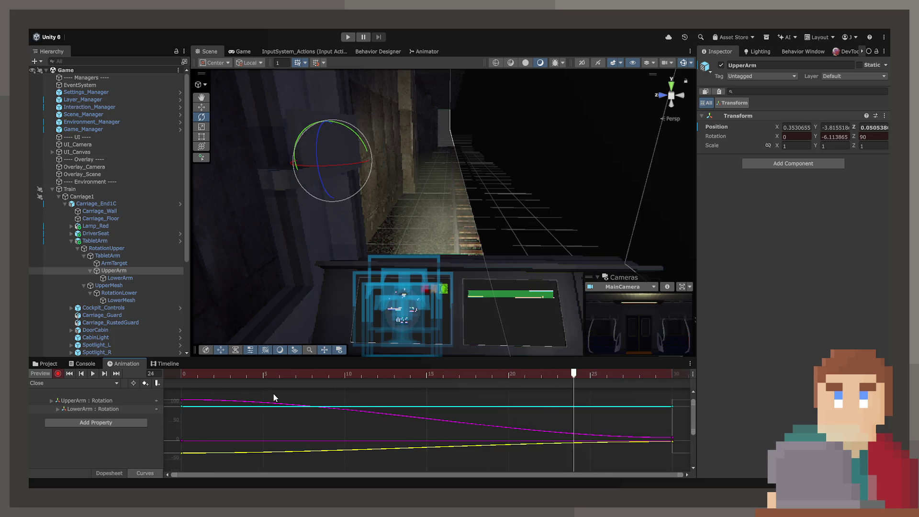
key(f)
click(179, 399)
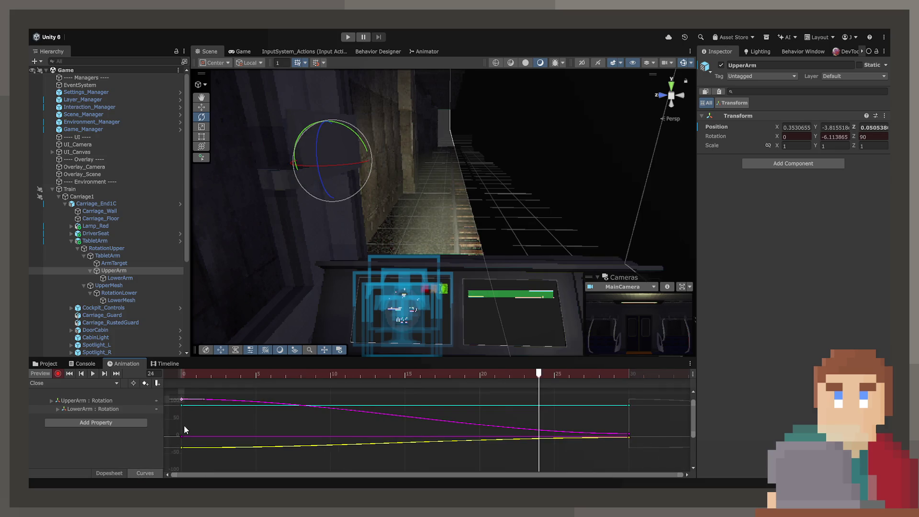
shift+click(182, 447)
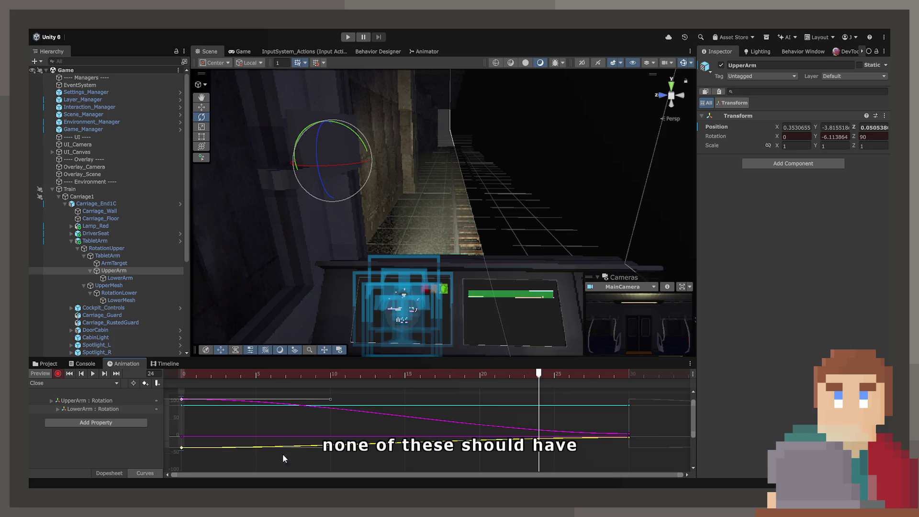
drag(286, 446, 216, 447)
drag(479, 453, 240, 448)
mouse_move(332, 399)
mouse_down()
mouse_move(478, 403)
mouse_move(301, 374)
mouse_up()
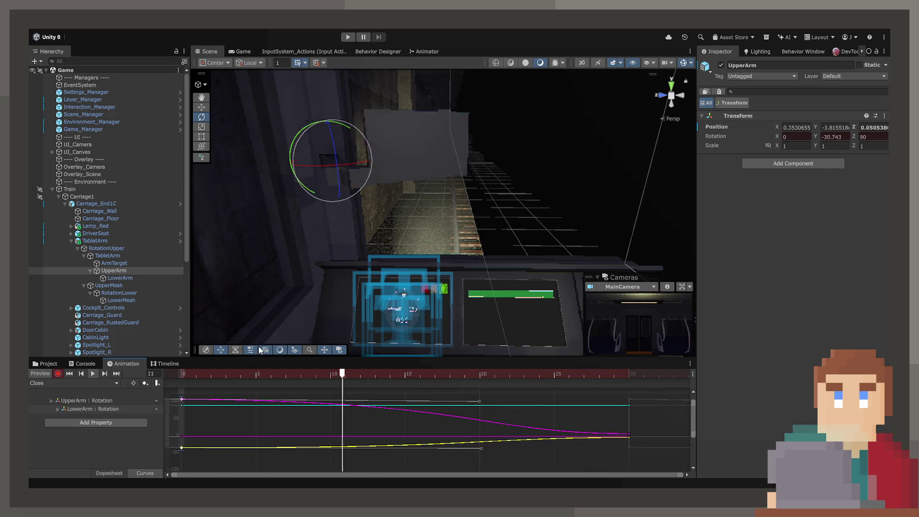
Play the clip, reset to frame 0, stop key recording, and show the Game view.
key(space)
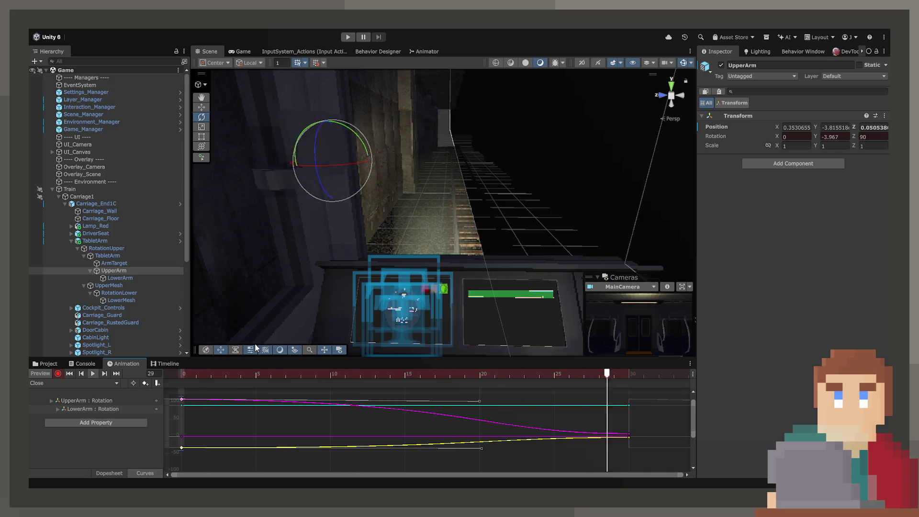
click(178, 374)
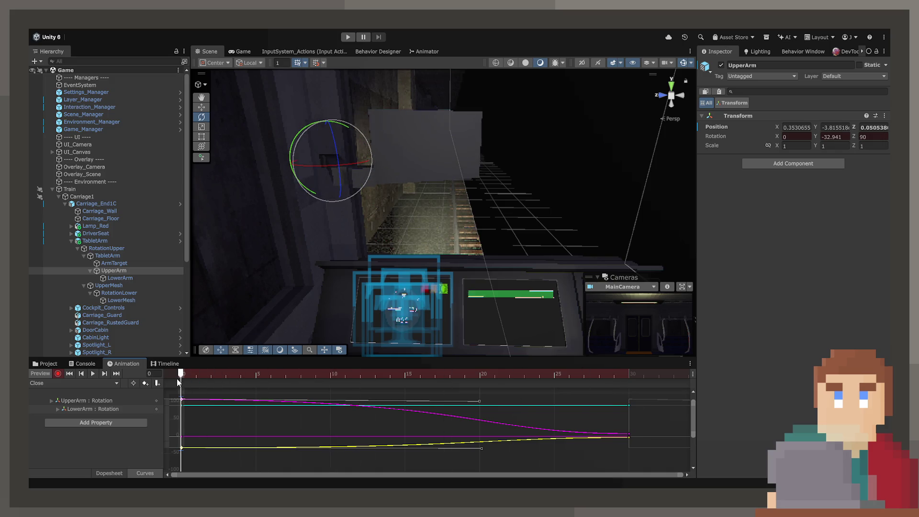
click(57, 373)
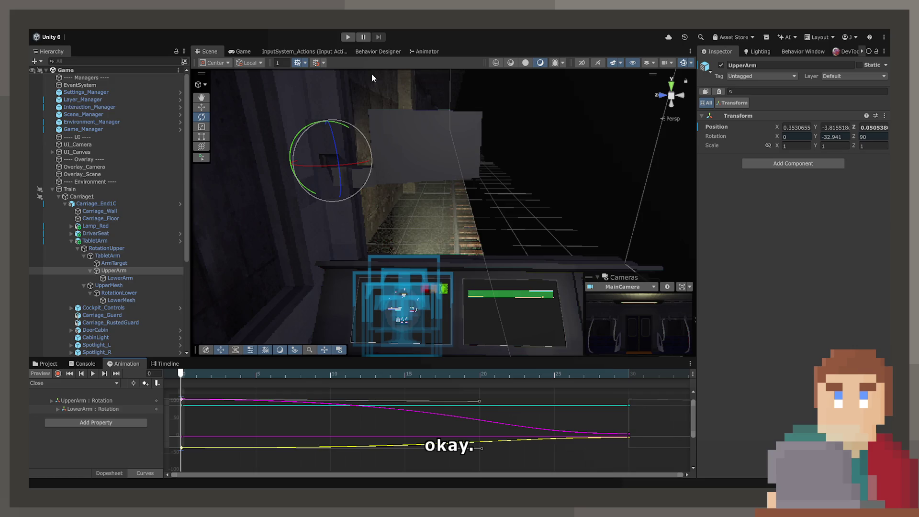
click(234, 51)
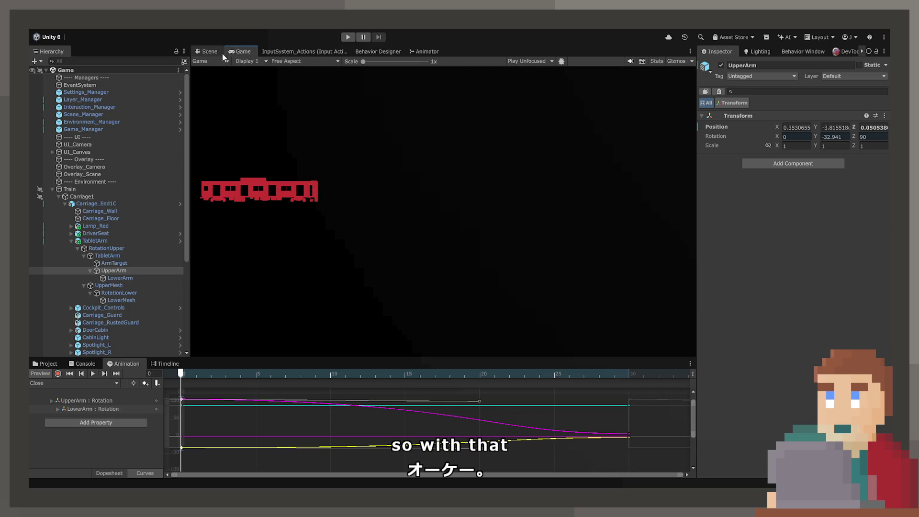
Enter play mode and move the Animator tab off to the other screen.
click(210, 52)
click(349, 38)
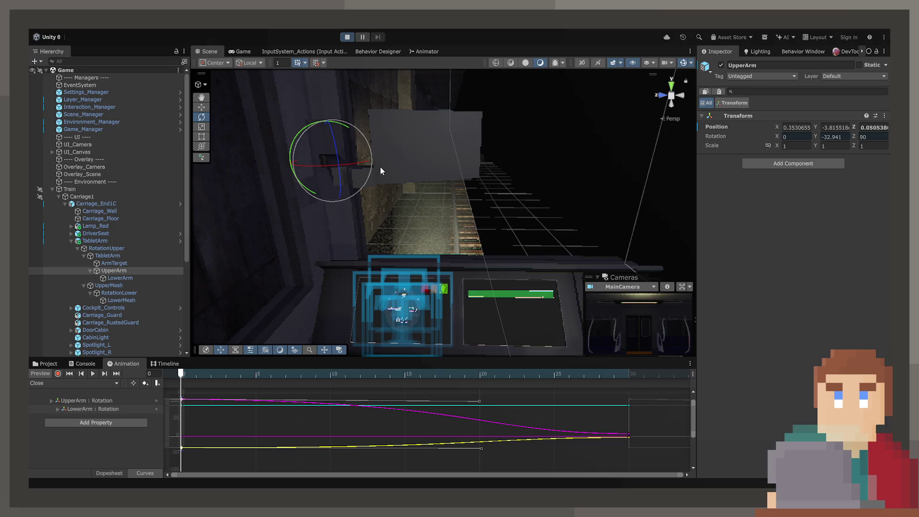
middle_click(429, 50)
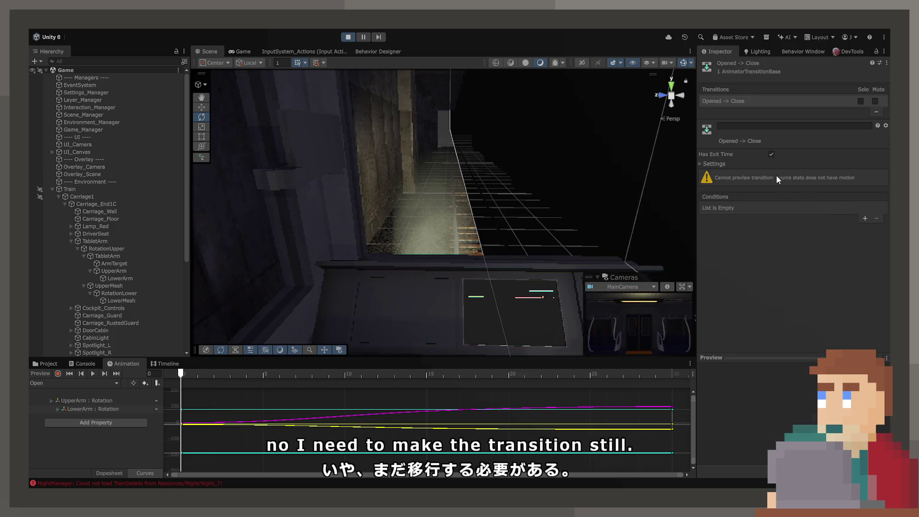
Make Opened→Close ignore exit time, with duration 0 and a Close condition.
click(771, 155)
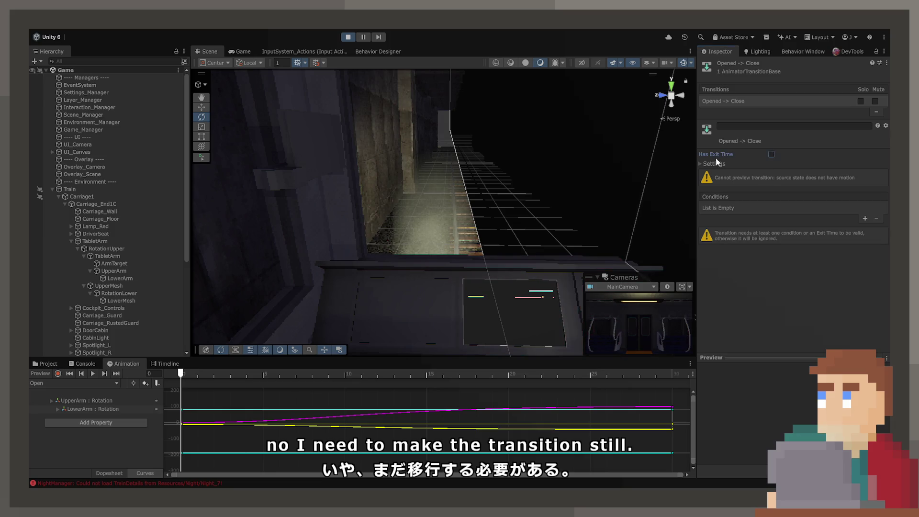
click(714, 164)
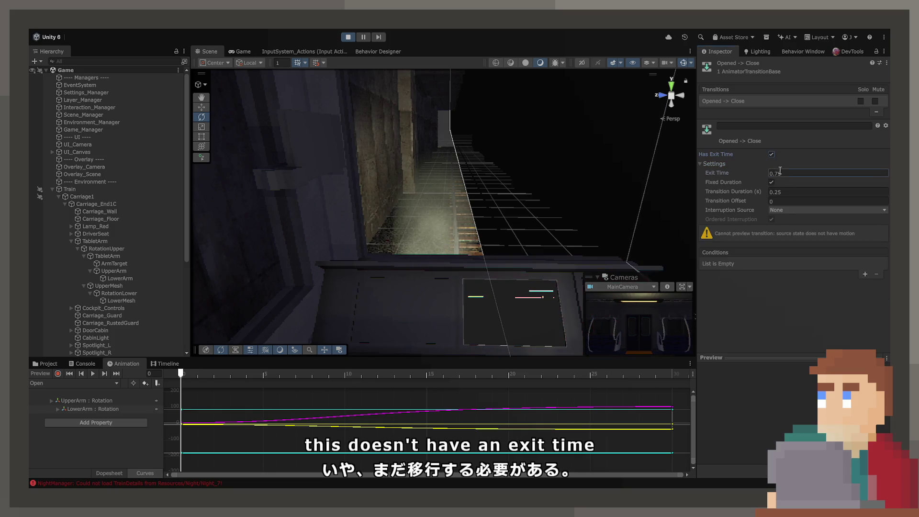
click(771, 182)
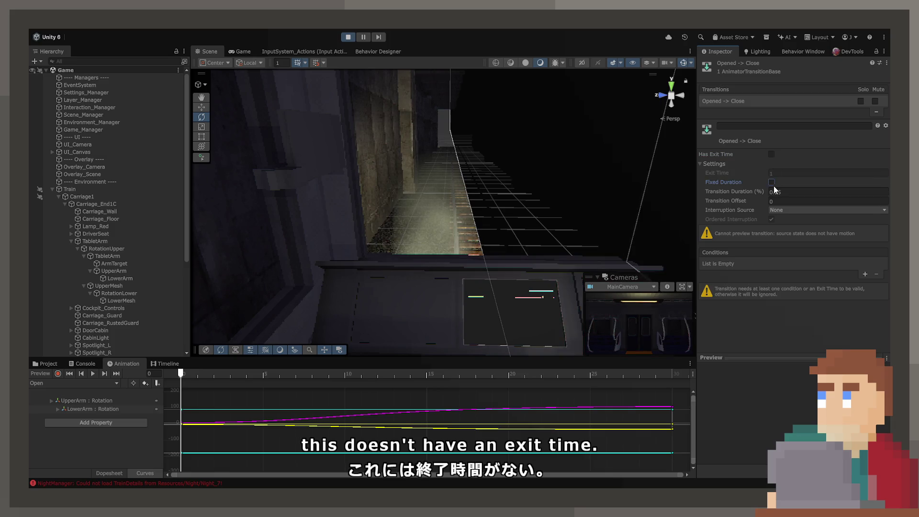
text(0)
click(865, 274)
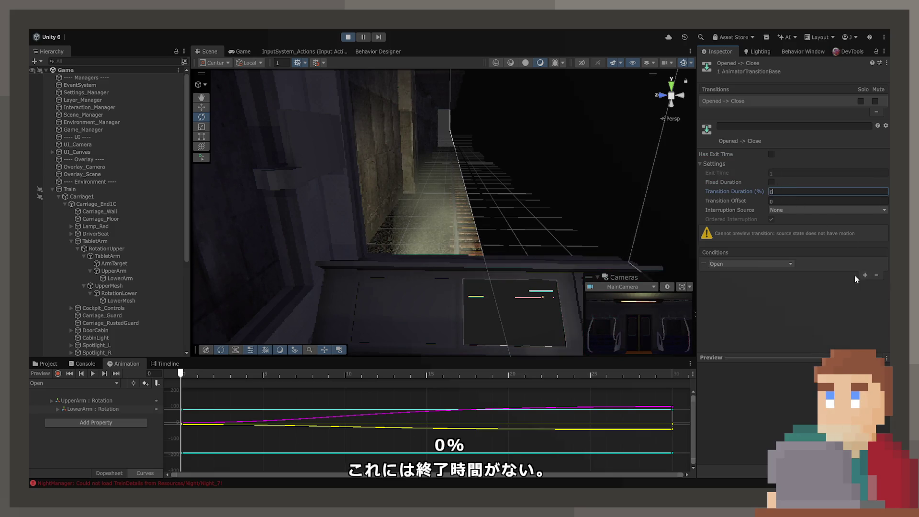
click(759, 264)
click(742, 298)
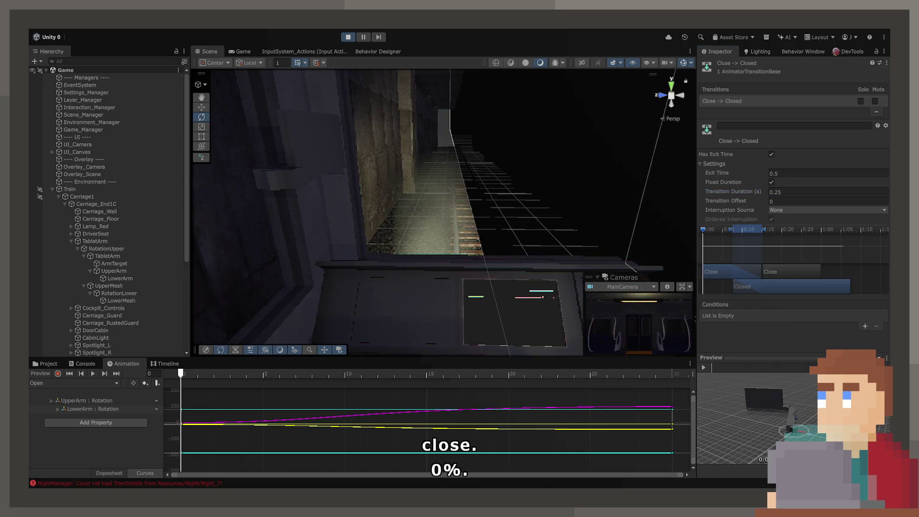
Give Close→Closed exit time 1, Fixed Duration off and duration 0, then stop Play.
click(795, 172)
text(1)
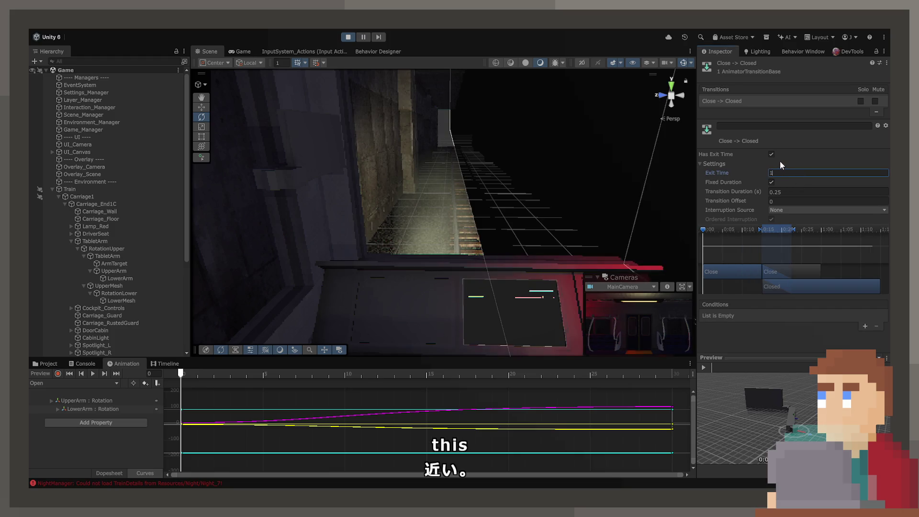
click(771, 182)
click(784, 191)
text(0)
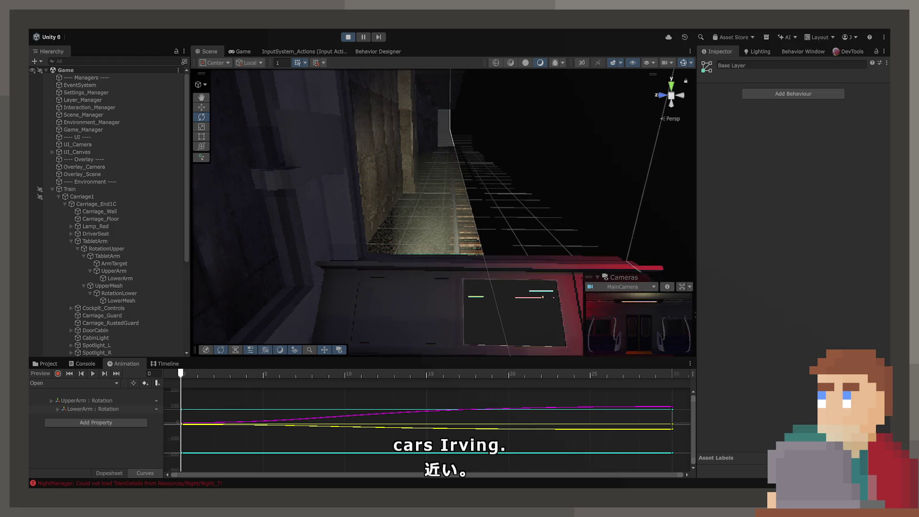
click(348, 37)
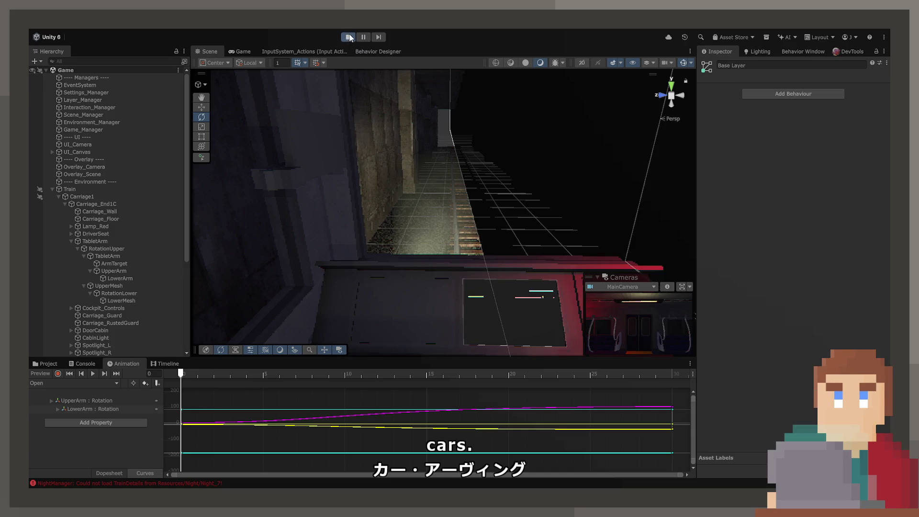
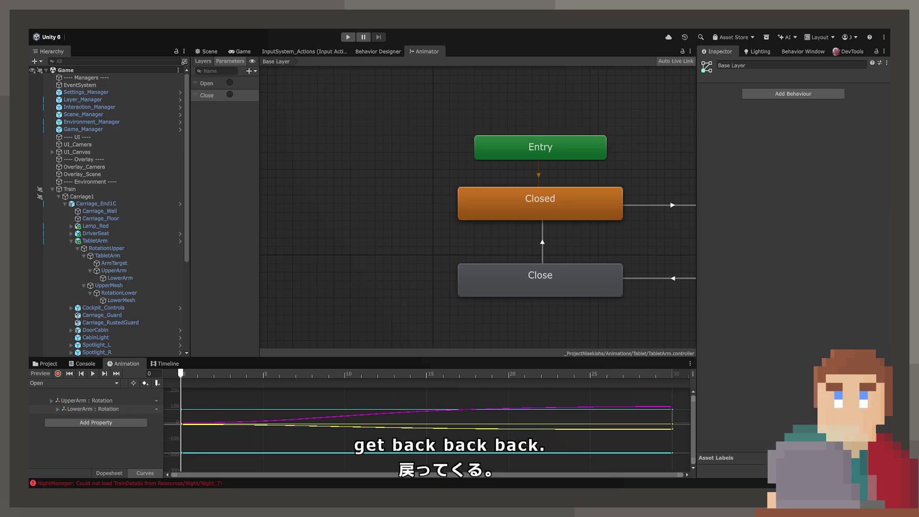
Select the TabletArm in the Scene view and frame it.
click(206, 51)
mouse_move(393, 245)
mouse_down()
mouse_move(282, 213)
mouse_move(180, 225)
mouse_move(321, 214)
mouse_up()
click(412, 198)
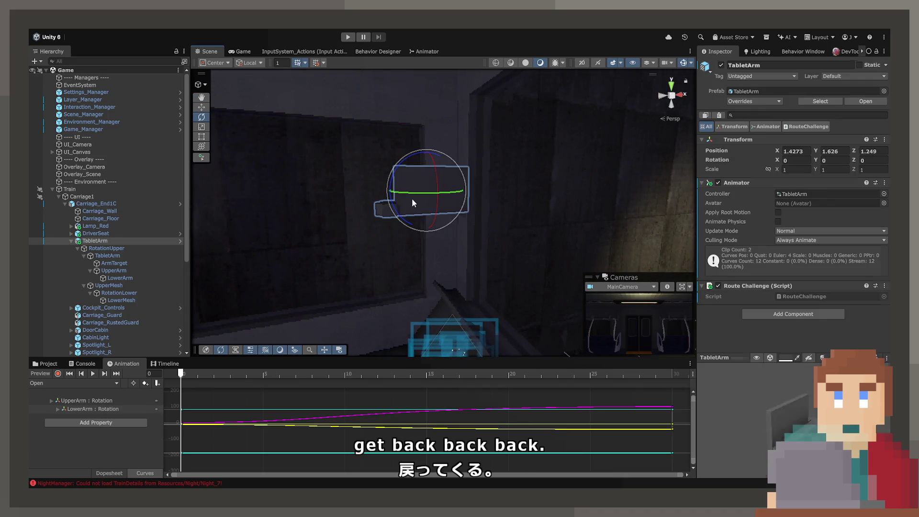
key(f)
Look through the arm's child parts: RotationUpper, LowerMesh, RotationLower, UpperMesh and LowerArm.
click(110, 249)
click(121, 299)
click(122, 293)
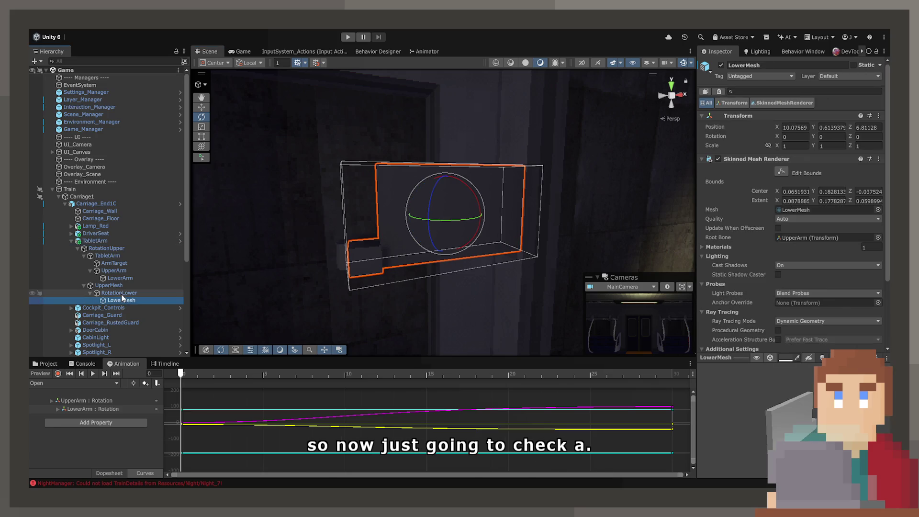
click(119, 285)
click(121, 278)
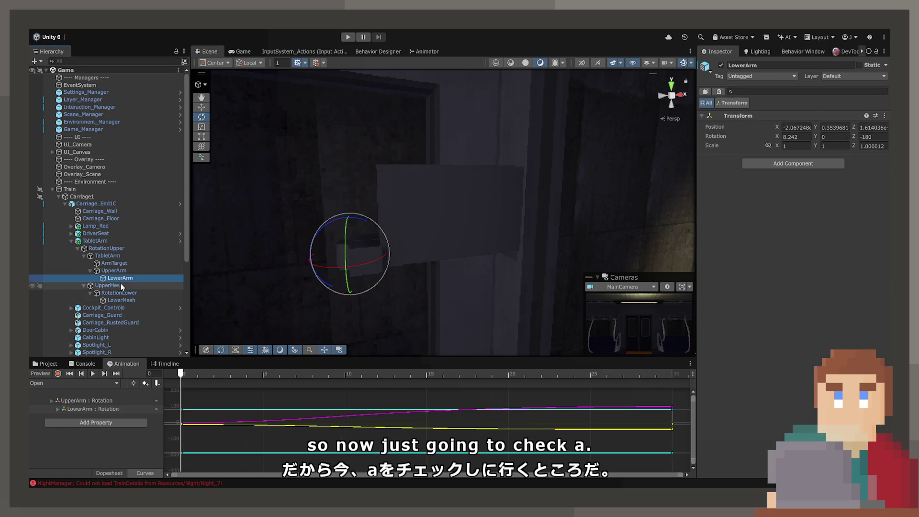
click(120, 286)
click(122, 292)
click(123, 280)
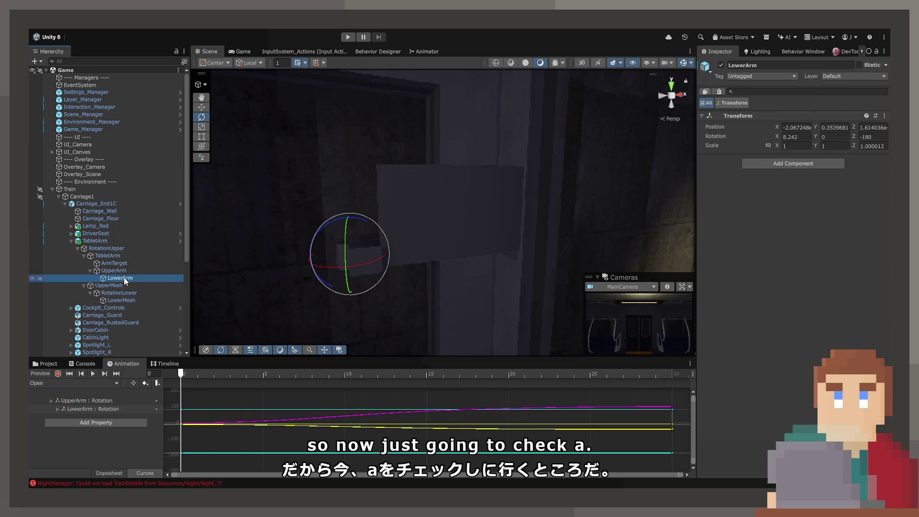
click(123, 285)
click(122, 292)
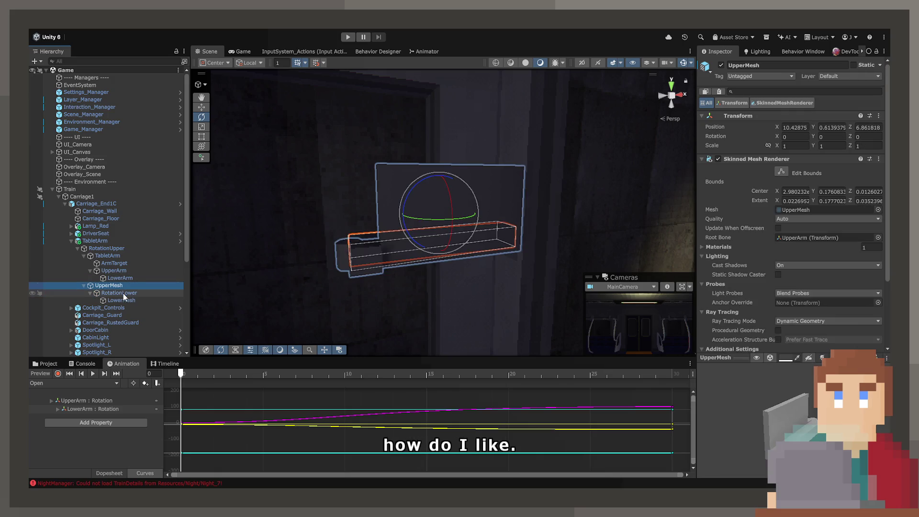
Add a Box Collider to UpperMesh, undo it, and add it to LowerArm instead.
click(122, 288)
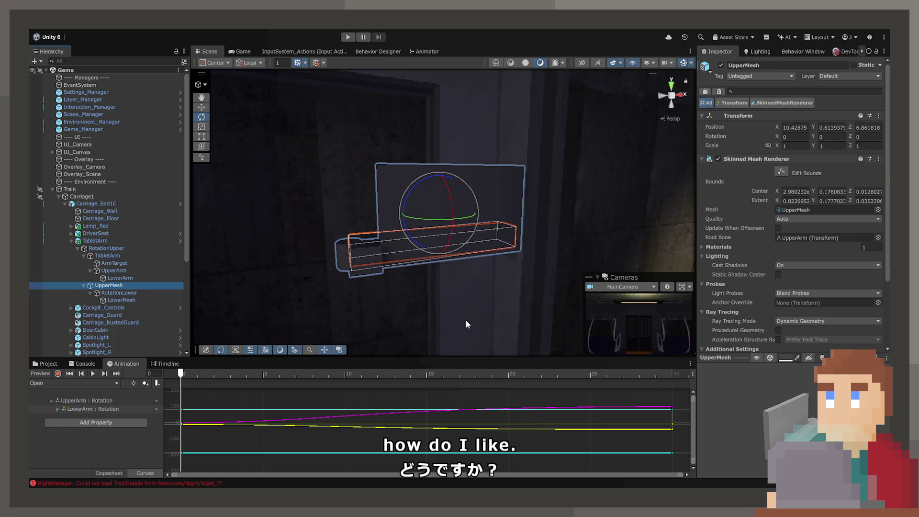
scroll(766, 301, down, 4)
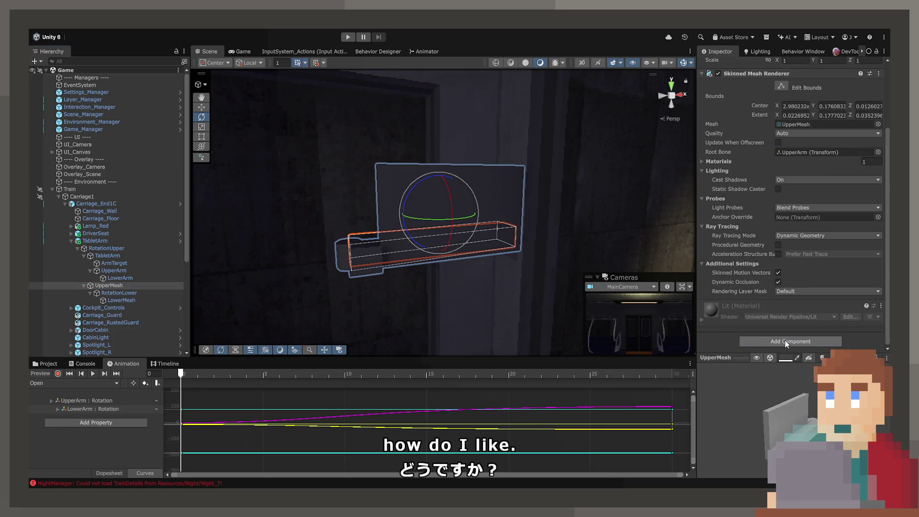
click(785, 340)
key(Return)
mouse_move(526, 229)
mouse_down()
mouse_move(559, 242)
mouse_move(541, 253)
mouse_up()
drag(184, 374, 599, 378)
key(ctrl+z)
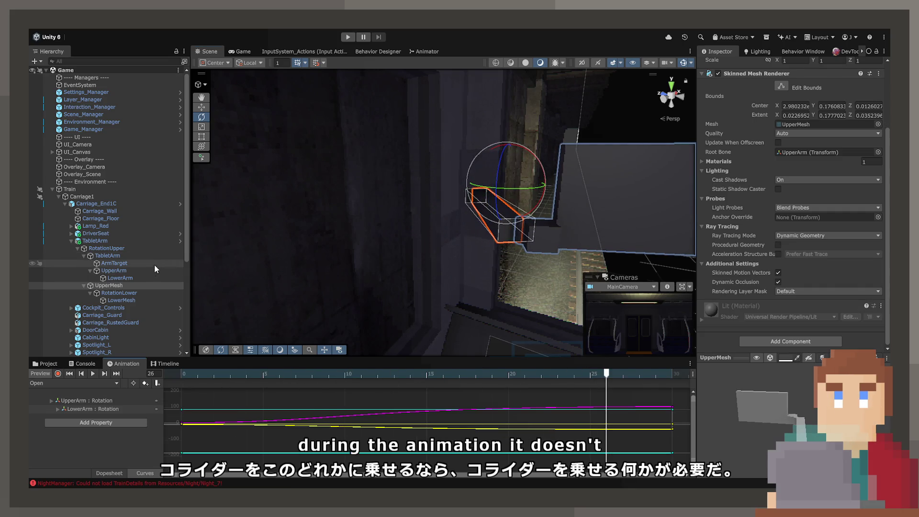
click(139, 279)
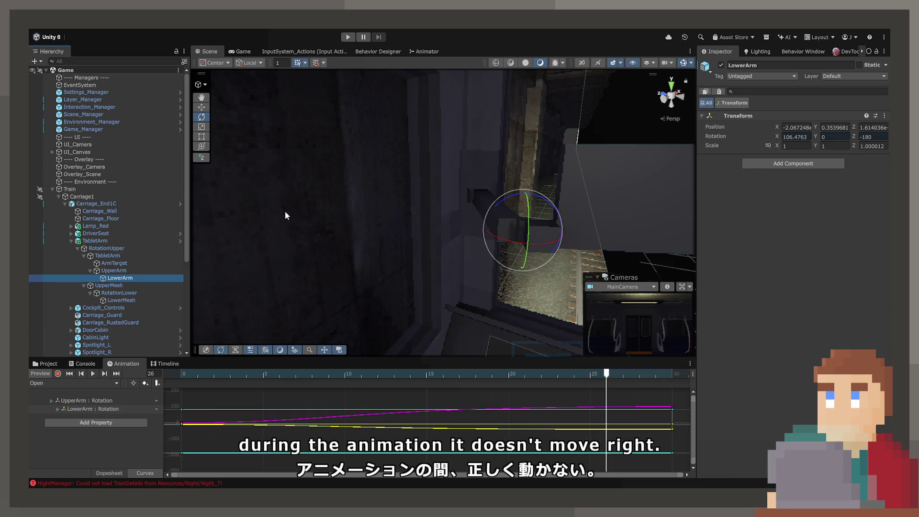
key(ctrl+y)
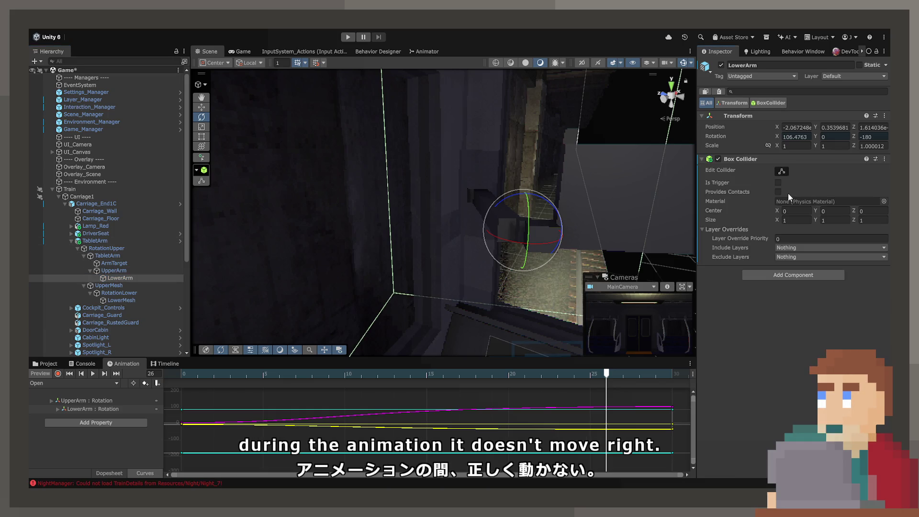
Preview the arm pose, then start resizing LowerArm's Box Collider and raise its center Y to 0.18.
drag(565, 230, 498, 252)
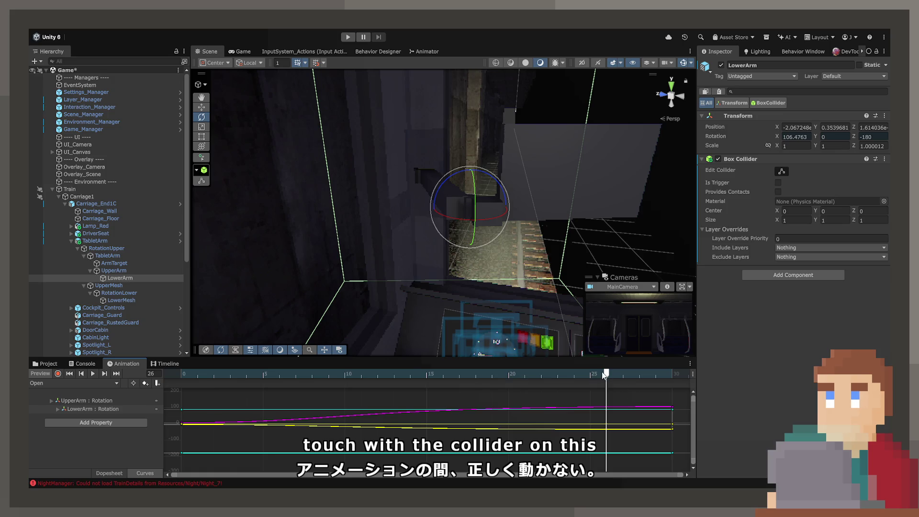
click(426, 374)
key(shift+comma)
drag(814, 220, 764, 221)
key(ctrl+z)
drag(854, 220, 820, 211)
drag(445, 206, 269, 199)
mouse_move(776, 223)
mouse_down()
mouse_move(779, 211)
mouse_move(776, 222)
mouse_move(805, 219)
mouse_up()
Tighten the collider to size 0.19 × 0.34 × -0.06.
mouse_move(484, 198)
mouse_down()
mouse_move(550, 206)
mouse_move(422, 204)
mouse_up()
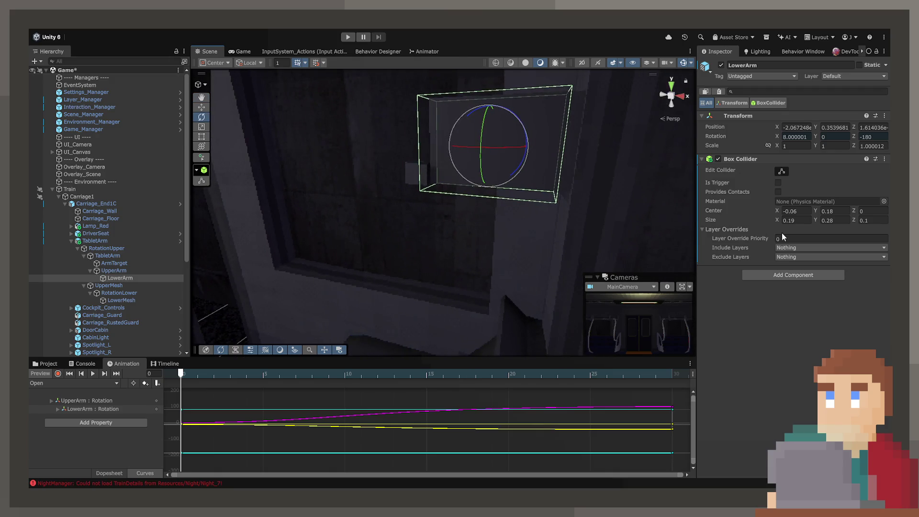
drag(814, 220, 818, 221)
mouse_move(527, 201)
mouse_down()
mouse_move(543, 199)
mouse_move(445, 203)
mouse_up()
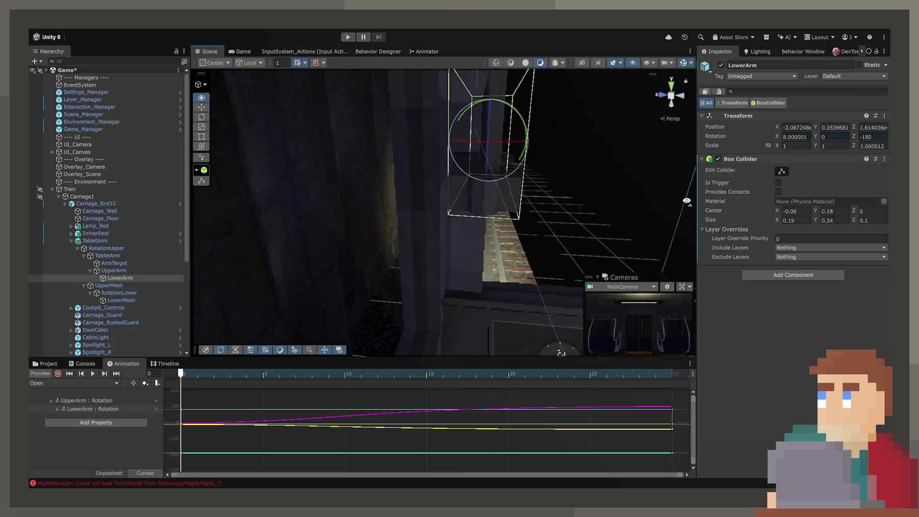
click(855, 219)
text(0)
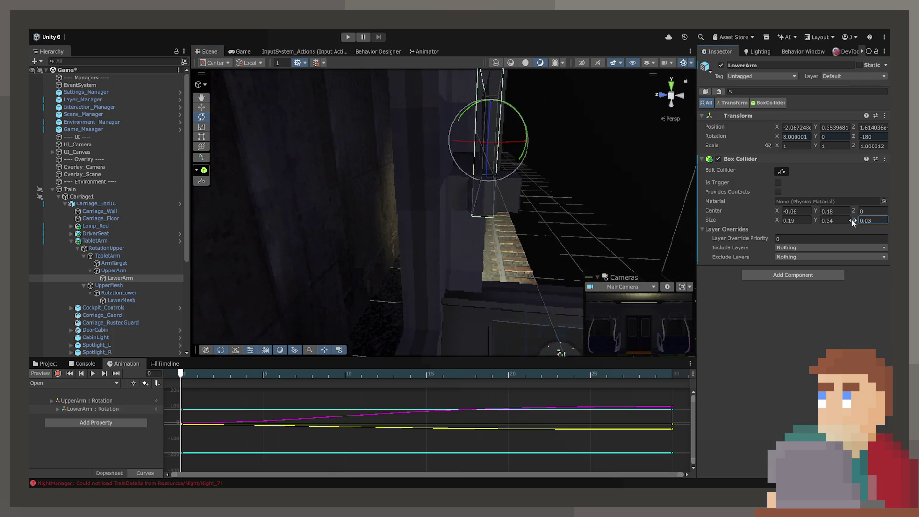
drag(852, 219, 851, 221)
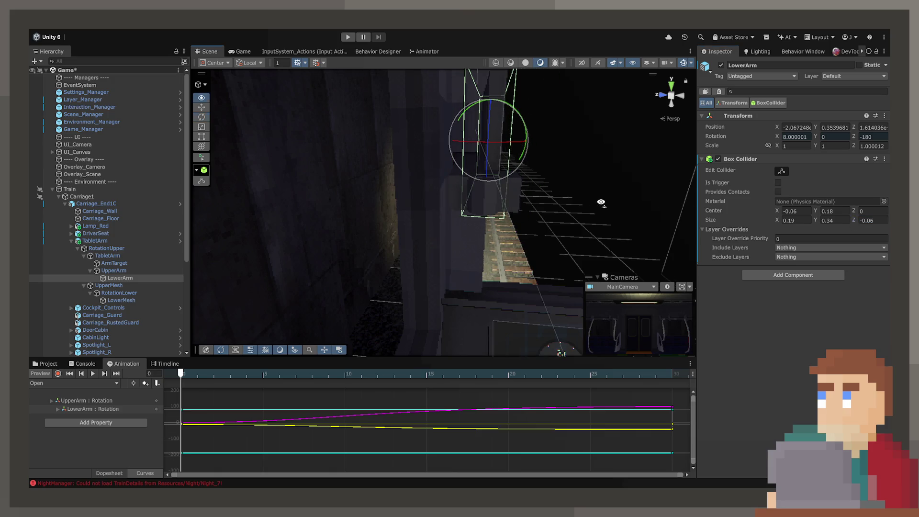
Preview the arm at frame 11 and switch the animation preview to the Close clip.
mouse_move(558, 372)
mouse_down()
mouse_move(679, 373)
mouse_move(161, 366)
mouse_move(678, 374)
mouse_move(104, 378)
mouse_up()
click(103, 384)
click(103, 392)
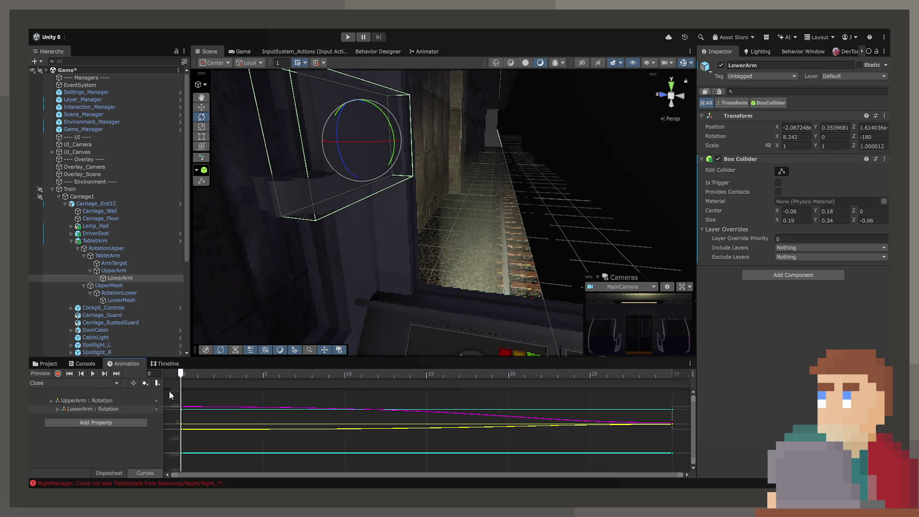
Add a Raycast Interactable component to LowerArm.
mouse_move(208, 374)
mouse_down()
mouse_move(361, 373)
mouse_move(618, 395)
mouse_move(154, 390)
mouse_up()
key(f)
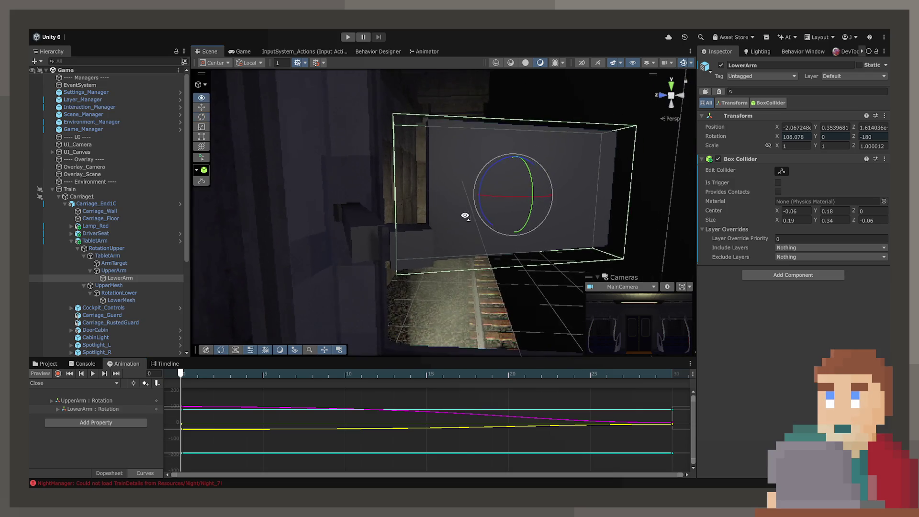
click(780, 281)
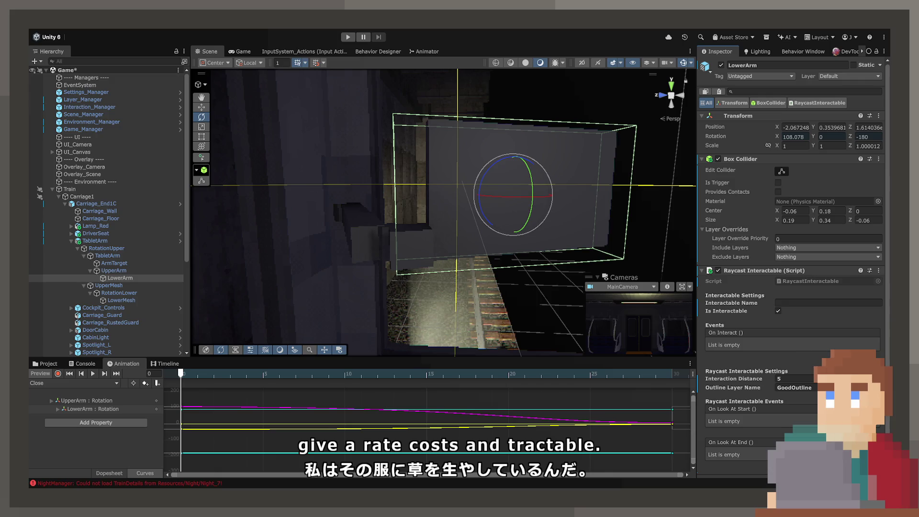
text(2)
Inspect the Raycast Interactable setup on the cockpit's HoldBase for reference.
mouse_move(689, 316)
mouse_down()
mouse_move(702, 329)
mouse_move(696, 345)
mouse_move(428, 280)
mouse_up()
click(434, 269)
click(443, 268)
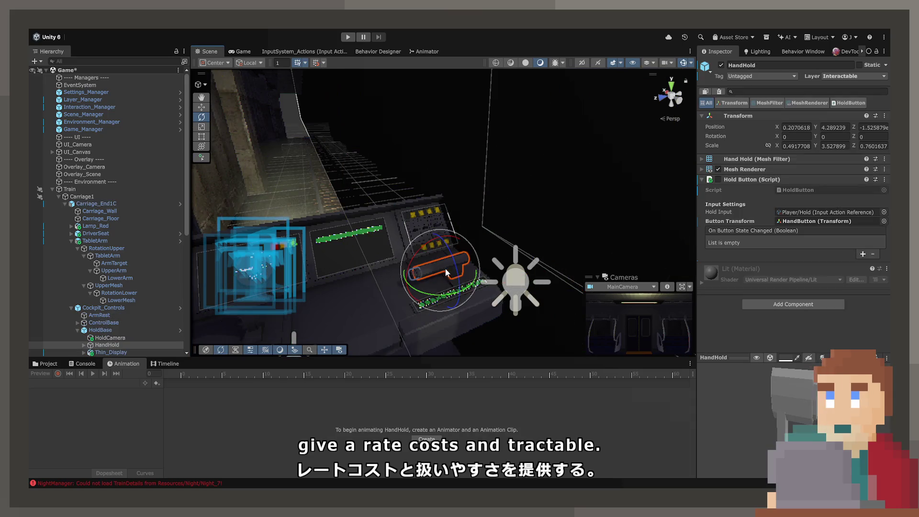
click(104, 335)
click(103, 330)
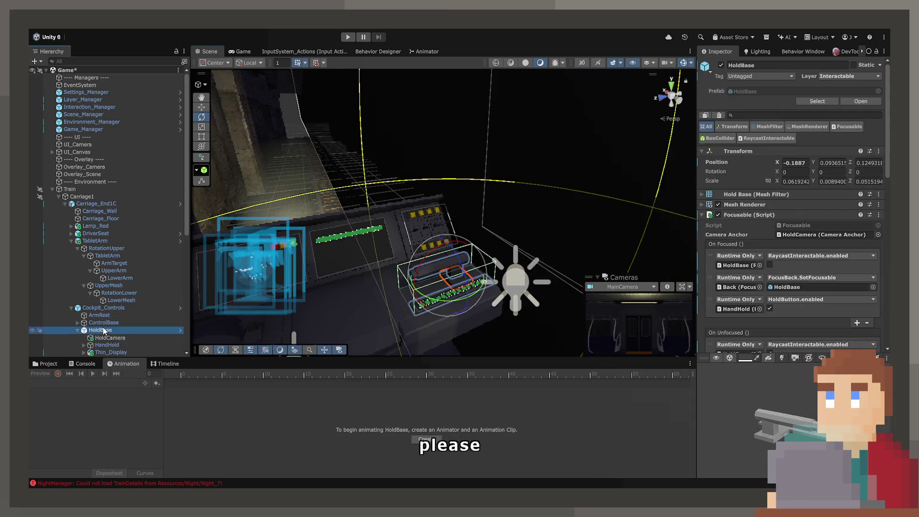
scroll(825, 290, down, 10)
scroll(825, 288, down, 5)
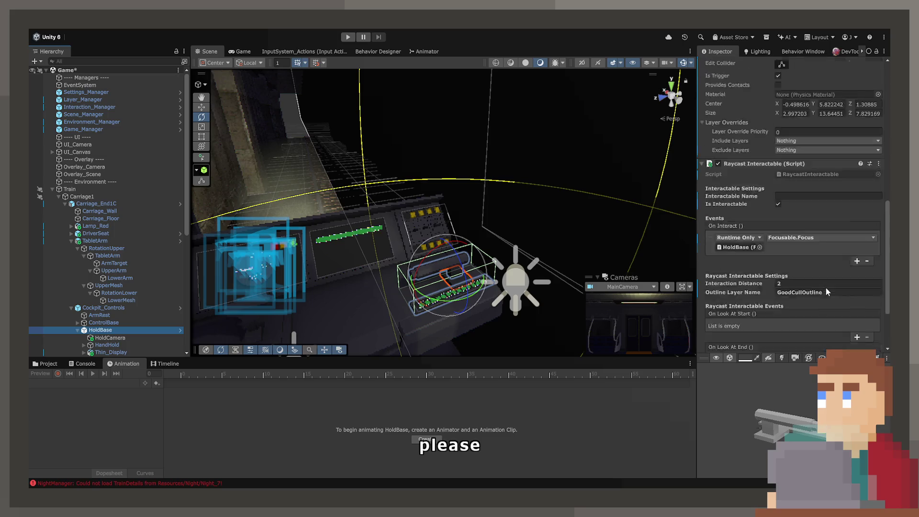
Reselect the TabletArm and frame it in the view.
drag(677, 252, 317, 193)
click(317, 192)
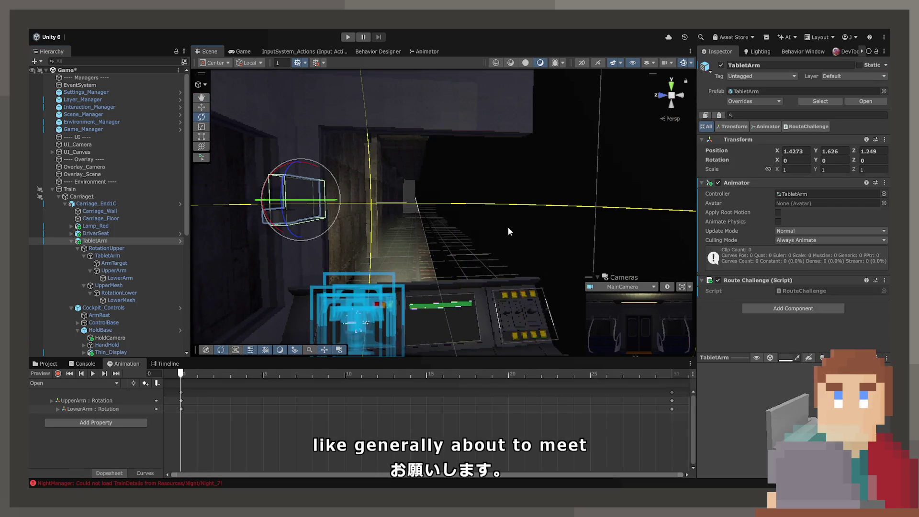
key(f)
mouse_move(319, 225)
mouse_down()
mouse_move(272, 221)
mouse_move(564, 234)
mouse_move(531, 230)
mouse_up()
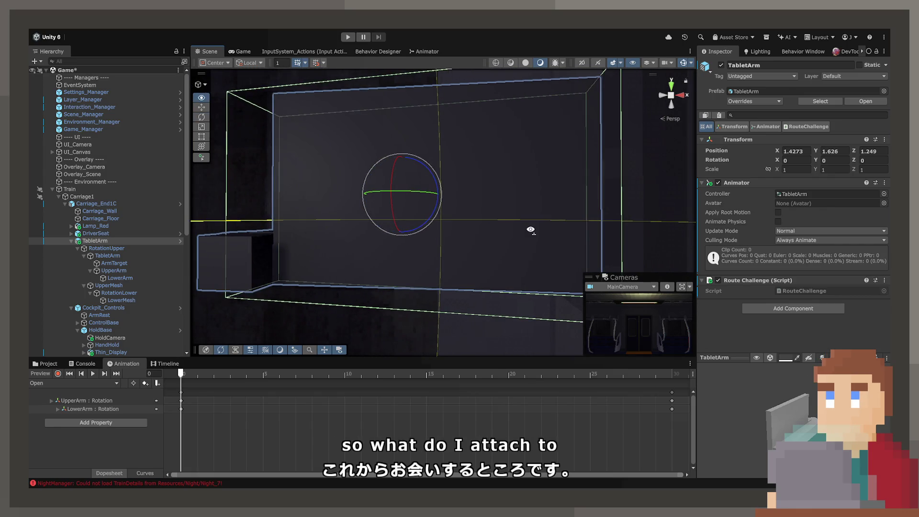
Select the Canvas under LowerArm and set its render mode to World Space.
click(122, 271)
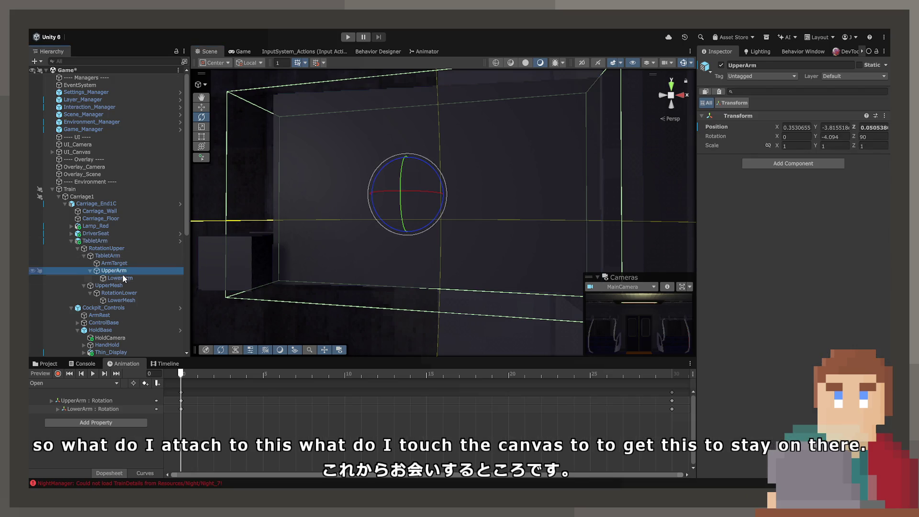
click(122, 276)
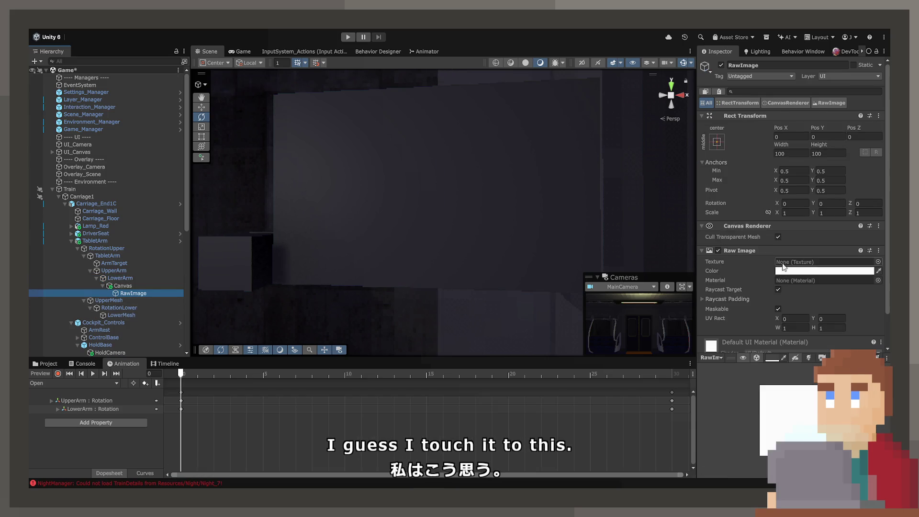
scroll(783, 268, down, 2)
click(149, 286)
click(817, 221)
click(820, 248)
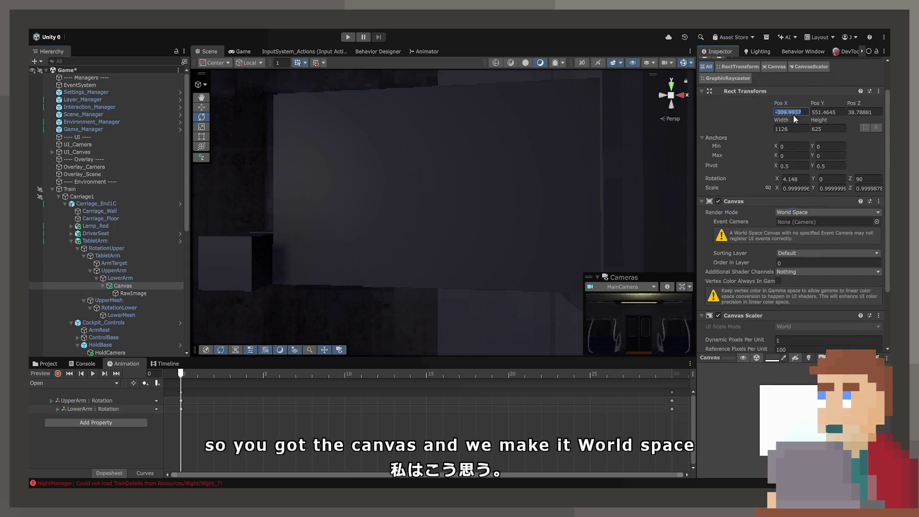
Zero the canvas position and rotation, scale it to 0.01, and size it 100 × 100.
text(0)
key(Tab)
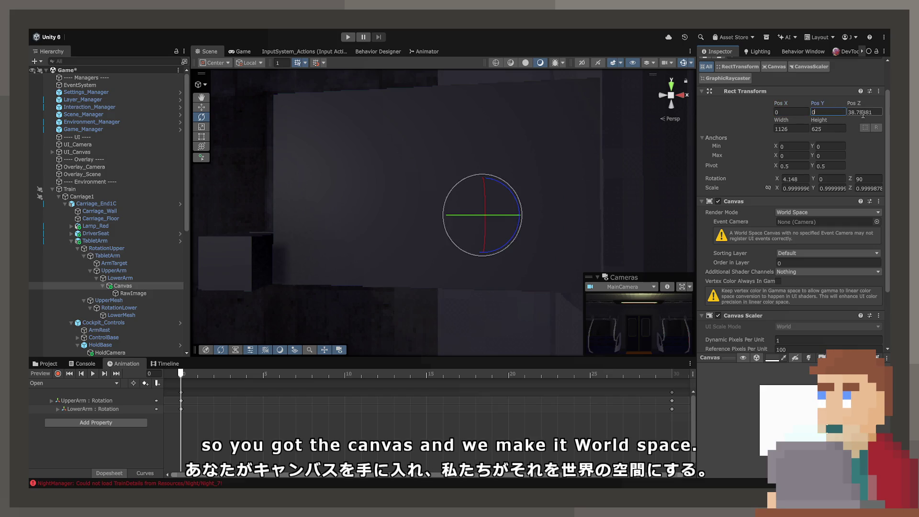
text(0)
key(Tab)
text(0)
text(0)
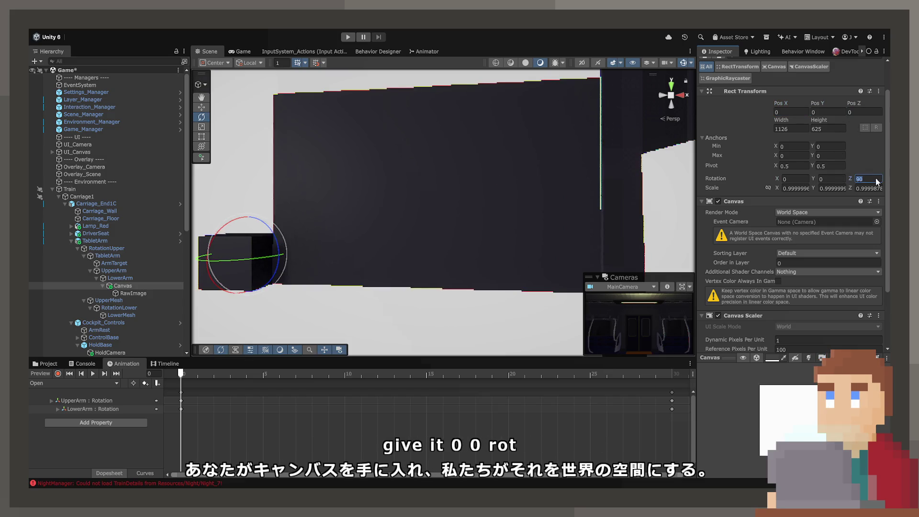
key(Tab)
key(Tab)
text(0)
drag(542, 193, 540, 194)
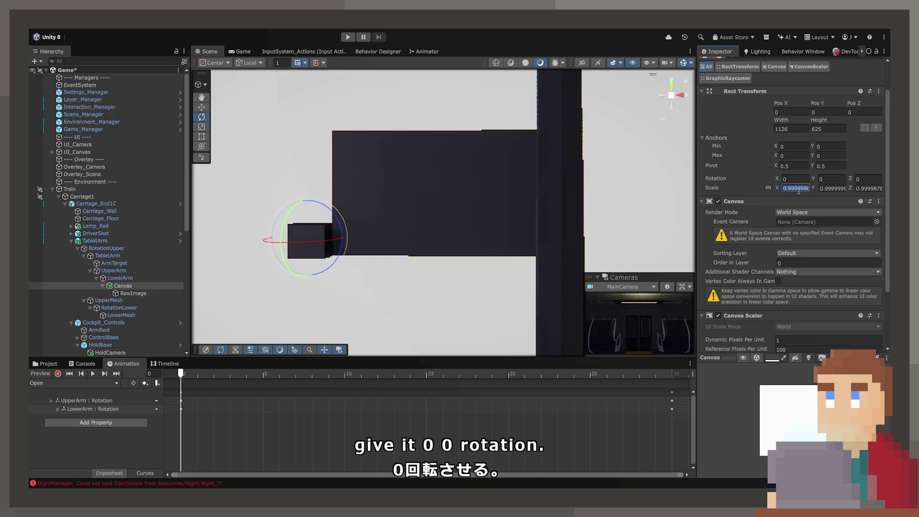
text(0.01)
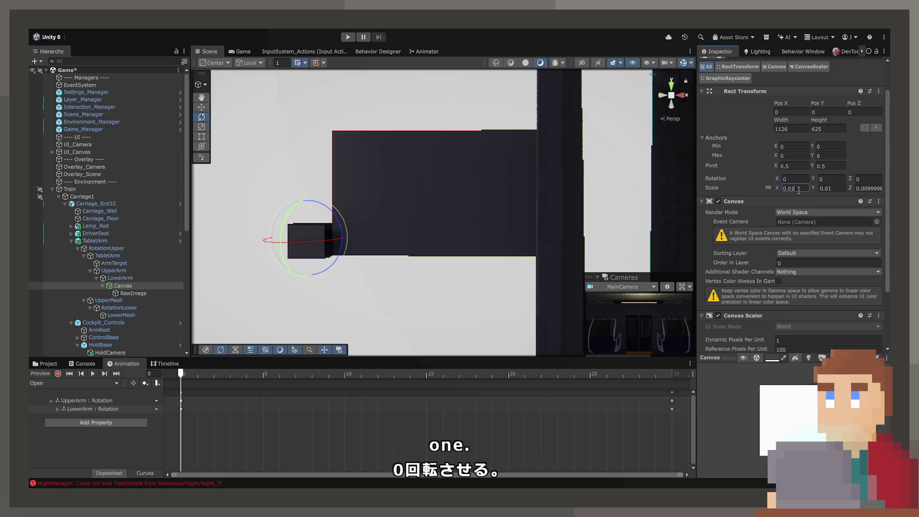
text(100)
key(Tab)
text(1)
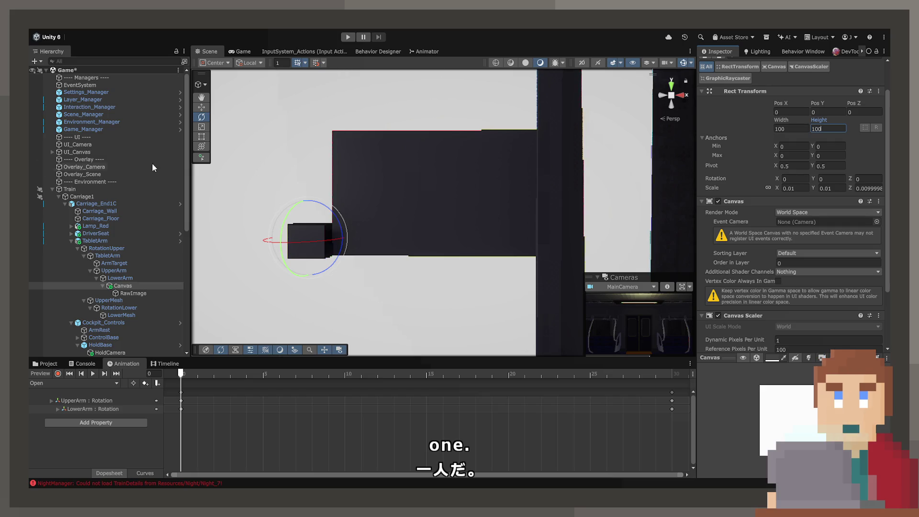
click(132, 291)
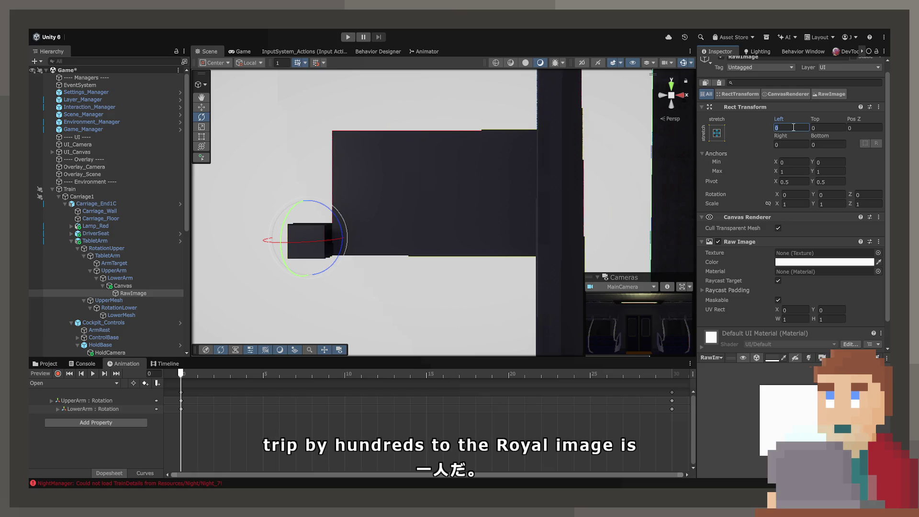
Set the canvas scale to 0.001.
click(122, 286)
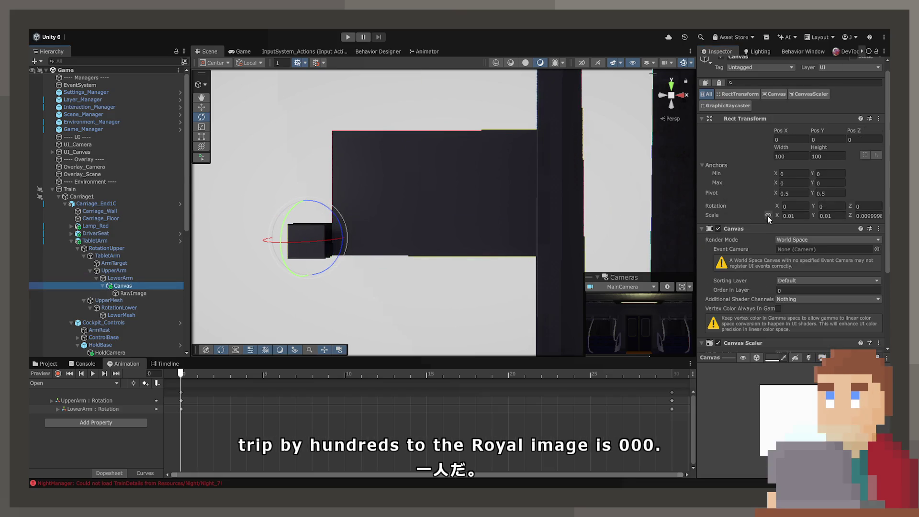
click(809, 216)
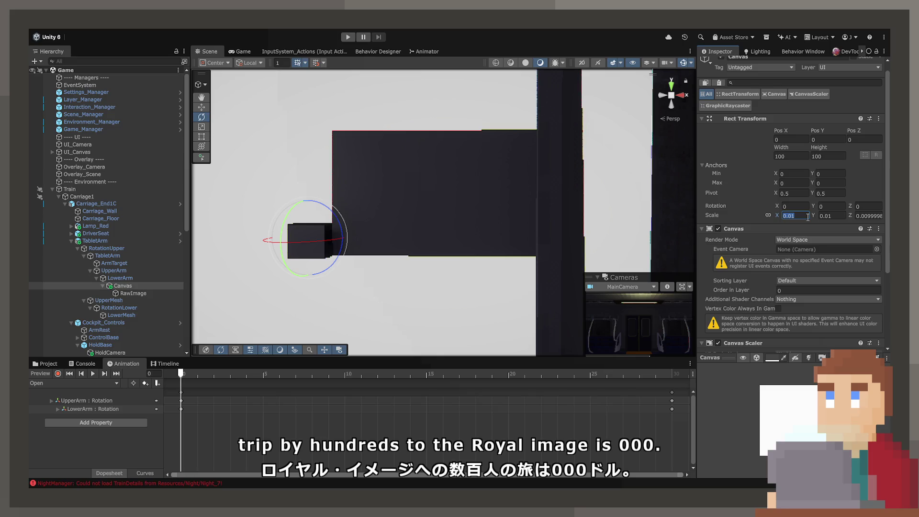
text(0.001)
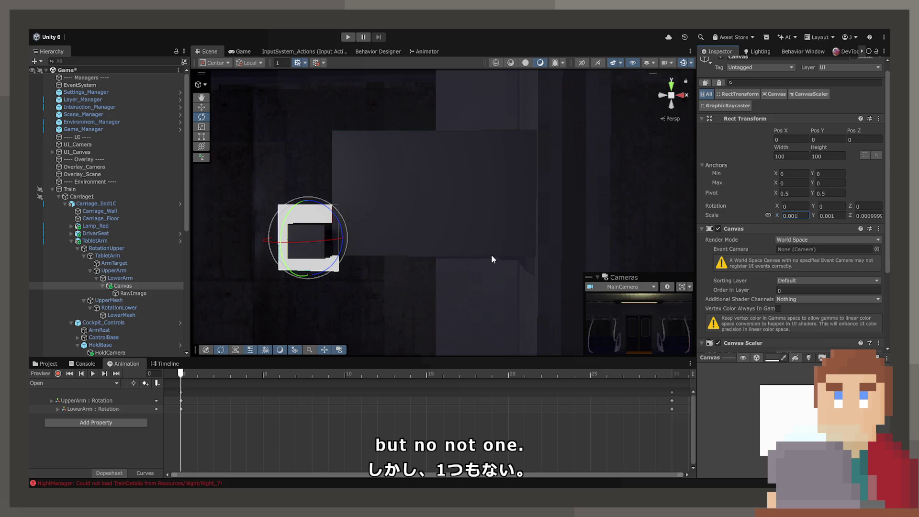
mouse_move(404, 228)
mouse_down()
mouse_move(415, 245)
mouse_move(364, 249)
mouse_up()
Adjust the canvas X position, retyping it as .01.
drag(790, 136, 793, 137)
click(792, 139)
key(BackSpace)
click(148, 279)
click(146, 287)
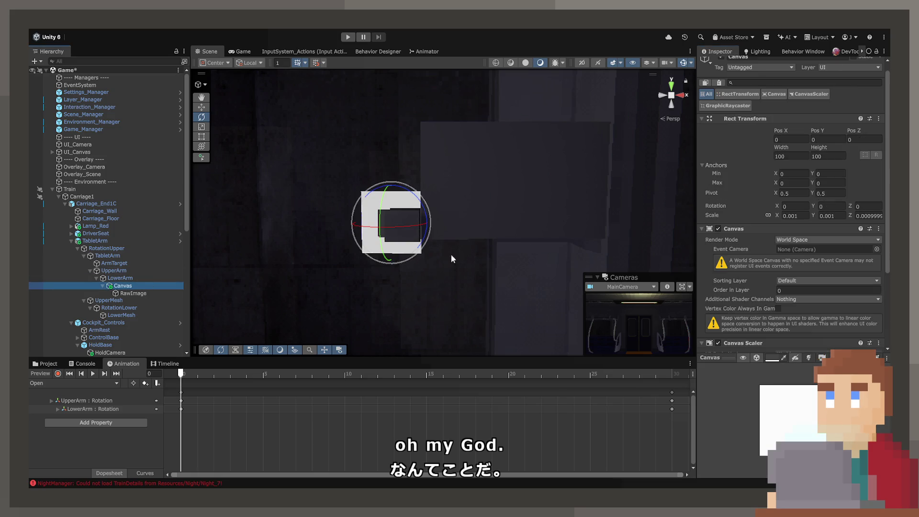
text(.0)
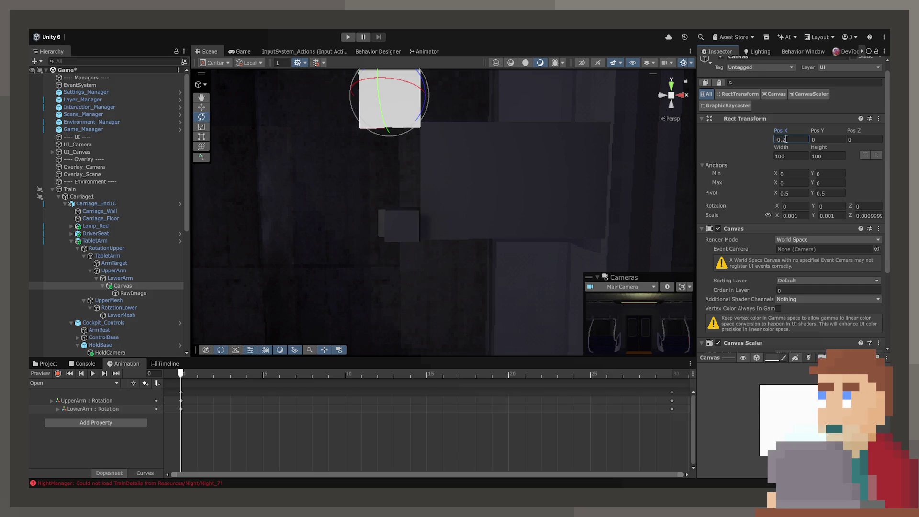
text(1)
Position the canvas at roughly X -0.05, Y 0.2, Z -0.02.
key(BackSpace)
text(05)
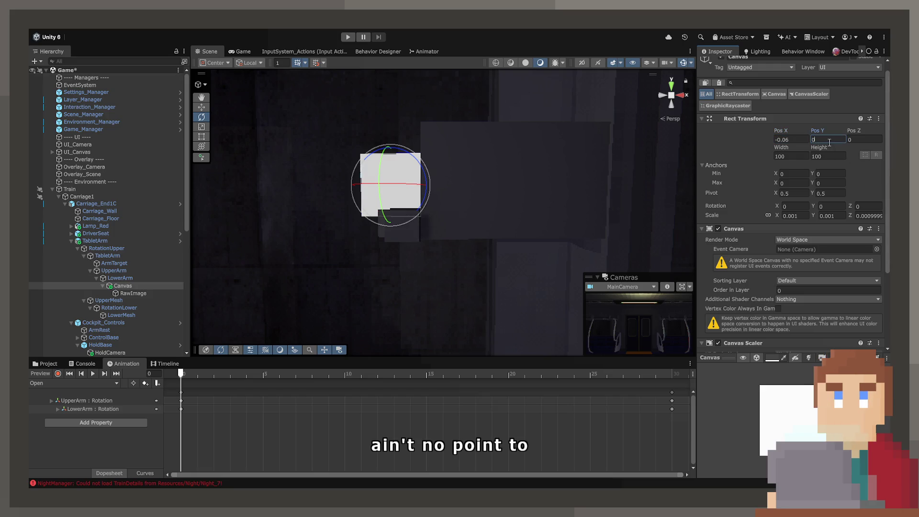
text(.2)
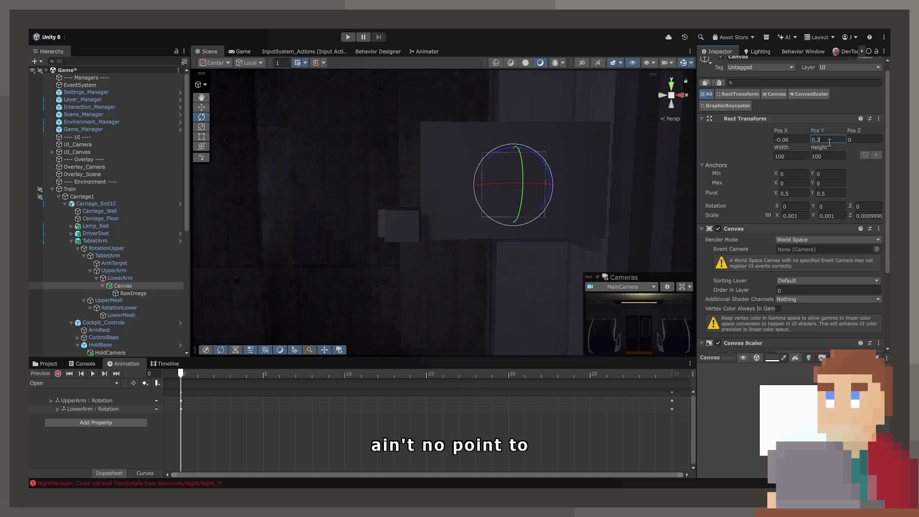
mouse_move(576, 225)
mouse_down()
mouse_move(753, 225)
mouse_move(713, 136)
mouse_up()
text(0.01)
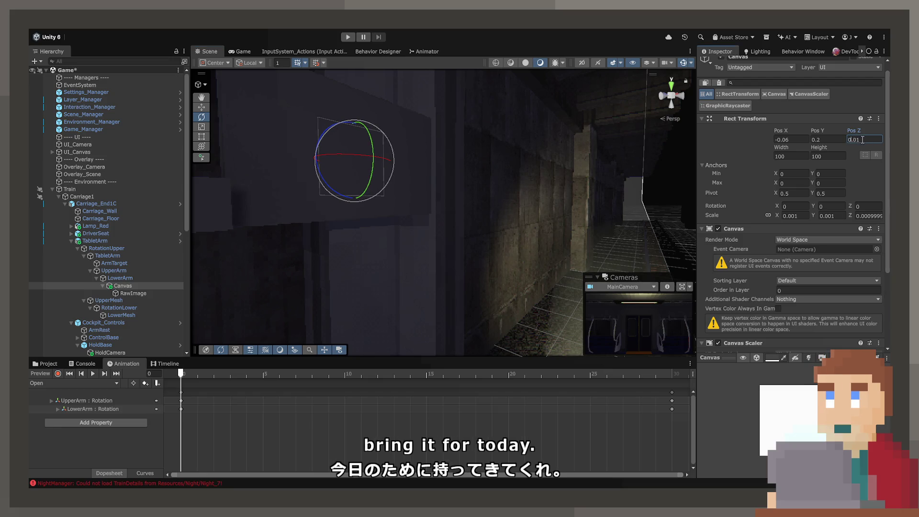
text(-)
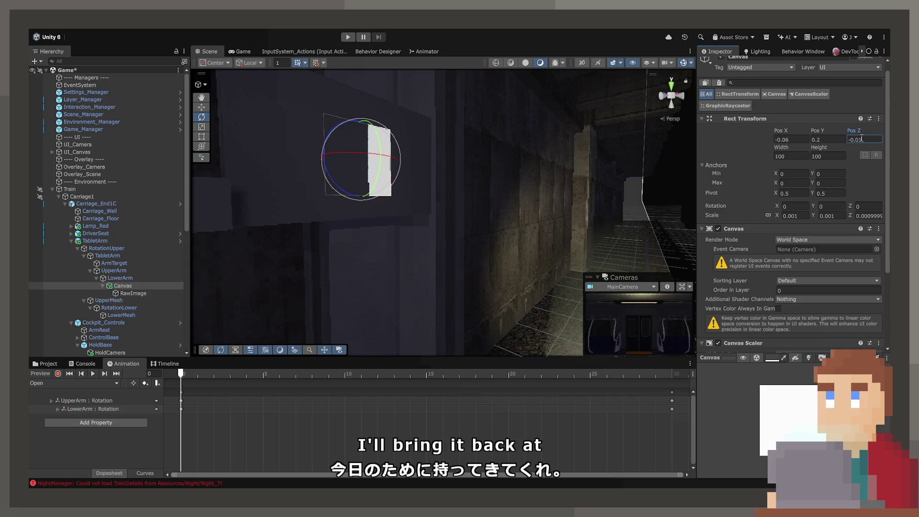
key(BackSpace)
text(2)
mouse_move(354, 119)
mouse_down()
mouse_move(263, 119)
mouse_move(300, 136)
mouse_move(304, 152)
mouse_up()
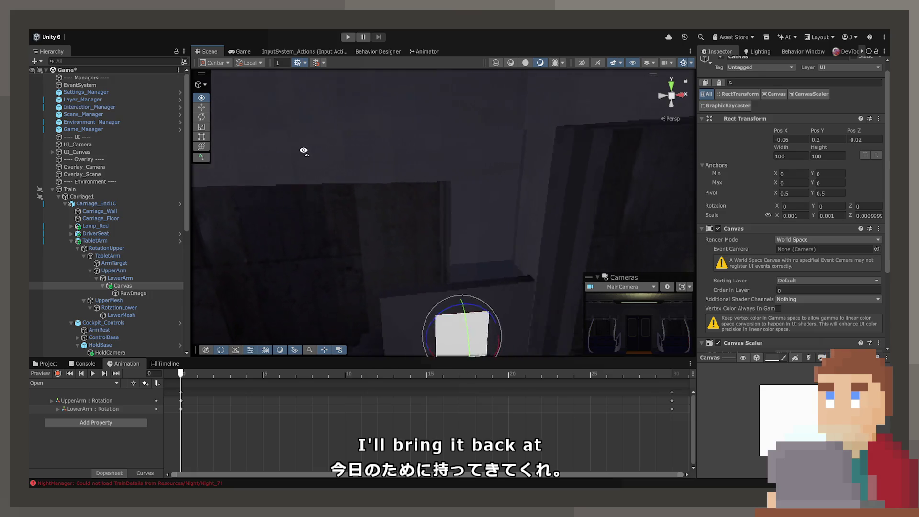
key(f)
Rotate the canvas 90° on Z and resize it to 250 × 150.
click(775, 157)
text(200)
mouse_move(623, 149)
mouse_down()
mouse_move(616, 144)
mouse_move(633, 141)
mouse_up()
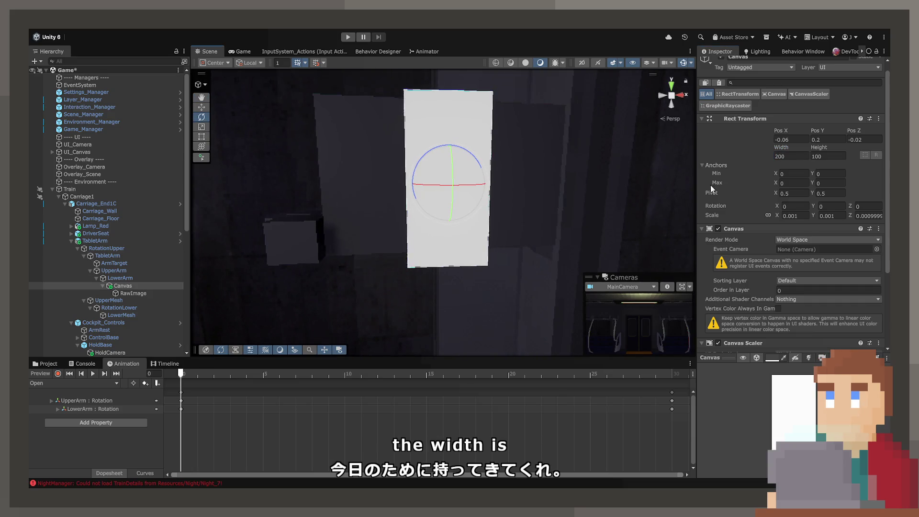
mouse_move(468, 152)
mouse_down()
mouse_move(407, 143)
mouse_move(378, 157)
mouse_up()
text(90)
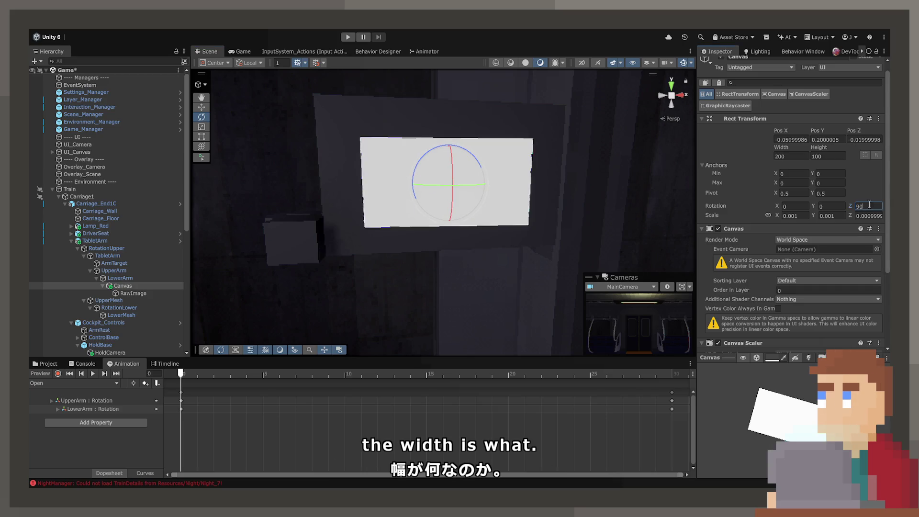
click(794, 158)
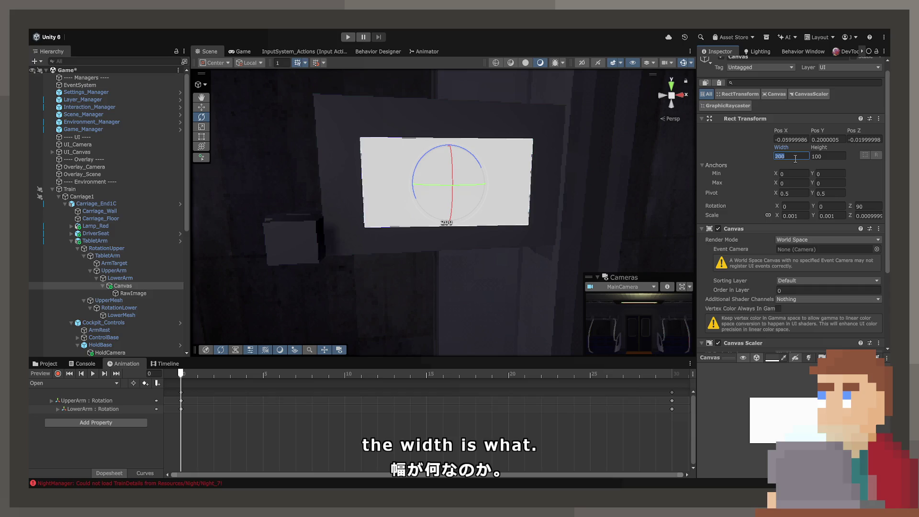
text(250)
key(Tab)
text(150)
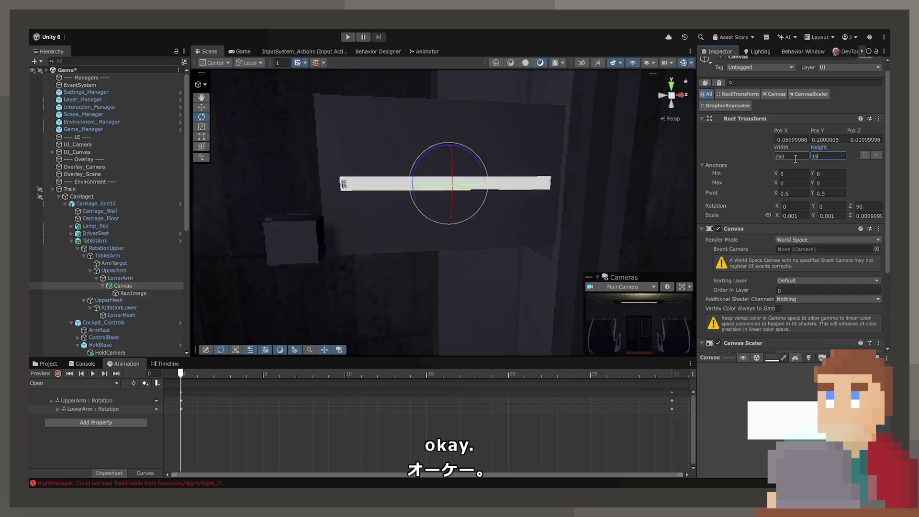
Tilt the canvas about 3° on X and set its depth around -0.011.
mouse_move(473, 143)
mouse_down()
mouse_move(479, 127)
mouse_move(660, 195)
mouse_move(680, 193)
mouse_move(679, 178)
mouse_move(677, 186)
mouse_up()
scroll(680, 189, down, 5)
scroll(678, 181, down, 2)
drag(453, 226, 456, 223)
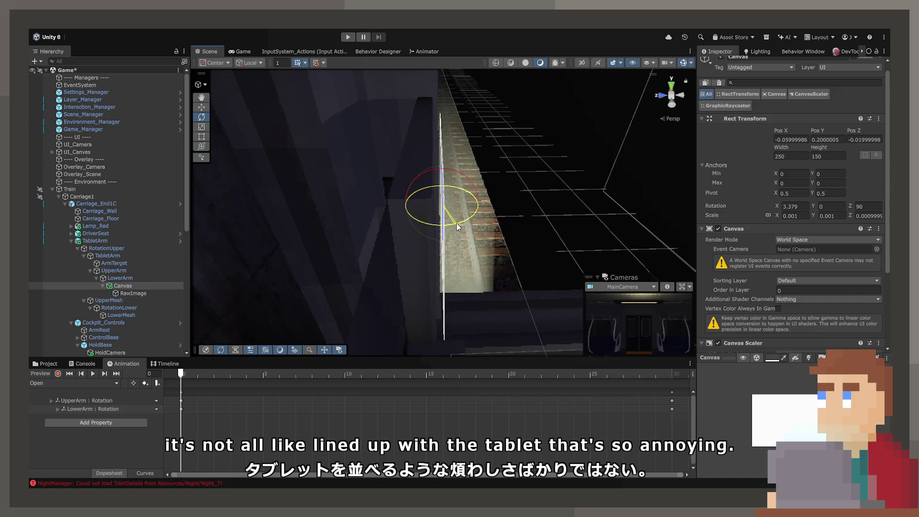
text(3.2)
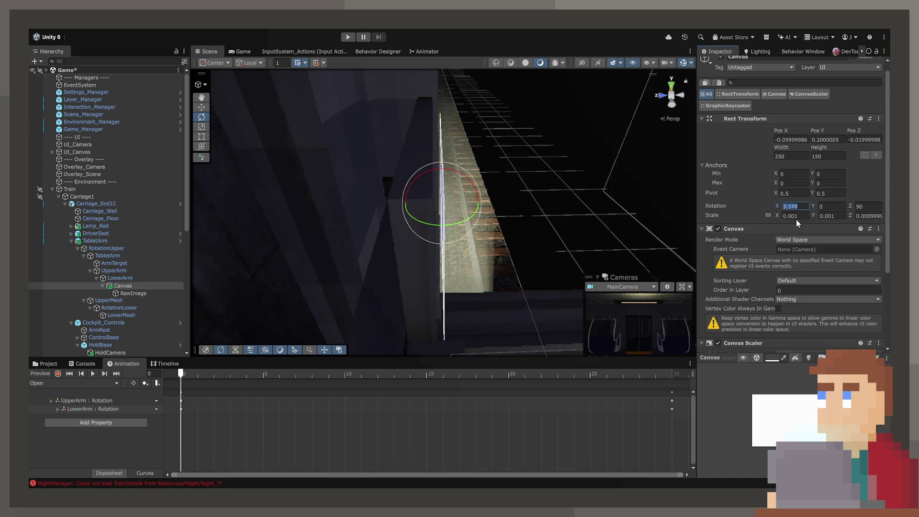
key(BackSpace)
key(BackSpace)
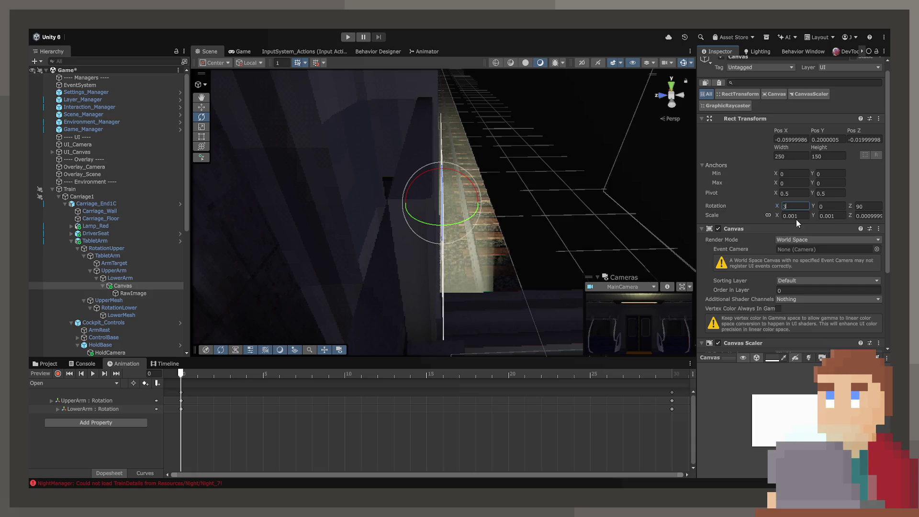
key(Return)
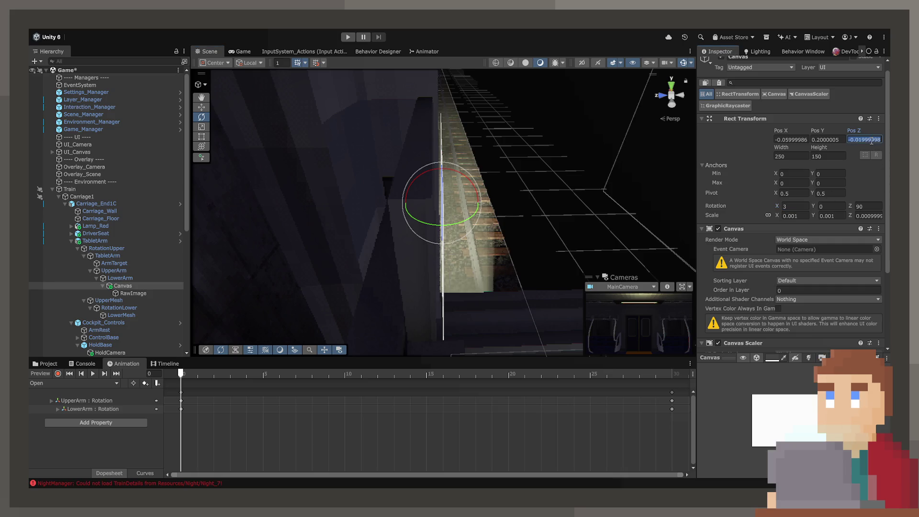
text(-0.)
text(008)
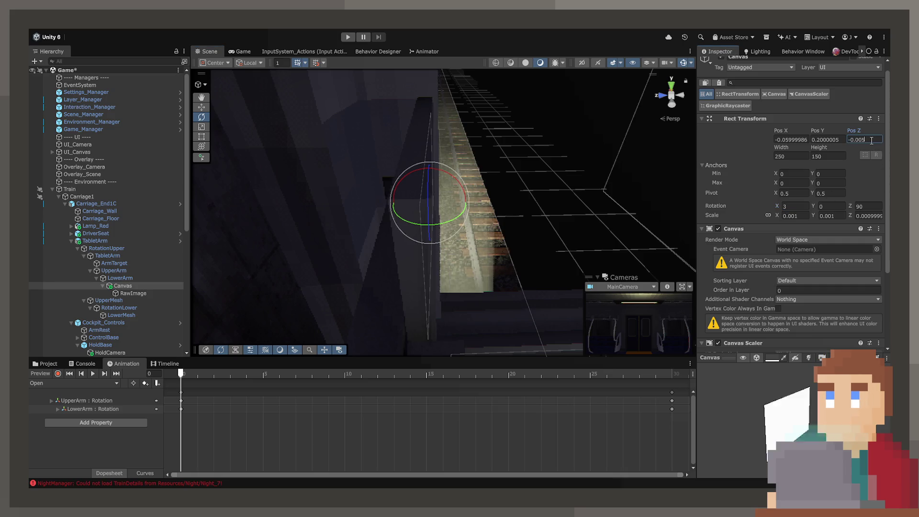
key(BackSpace)
text(9)
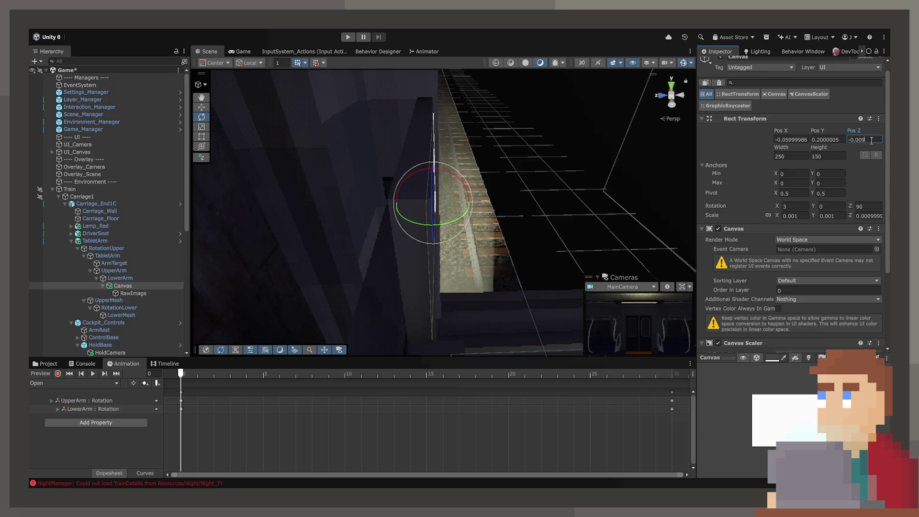
mouse_move(670, 161)
mouse_down()
mouse_move(486, 164)
mouse_move(527, 171)
mouse_up()
key(BackSpace)
key(BackSpace)
text(1)
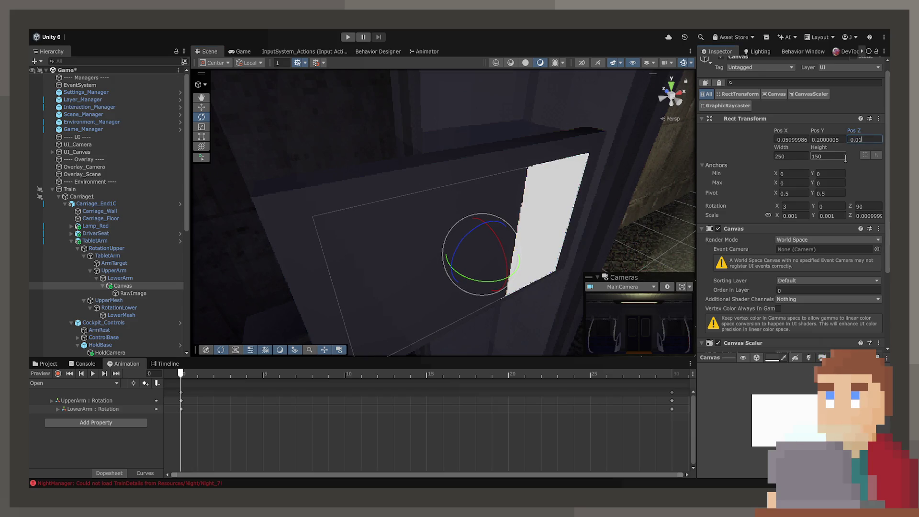
text(1)
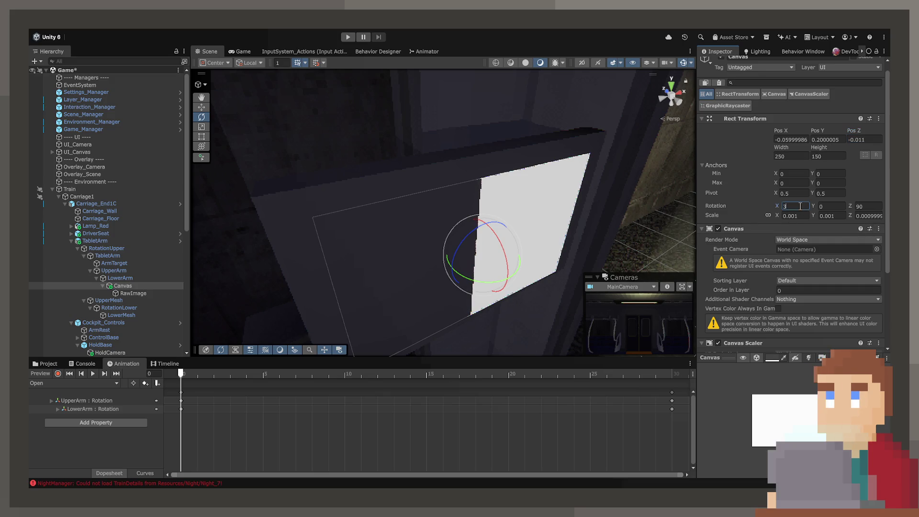
Refine the canvas X tilt to 4.2 and its depth to -0.012.
key(BackSpace)
text(2.)
key(BackSpace)
key(BackSpace)
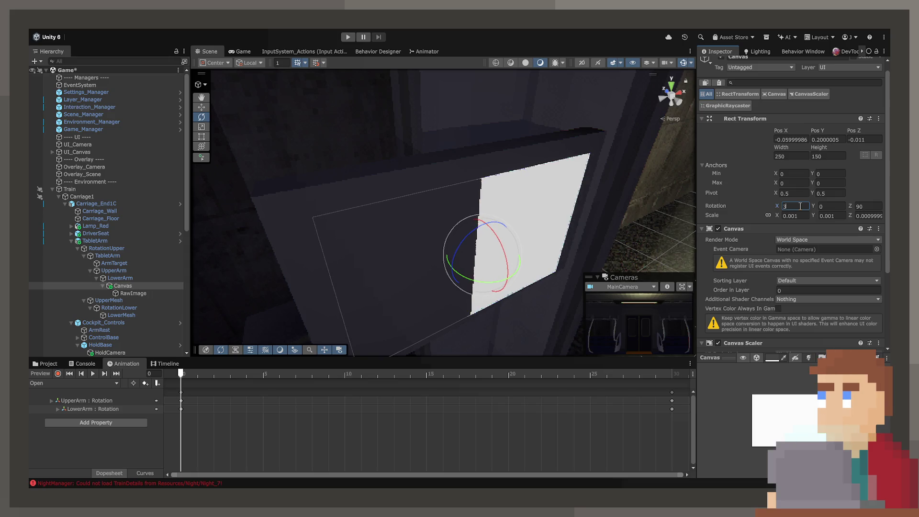
text(5)
key(BackSpace)
text(4.5)
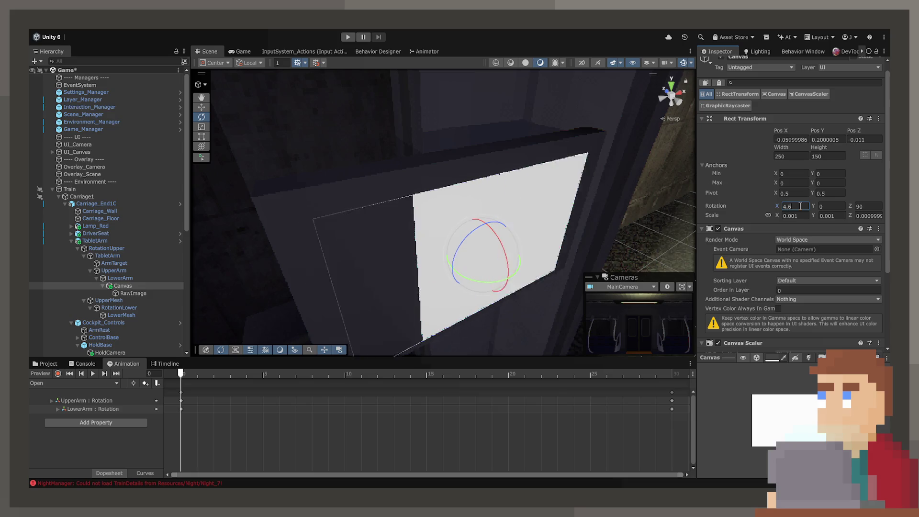
key(BackSpace)
text(3)
key(BackSpace)
text(2)
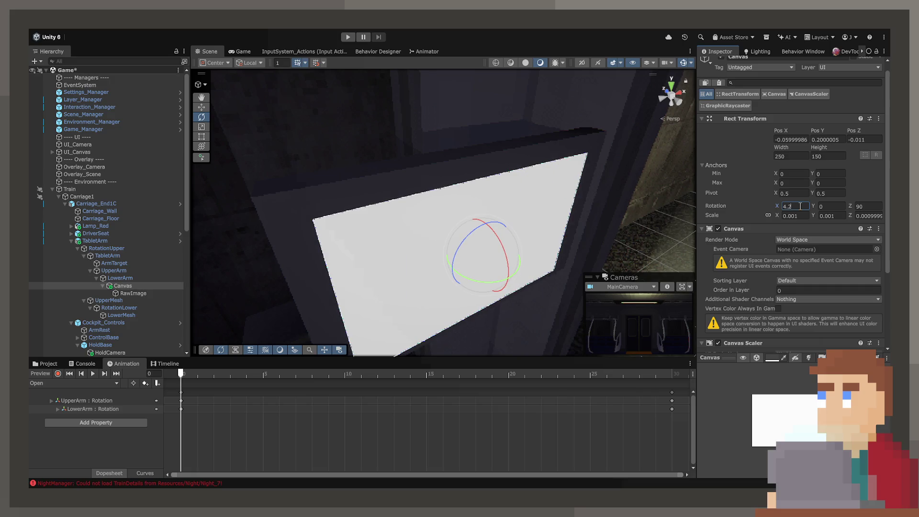
key(BackSpace)
text(2)
Preview the arm animation with the canvas, return to frame 0, and frame the RawImage.
drag(436, 288, 397, 341)
mouse_move(216, 372)
mouse_down()
mouse_move(447, 384)
mouse_move(459, 375)
mouse_up()
mouse_move(478, 297)
mouse_down()
mouse_move(520, 225)
mouse_move(452, 240)
mouse_up()
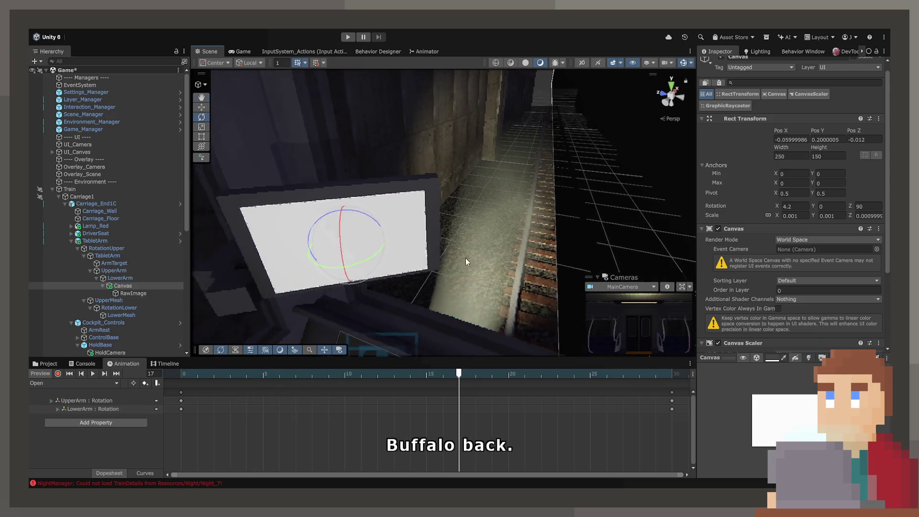
click(573, 373)
drag(618, 377, 180, 375)
mouse_move(316, 216)
mouse_down()
mouse_move(281, 206)
mouse_move(418, 322)
mouse_move(411, 329)
mouse_move(525, 260)
mouse_move(510, 208)
mouse_up()
click(462, 208)
key(f)
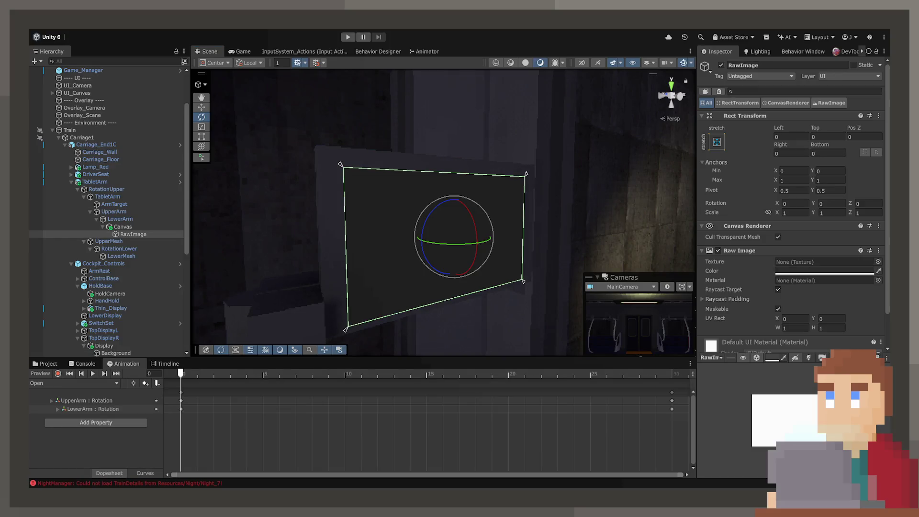
Rename the canvas RawImage to Background and frame it in the Scene view.
double_click(173, 241)
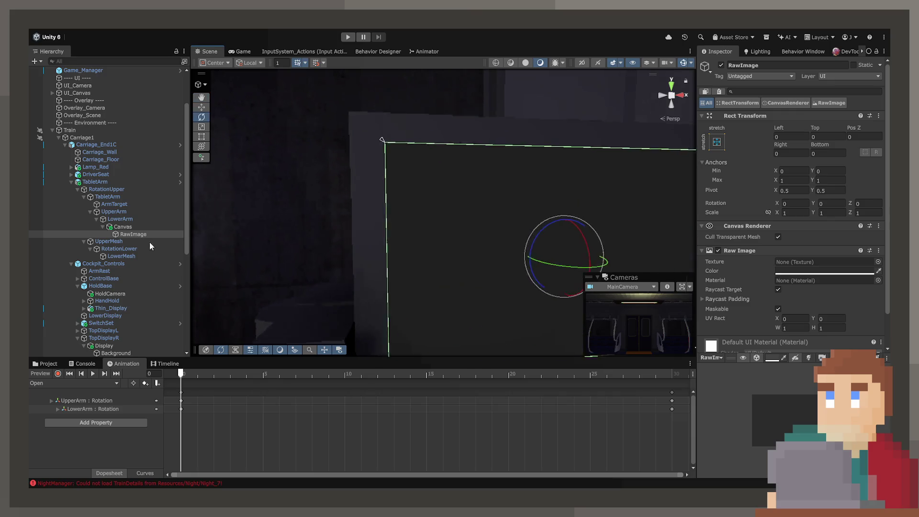
click(117, 235)
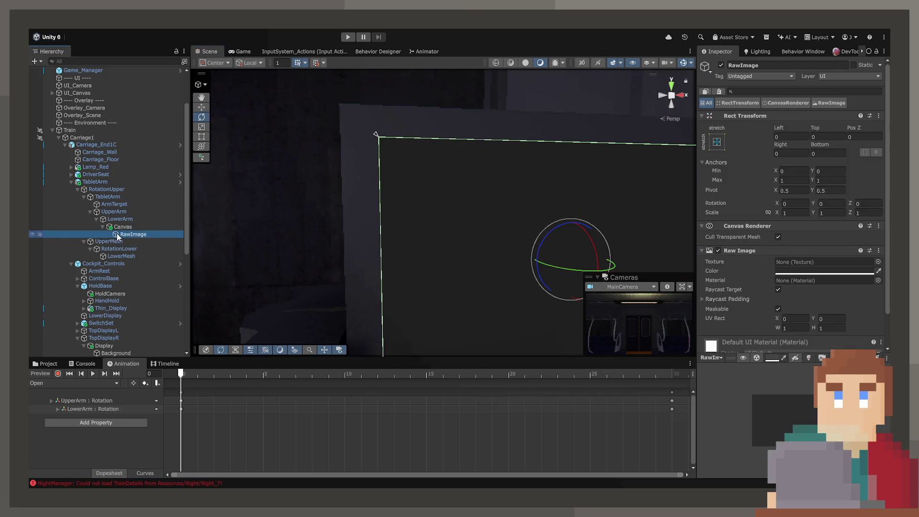
text(Backgrou)
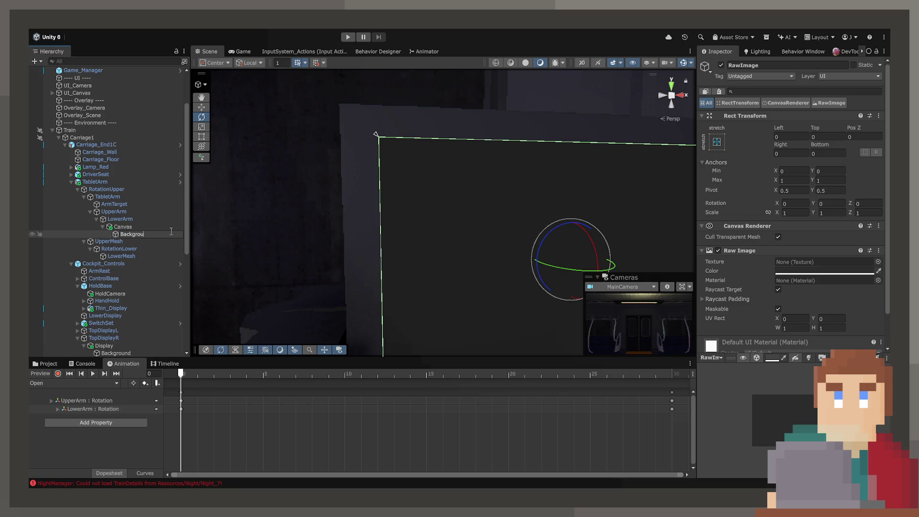
text(nd)
key(Return)
key(f)
mouse_move(425, 277)
mouse_down()
mouse_move(451, 287)
mouse_move(409, 288)
mouse_up()
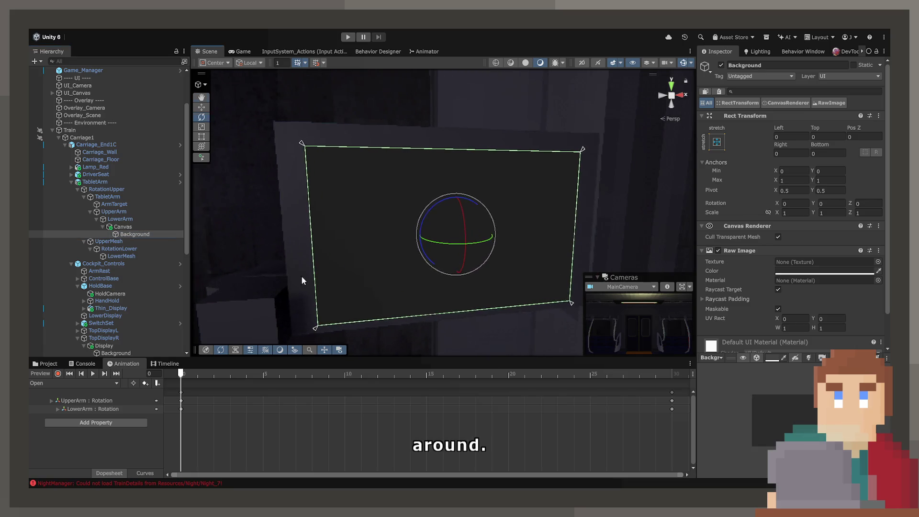
Name the new child image Warning and remove its Raw Image component.
click(128, 235)
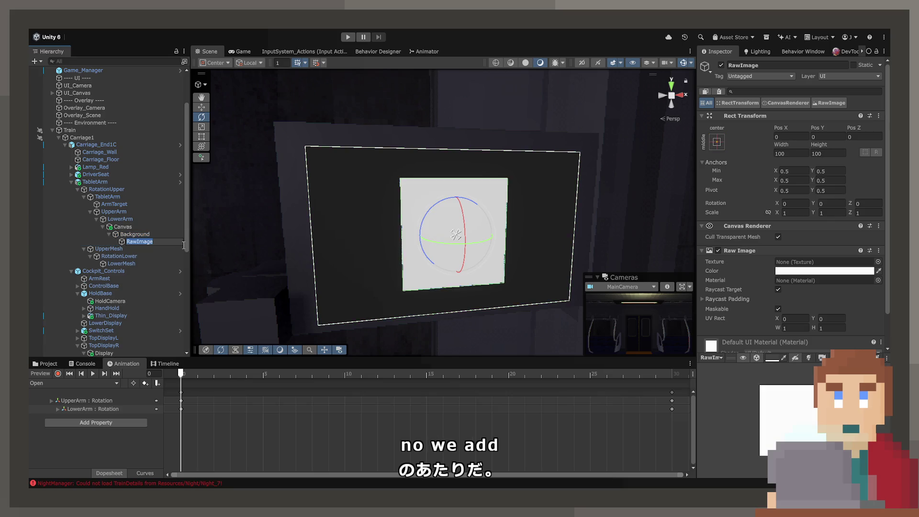
text(Warning)
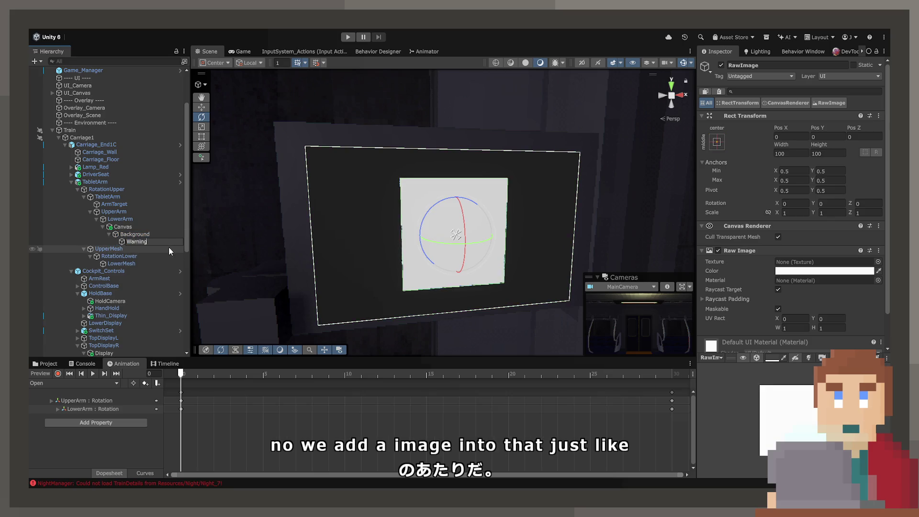
key(Return)
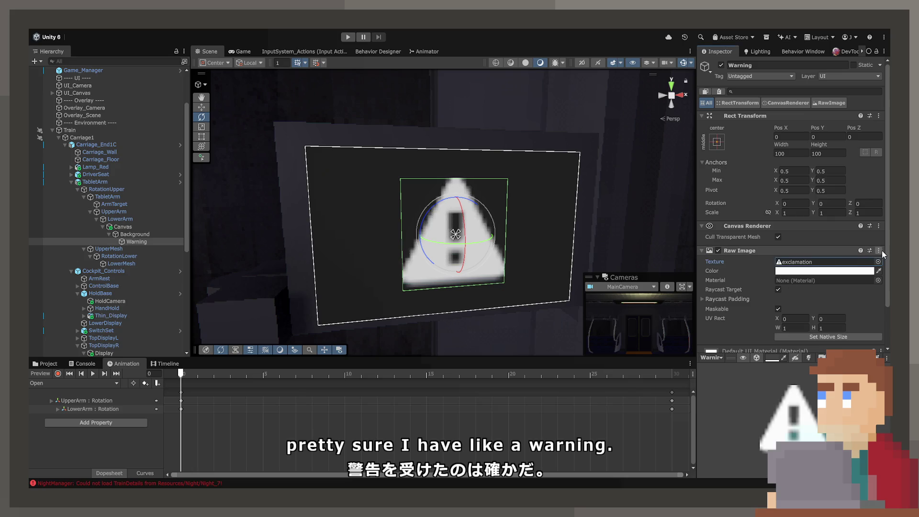
click(851, 279)
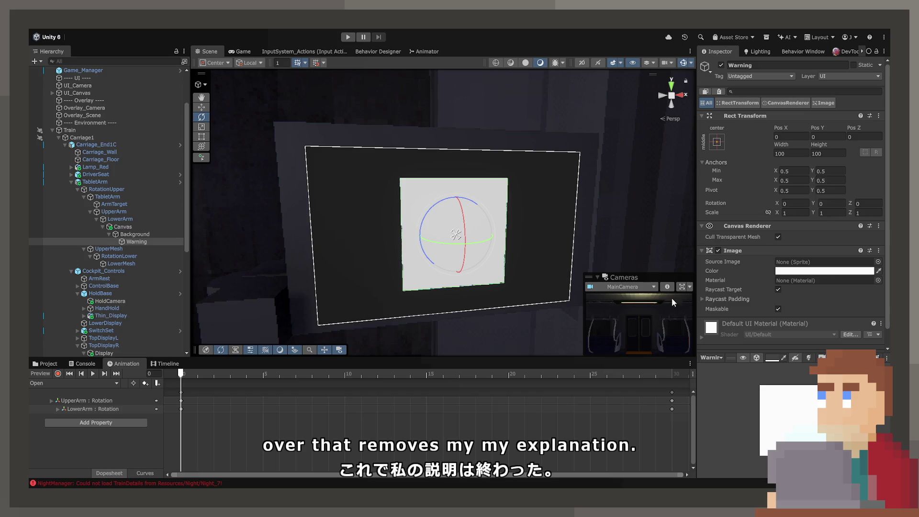
Step through the available sprites to UISprite and assign it as the Warning image's sprite.
key(ctrl+z)
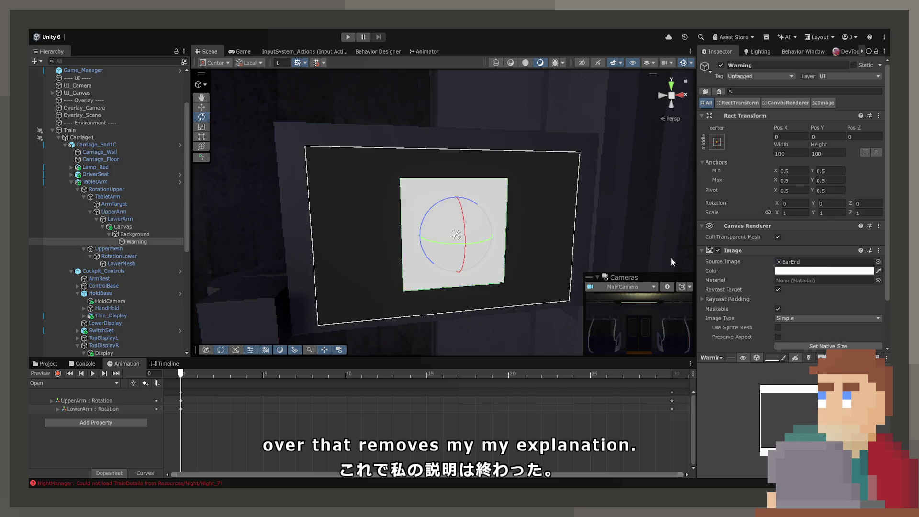
key(ctrl+z)
key(ctrl+z)
key(ctrl+z)
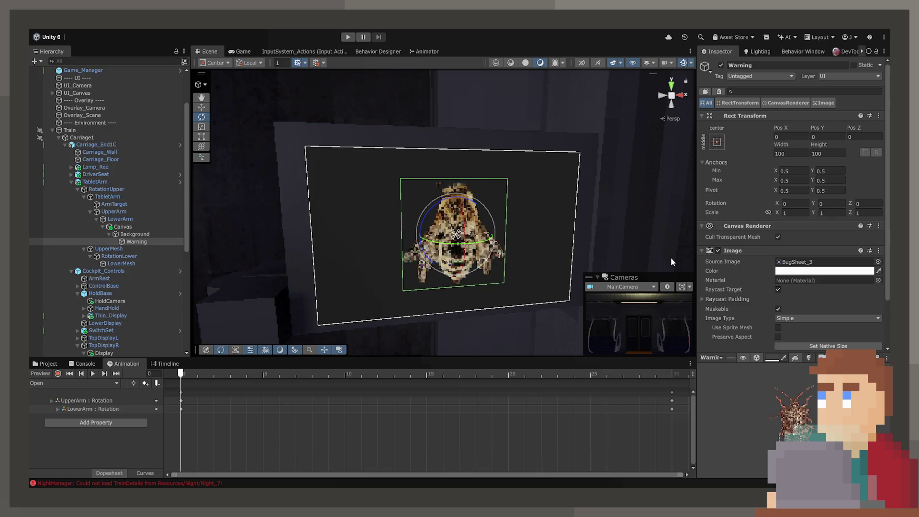
key(ctrl+z)
key(ctrl+z)
key(ctrl+z)
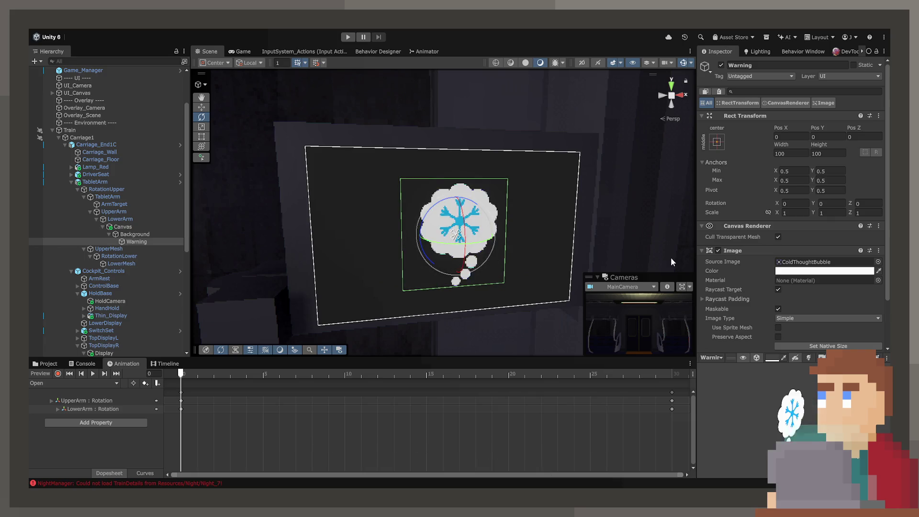
key(ctrl+z)
key(ctrl+z)
key(ctrl+z)
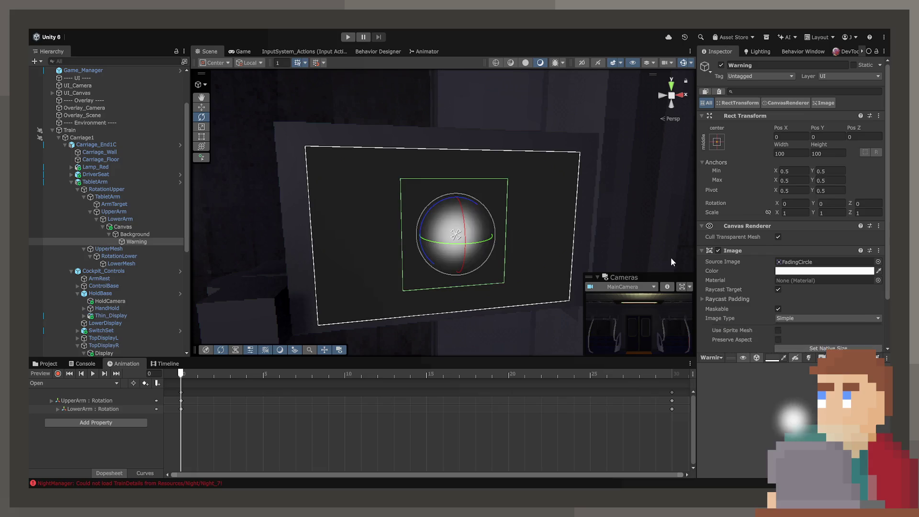
key(ctrl+z)
key(ctrl+z)
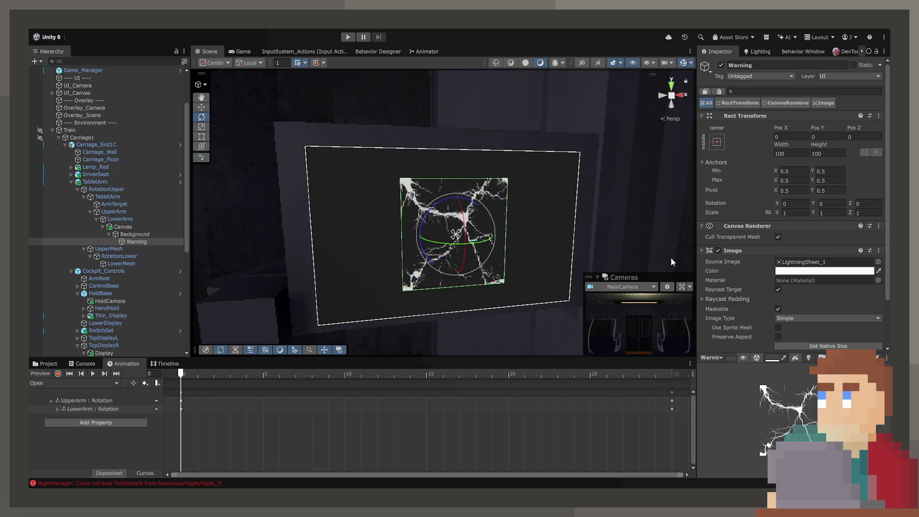
key(ctrl+z)
key(ctrl+z)
key(ctrl+z)
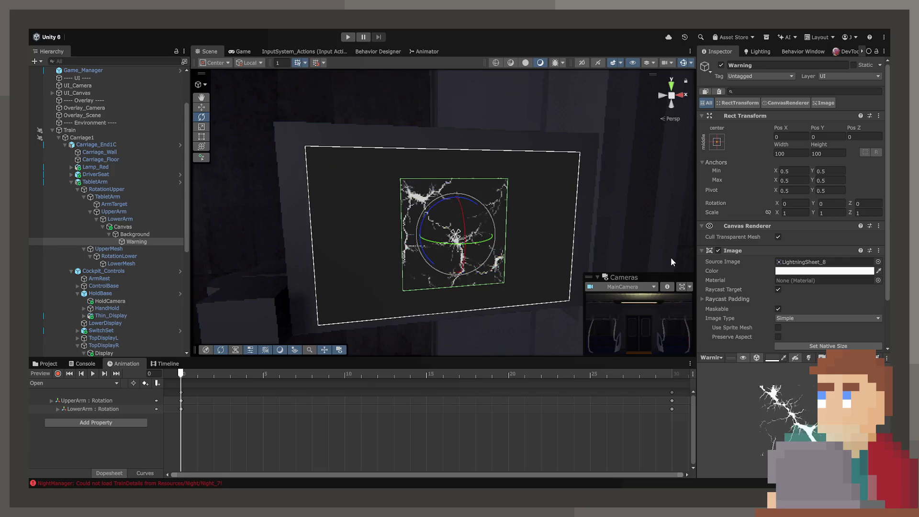
key(ctrl+z)
key(ctrl+z)
key(ctrl+z)
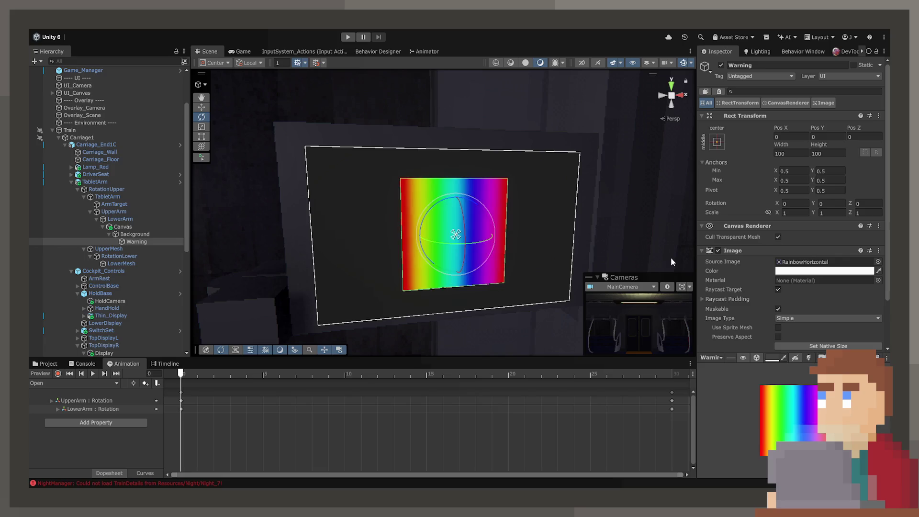
key(ctrl+z)
key(ctrl+z)
key(ctrl+z)
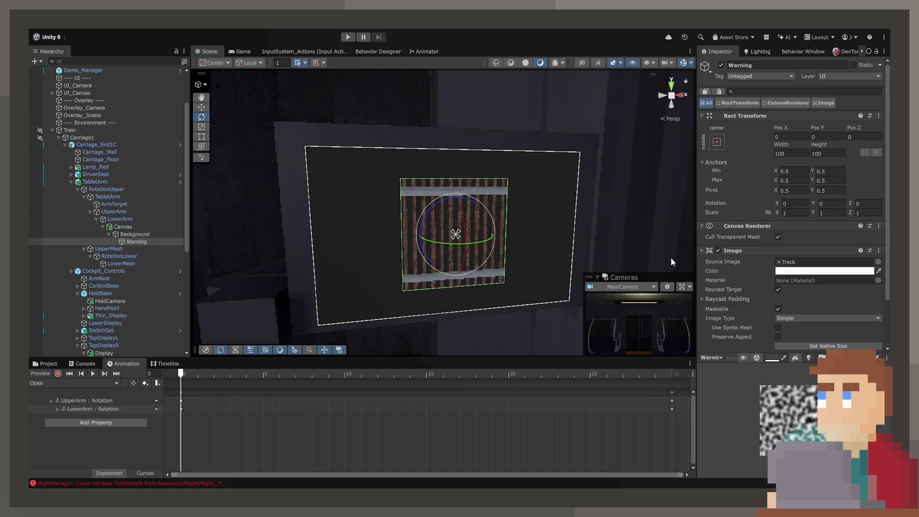
key(ctrl+z)
key(ctrl+z)
key(ctrl+z)
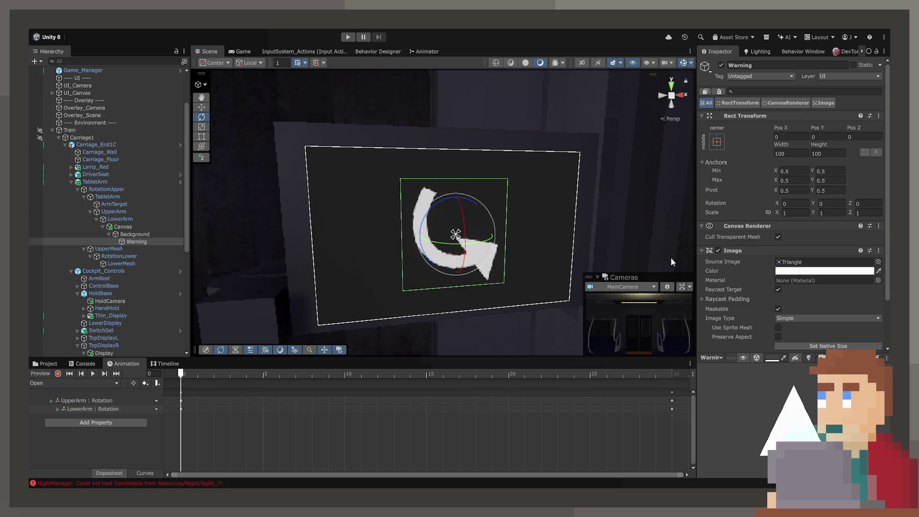
key(ctrl+z)
key(ctrl+z)
key(ctrl+z)
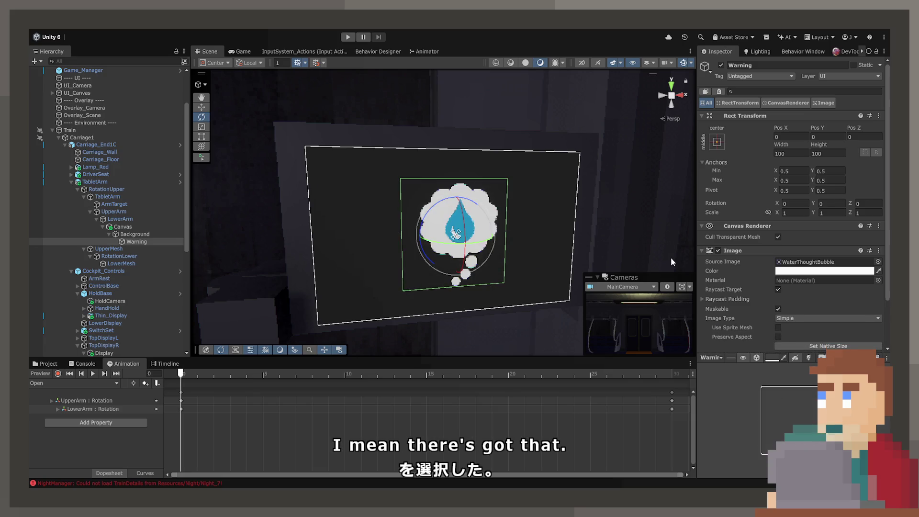
key(ctrl+z)
key(ctrl+z)
key(ctrl+z)
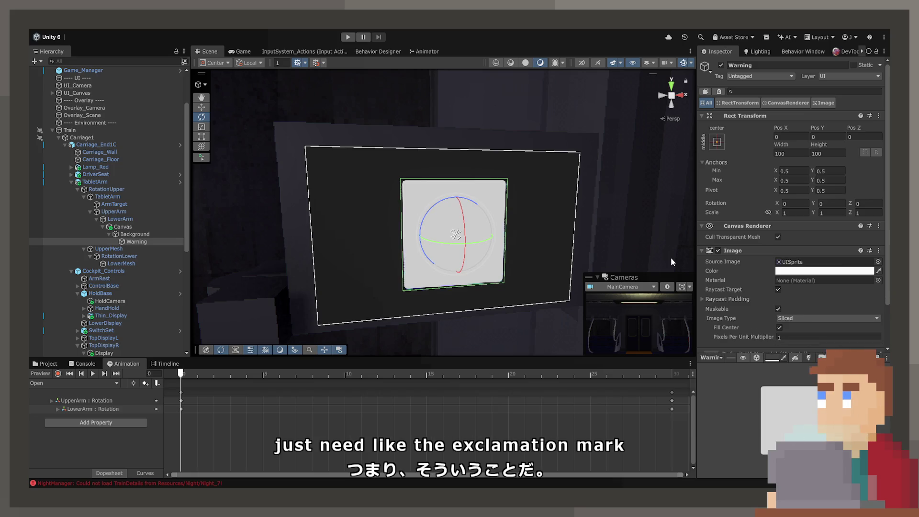
click(825, 261)
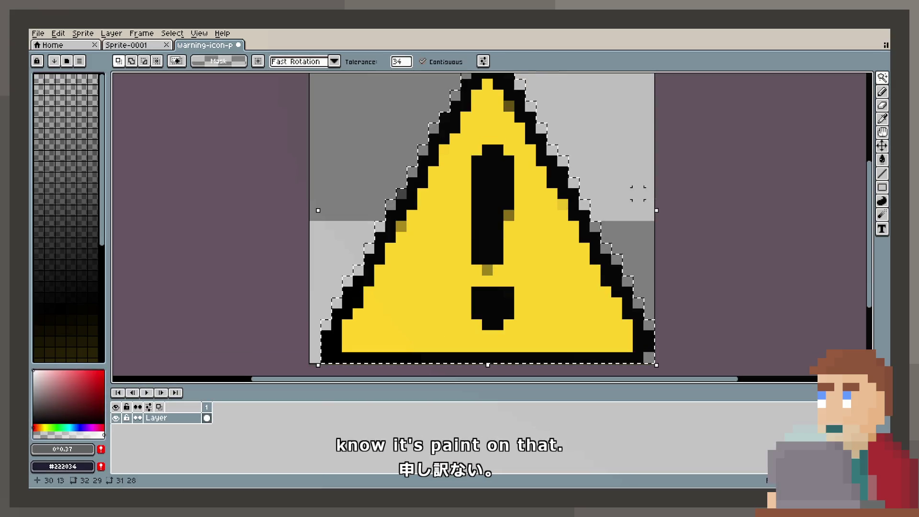
Clear the triangle selection and switch to the Pencil for single-pixel drawing.
key(ctrl+z)
key(ctrl+z)
key(ctrl+z)
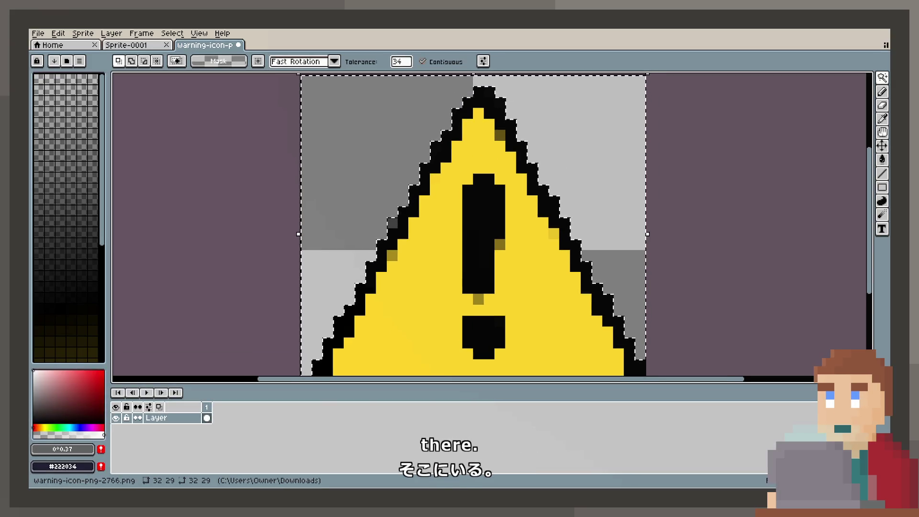
click(882, 77)
click(842, 79)
key(ctrl+d)
click(882, 78)
click(882, 91)
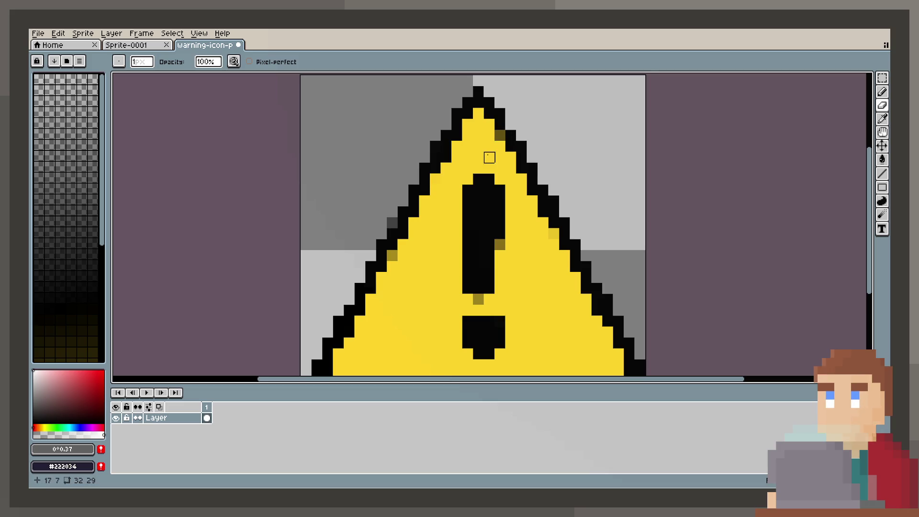
Sample black from the exclamation bar and paint a black pixel at its bottom.
scroll(488, 154, down, 2)
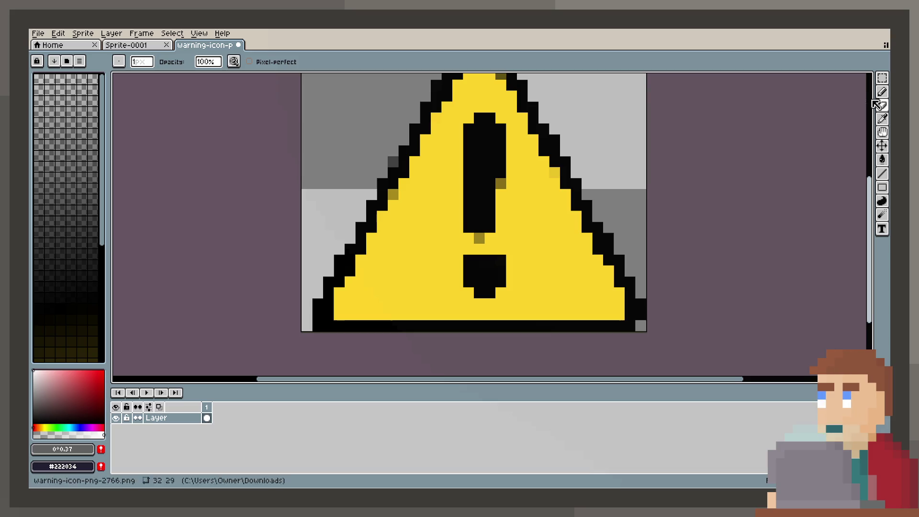
key(shift+b)
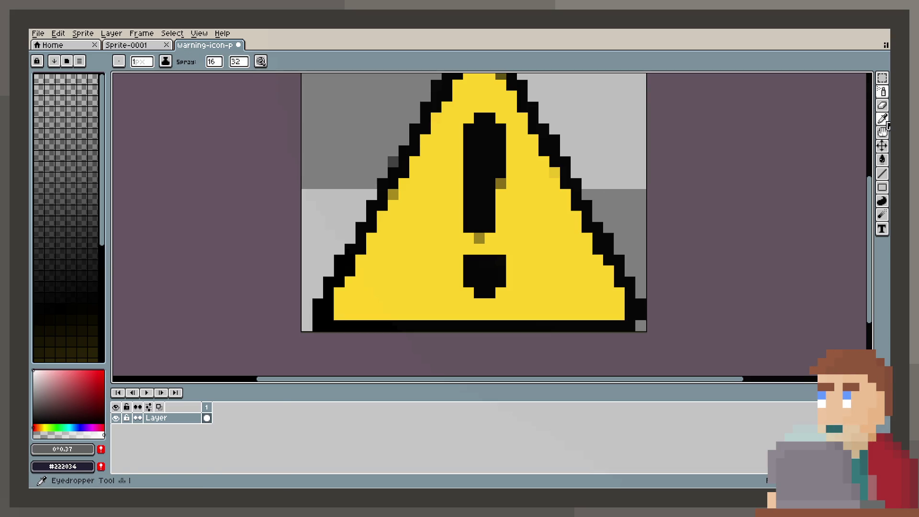
key(i)
click(497, 140)
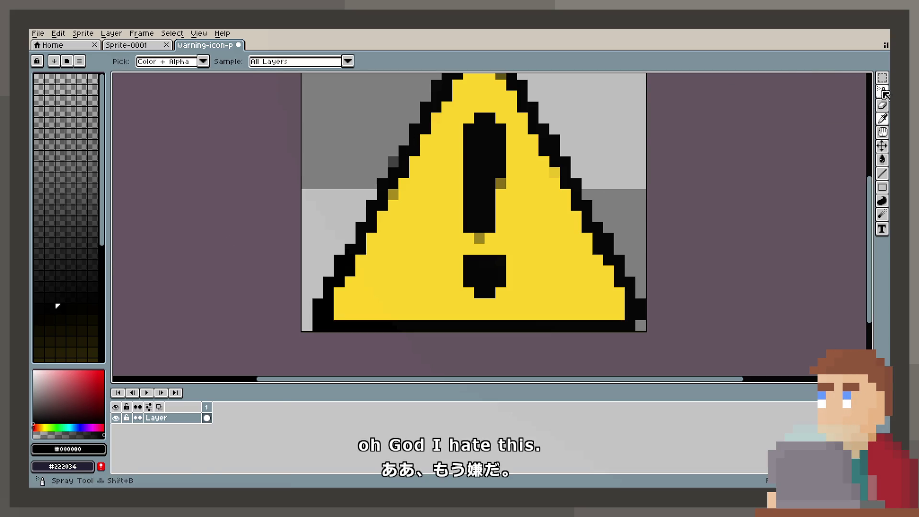
key(b)
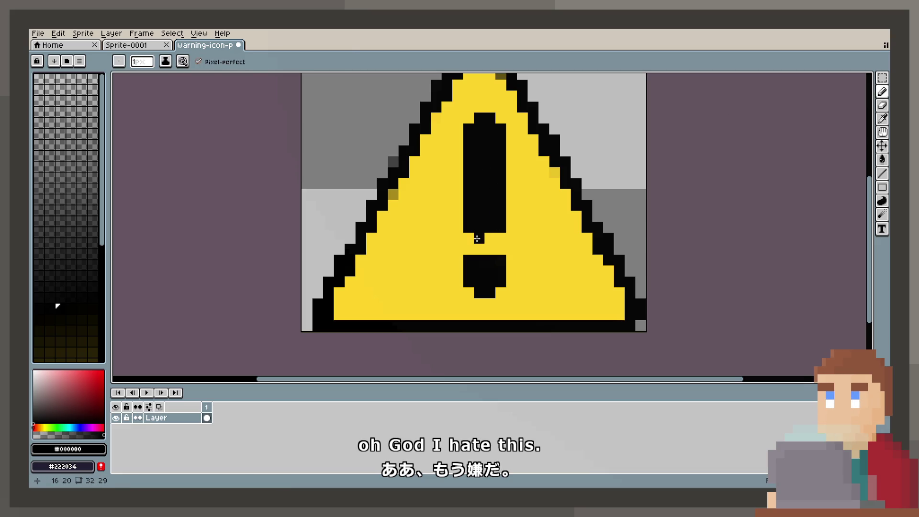
click(490, 239)
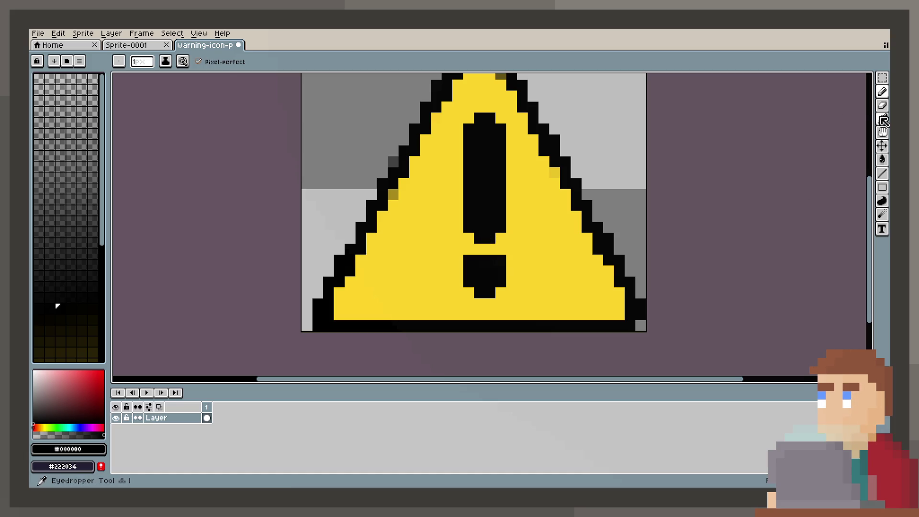
Sample the triangle's yellow and paint a yellow pixel into the exclamation dot.
key(i)
click(566, 266)
click(882, 94)
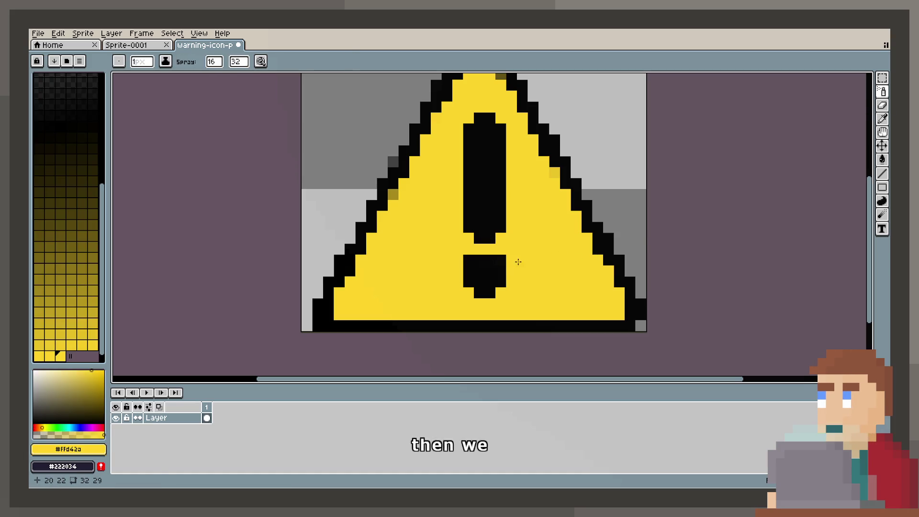
click(499, 264)
key(ctrl+z)
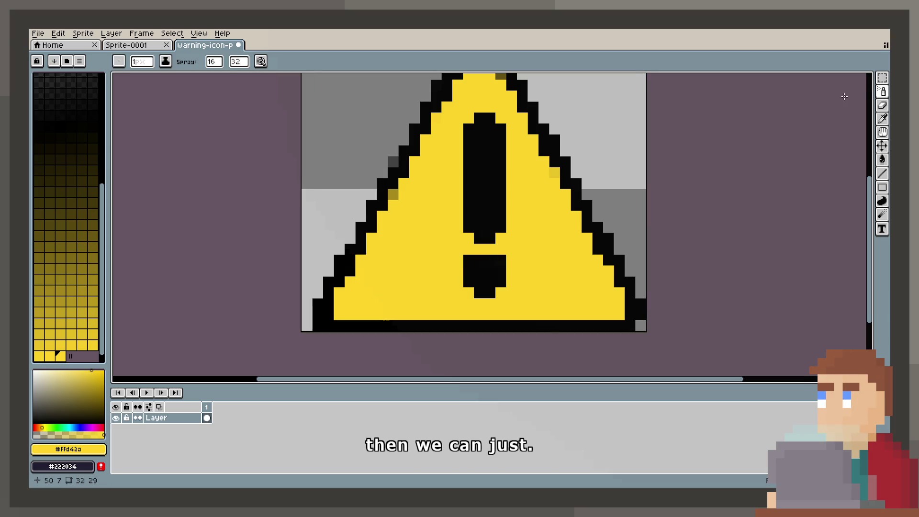
click(857, 94)
click(490, 271)
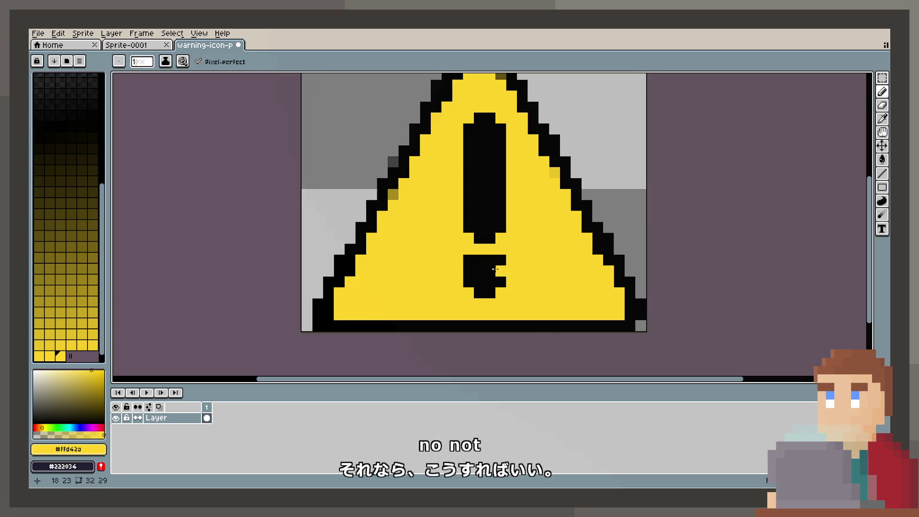
Paint the bar's right column yellow to narrow it and add dark pixels around the dot.
scroll(550, 258, down, 1)
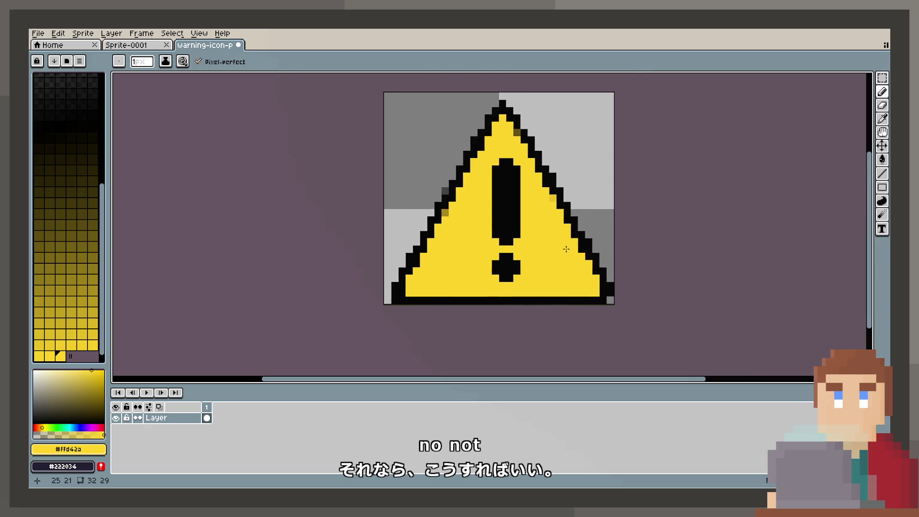
scroll(553, 270, up, 1)
scroll(553, 271, down, 1)
scroll(491, 175, up, 1)
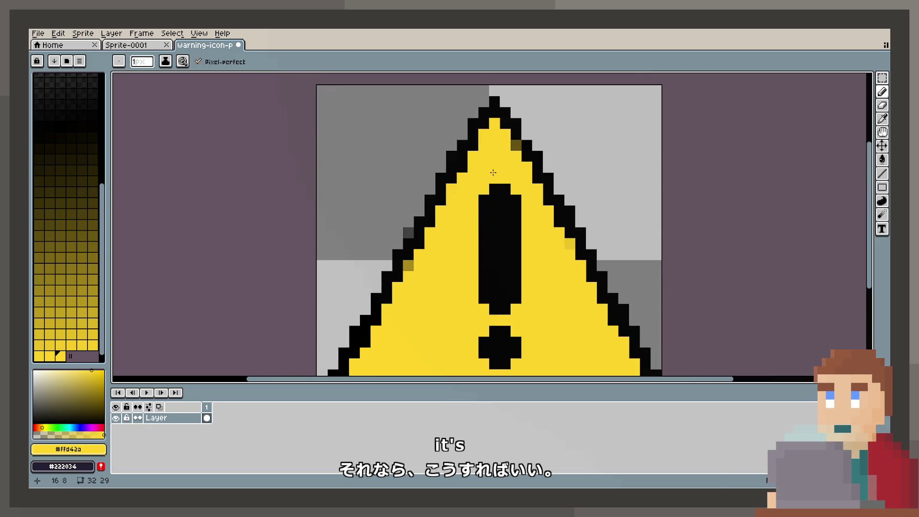
drag(513, 233, 495, 203)
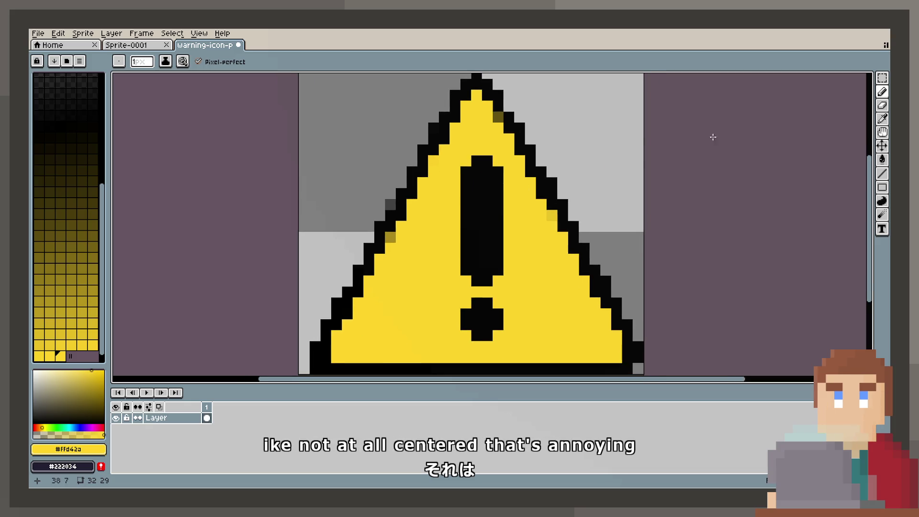
drag(497, 171, 497, 257)
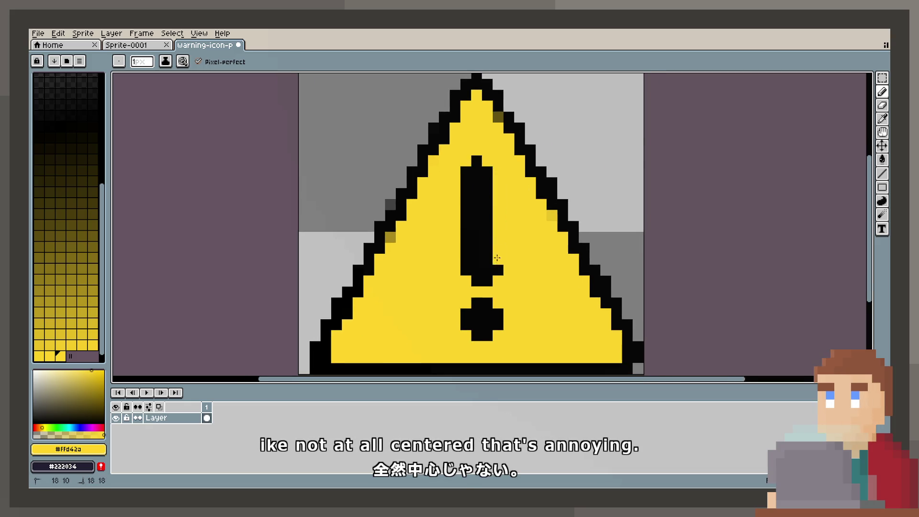
click(498, 278)
click(494, 302)
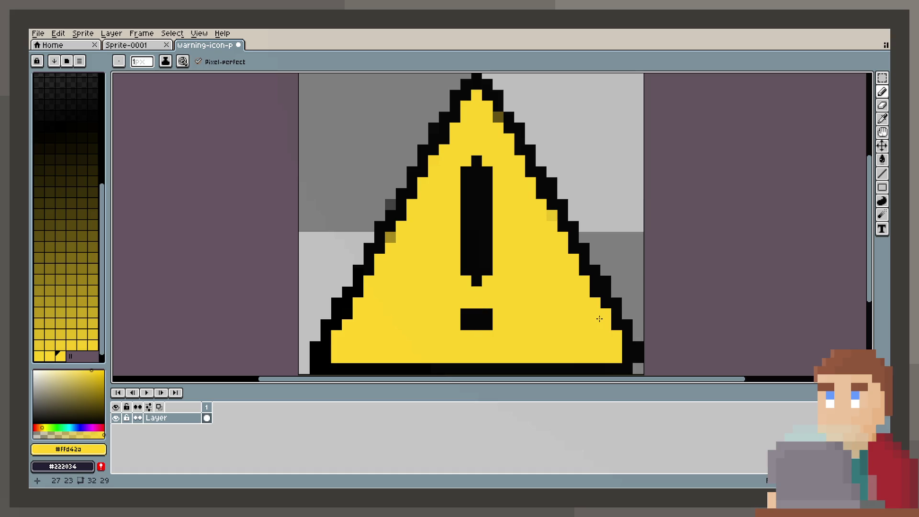
right_click(476, 303)
right_click(476, 335)
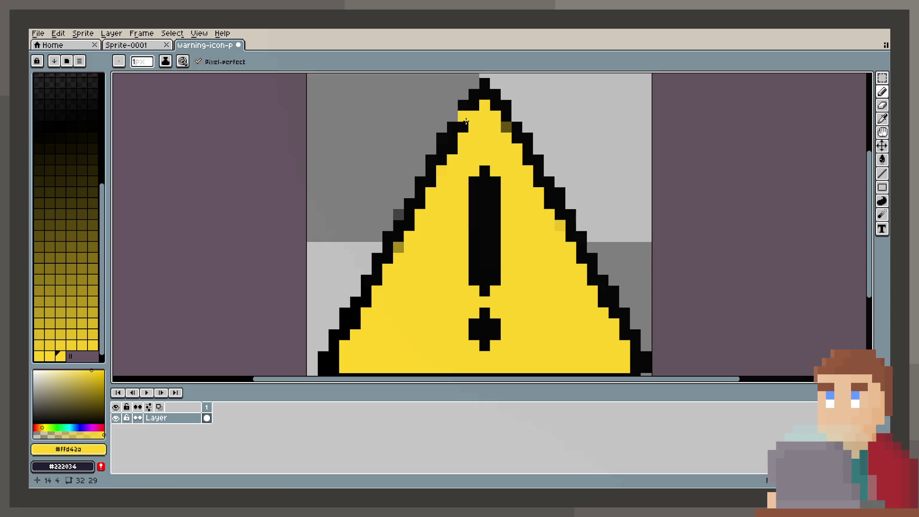
Erase along the triangle's left edge and touch up its bottom-left corner and outline pixels.
click(882, 105)
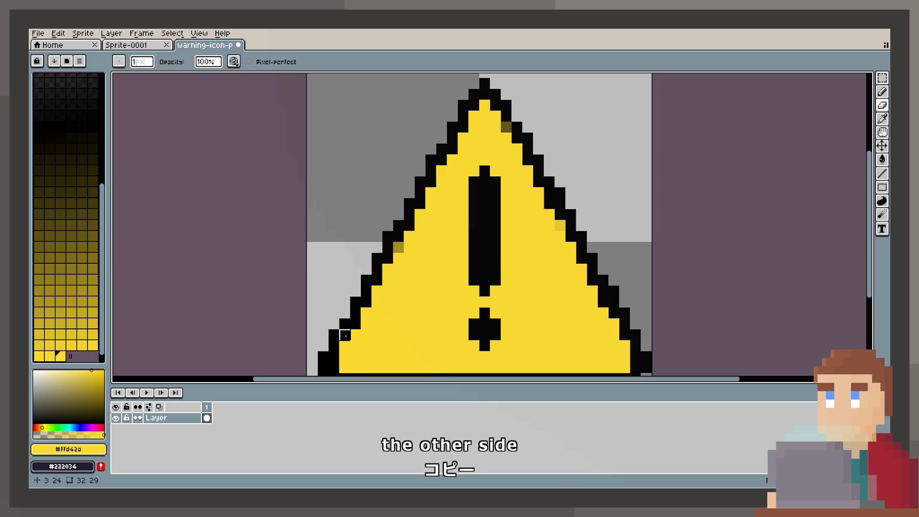
drag(356, 357, 360, 272)
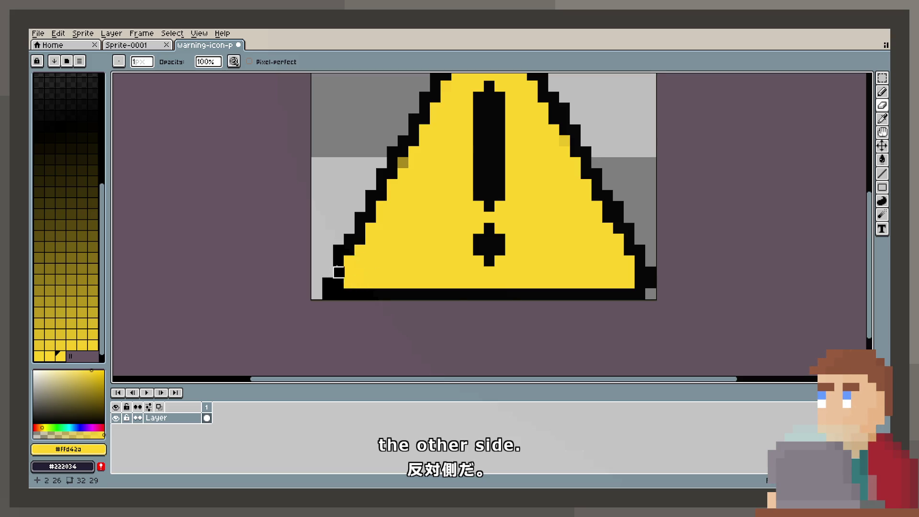
click(882, 91)
click(338, 283)
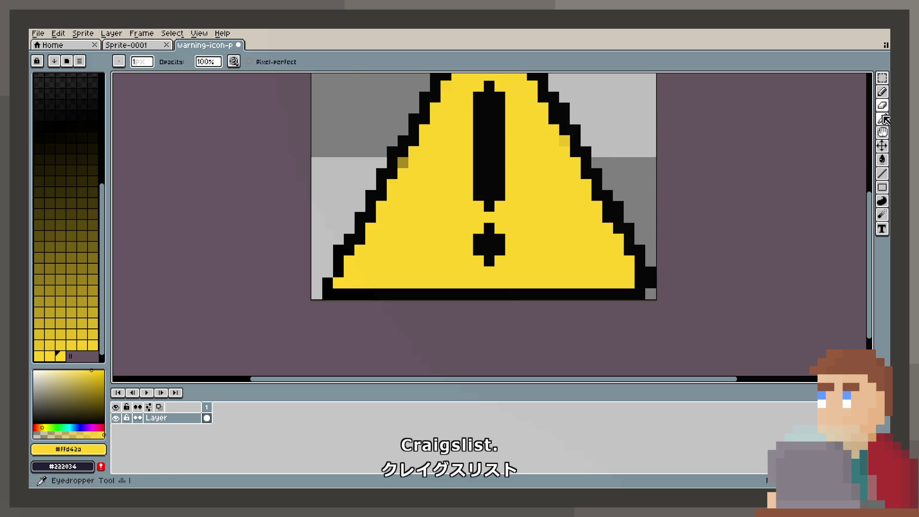
key(i)
click(337, 267)
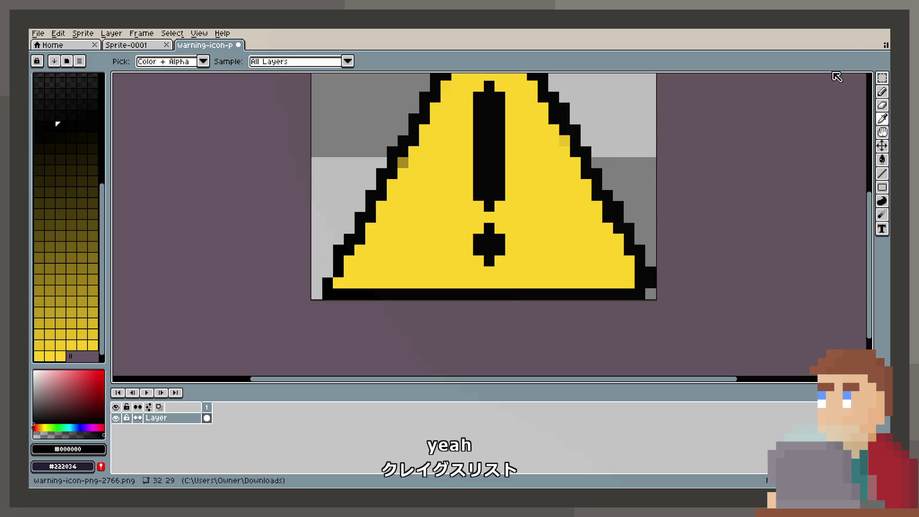
key(b)
click(379, 273)
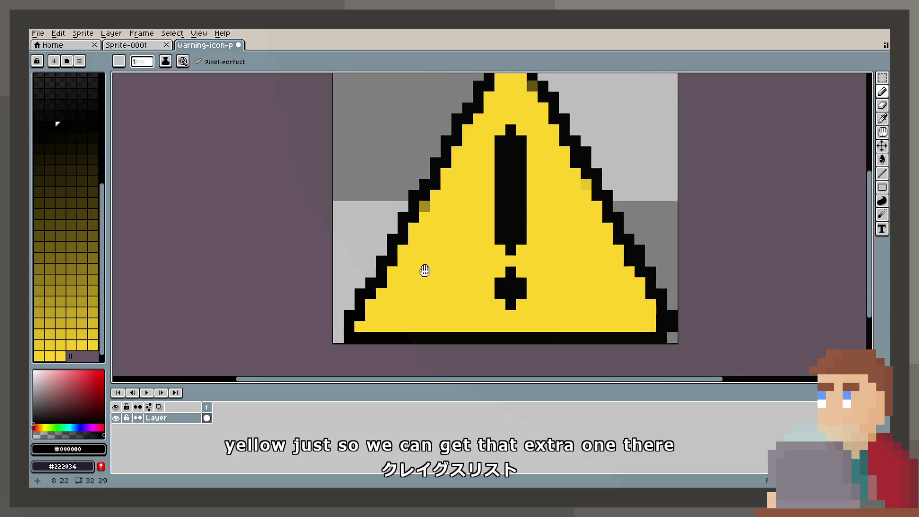
Set the drawing colour to the triangle's yellow #ffd42a, undoing a stray spray test.
scroll(455, 227, down, 1)
scroll(456, 228, up, 1)
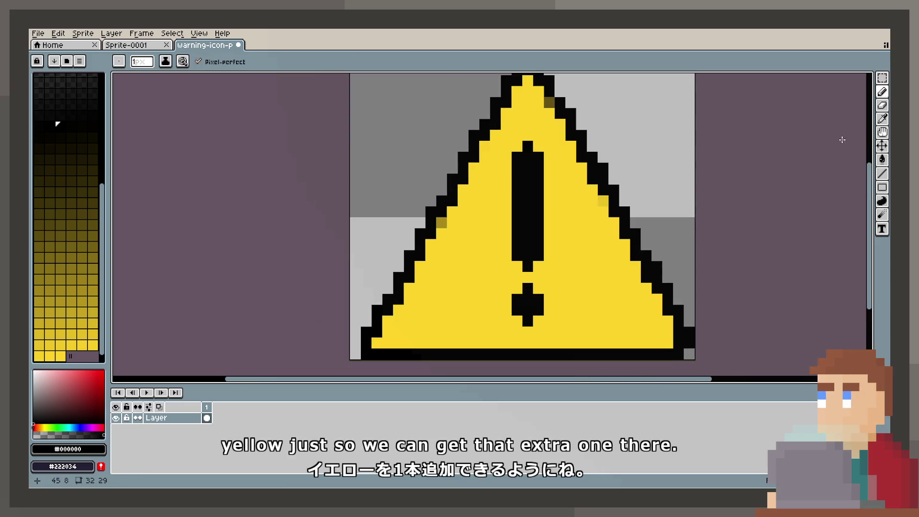
key(i)
click(500, 248)
key(shift+s)
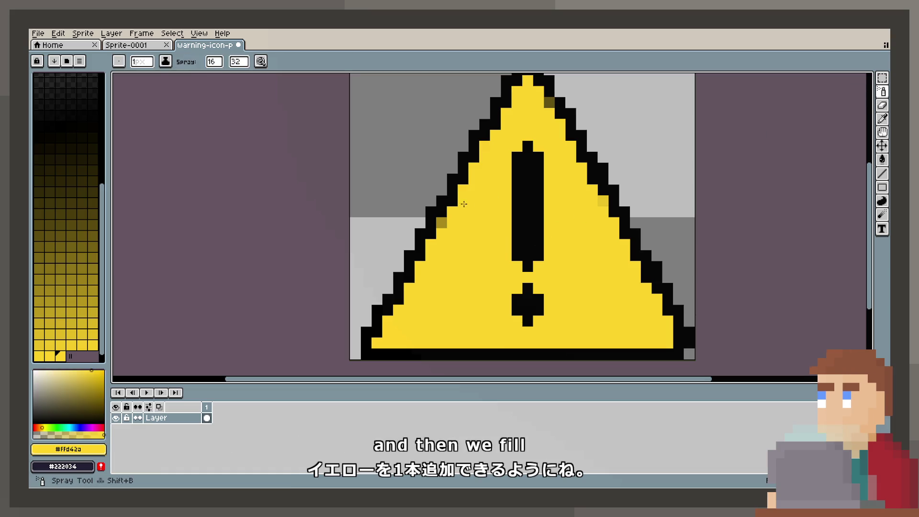
click(467, 222)
key(ctrl+z)
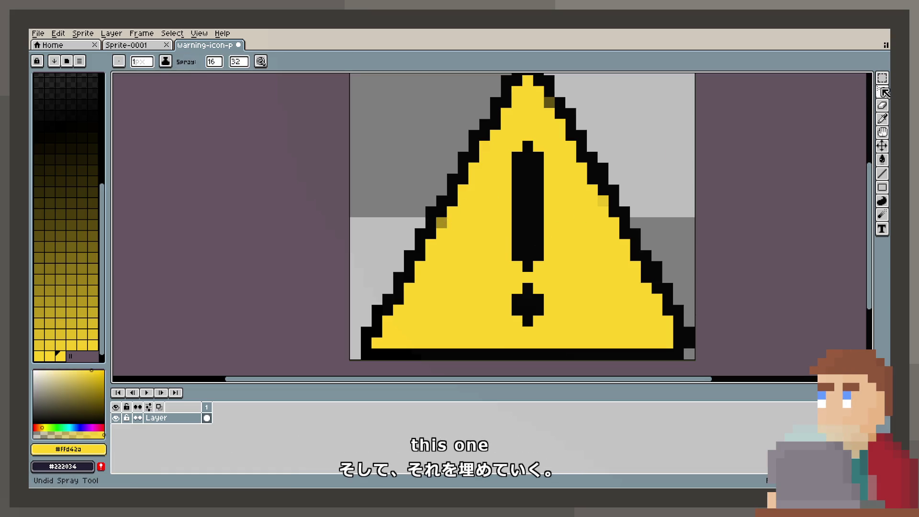
key(b)
scroll(490, 162, down, 1)
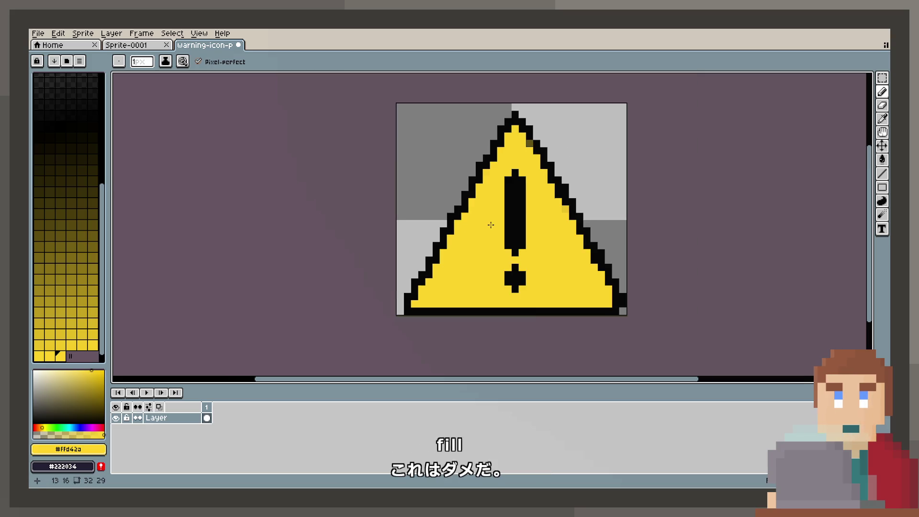
click(882, 78)
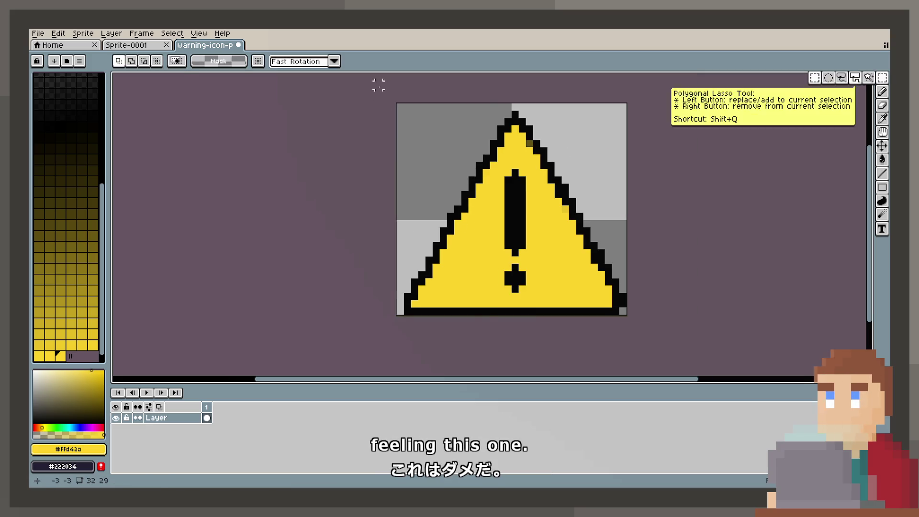
Copy the icon's left half to a new layer, move it right and mirror it horizontally.
drag(515, 348, 390, 98)
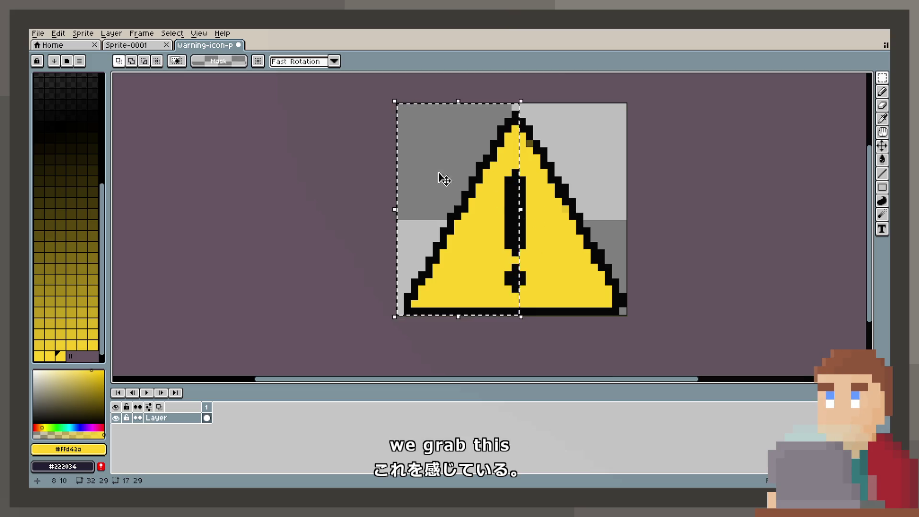
right_click(172, 418)
mouse_move(206, 414)
click(272, 427)
key(ctrl+v)
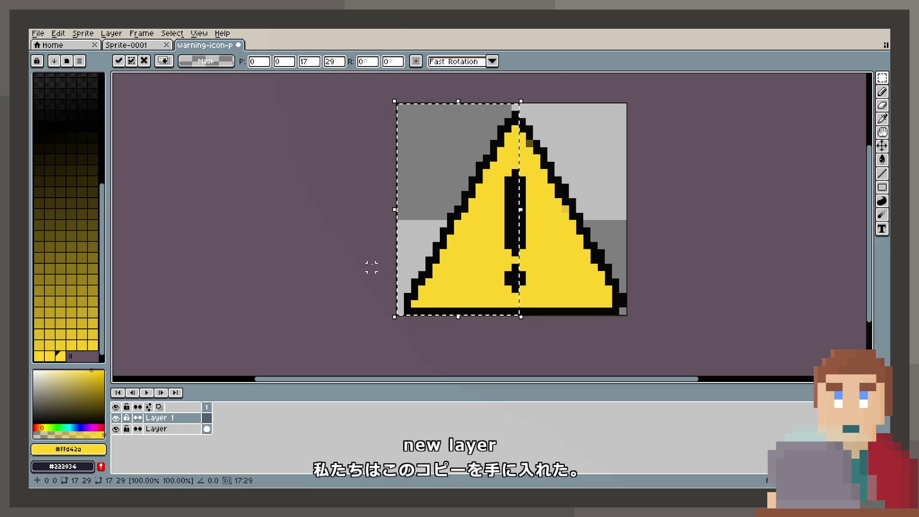
mouse_move(447, 189)
mouse_down()
mouse_move(550, 191)
mouse_move(526, 195)
mouse_up()
key(shift+h)
key(Right)
key(Right)
key(Right)
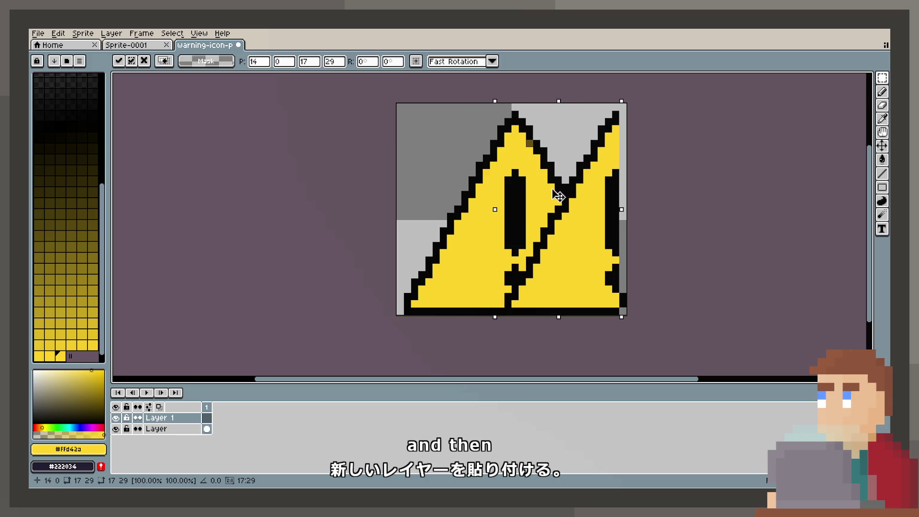
key(Return)
Apply a transform to the half, hide the original Layer and paste the half onto Layer 1.
click(105, 36)
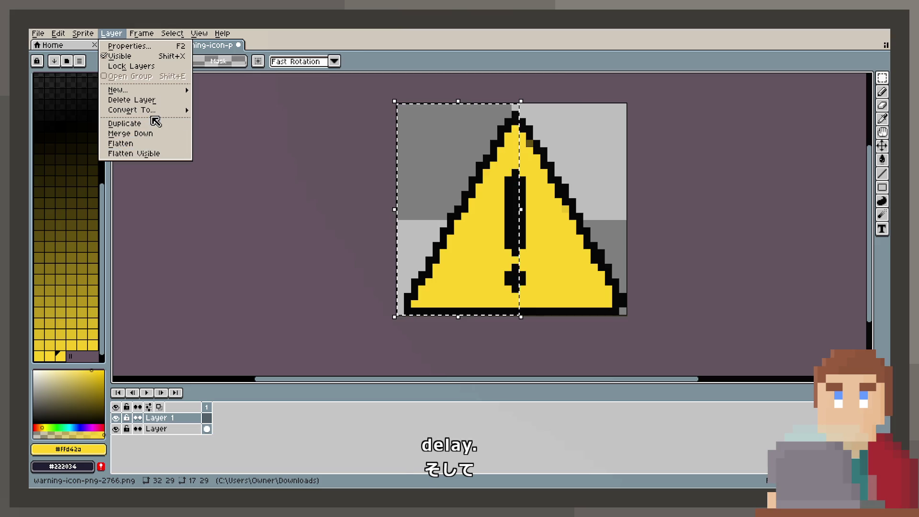
mouse_move(87, 37)
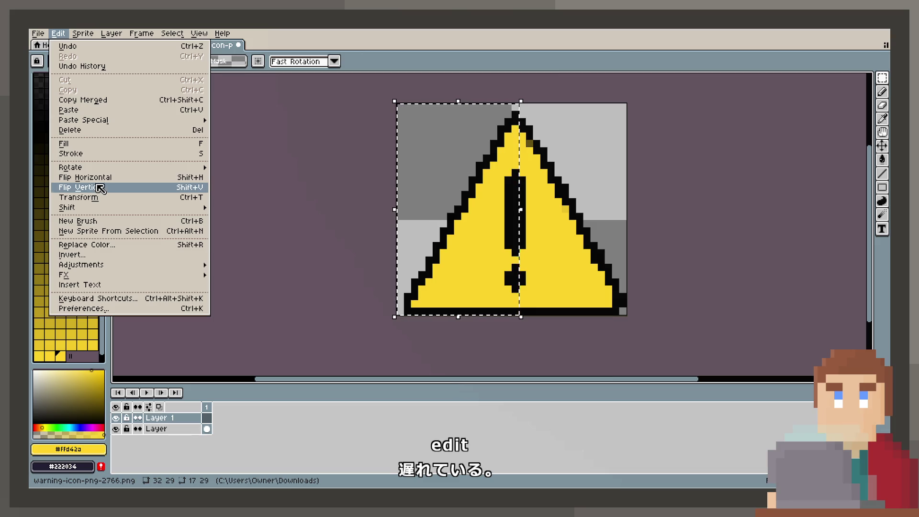
click(101, 190)
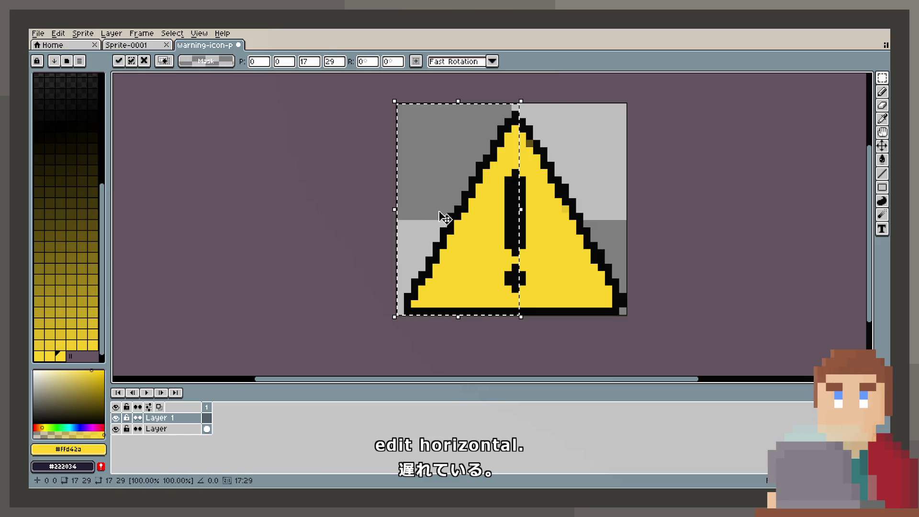
key(Return)
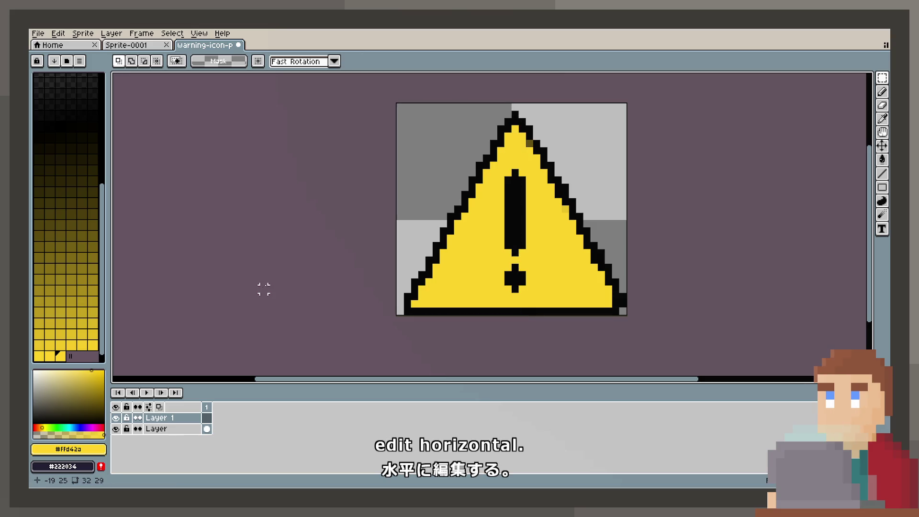
click(116, 428)
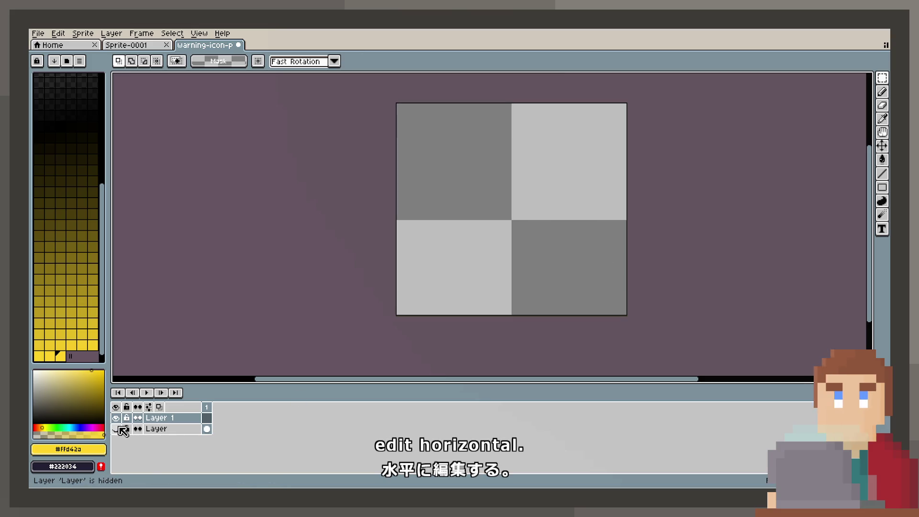
key(ctrl+v)
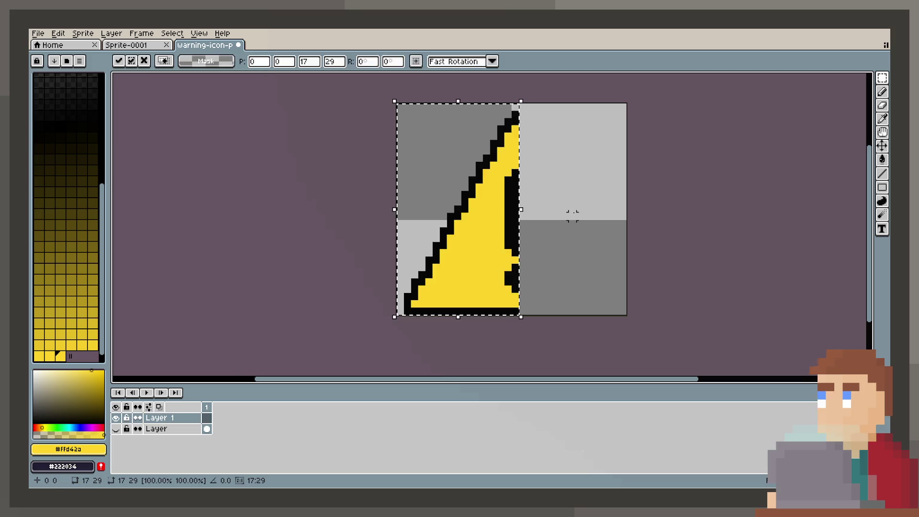
key(Return)
Flip the pasted half horizontally, show the original Layer again, then undo the flip.
click(82, 33)
mouse_move(58, 34)
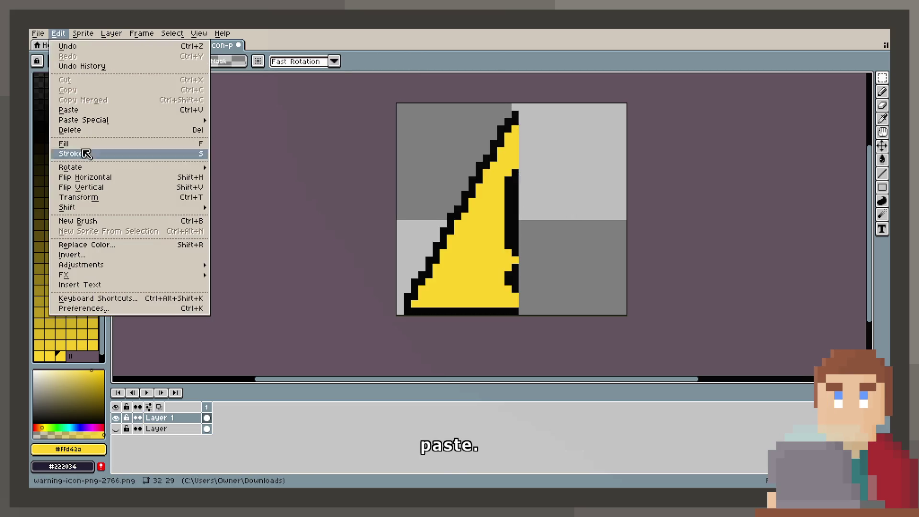
click(96, 177)
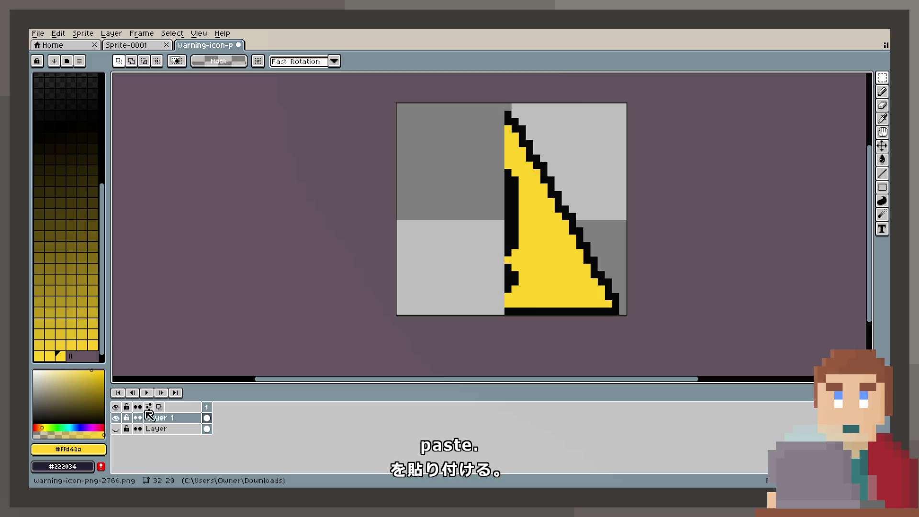
click(116, 429)
key(ctrl+a)
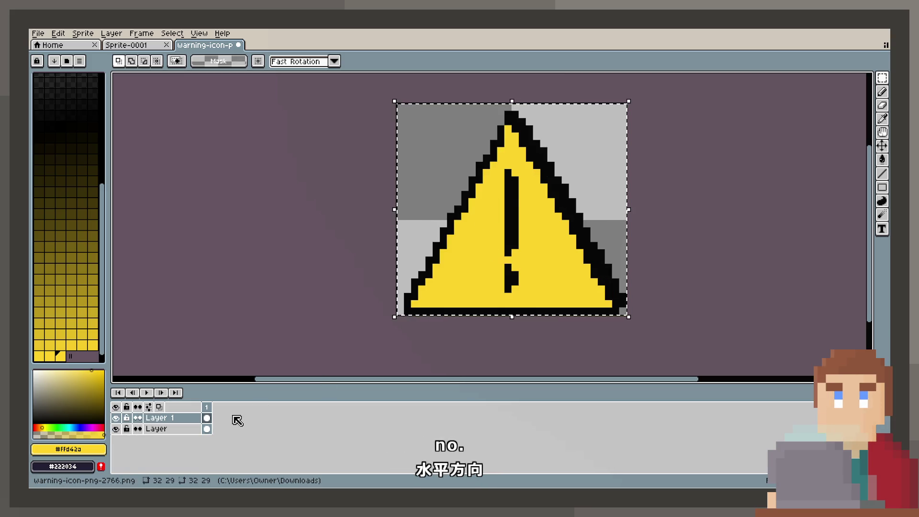
key(ctrl+z)
Nudge Layer 1's content one pixel into place, commit it, and marquee around the warning triangle.
click(207, 418)
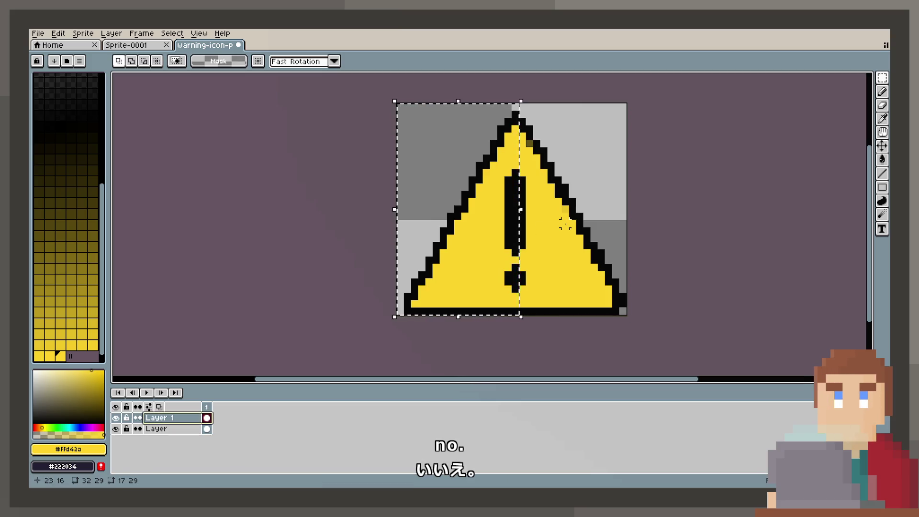
key(ctrl+a)
drag(534, 267, 542, 271)
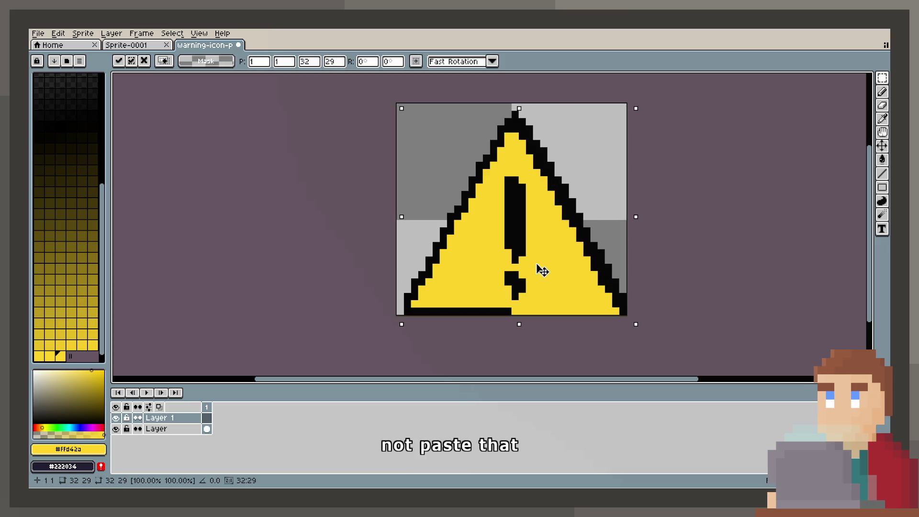
key(Up)
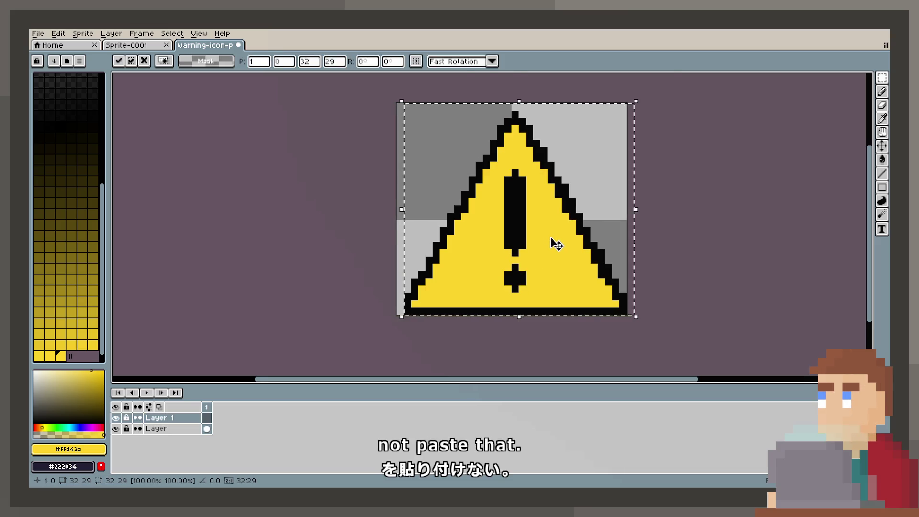
scroll(550, 245, up, 1)
key(ctrl+d)
scroll(501, 240, down, 1)
scroll(502, 240, up, 1)
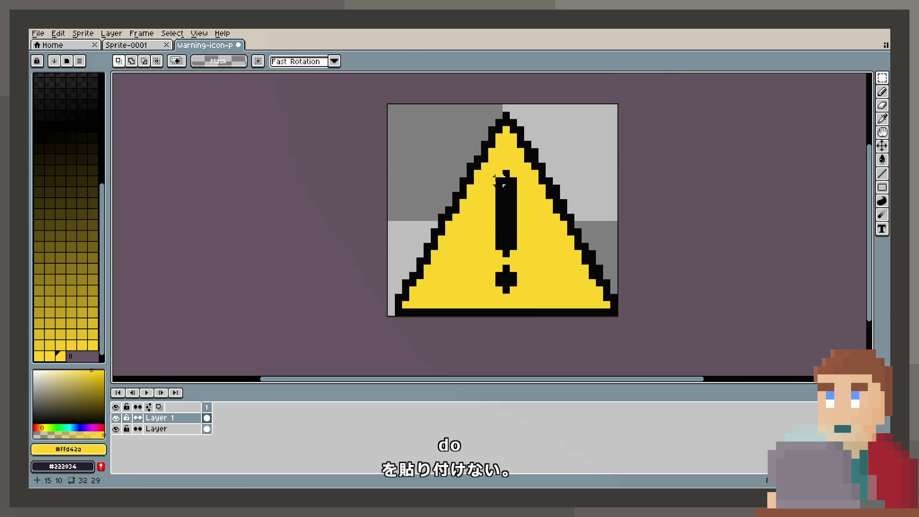
mouse_move(613, 312)
mouse_down()
mouse_move(474, 163)
mouse_move(393, 109)
mouse_up()
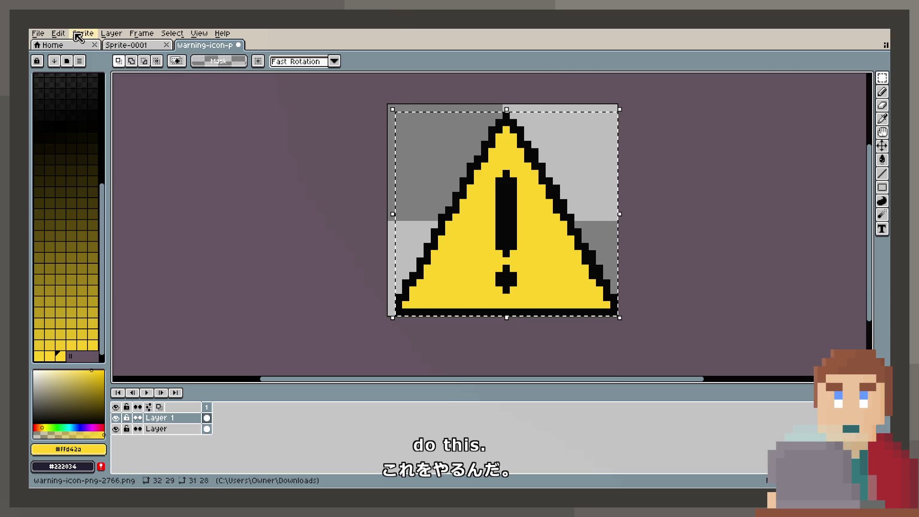
Crop the sprite to the marked warning triangle and clear the selection.
click(58, 33)
mouse_move(83, 33)
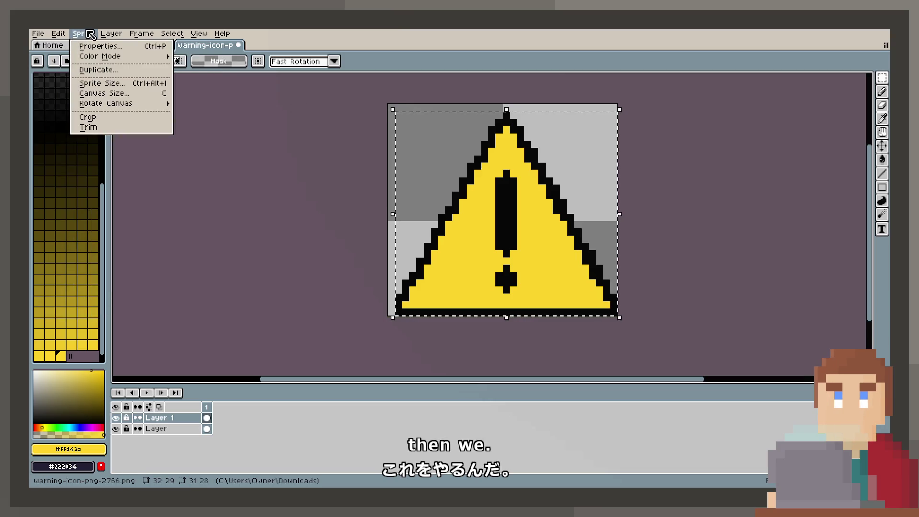
click(115, 116)
scroll(525, 225, up, 1)
key(ctrl+d)
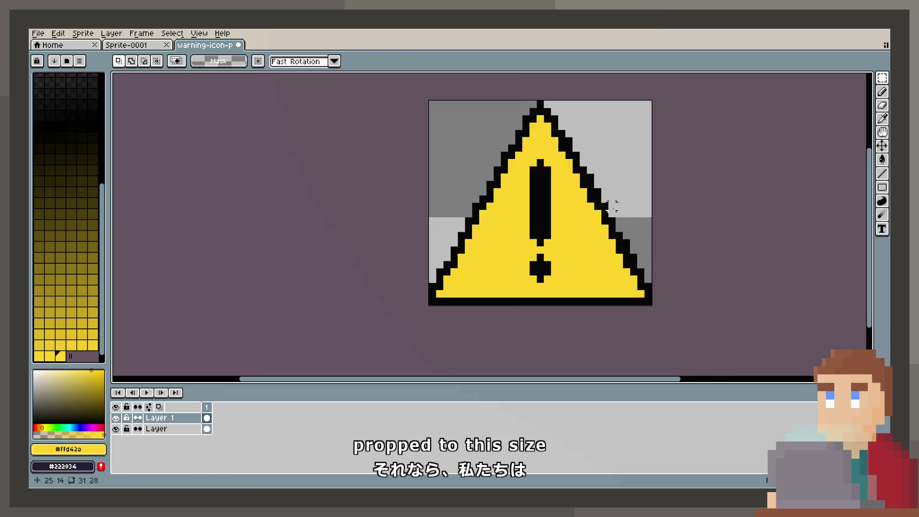
scroll(612, 211, down, 1)
scroll(514, 239, up, 1)
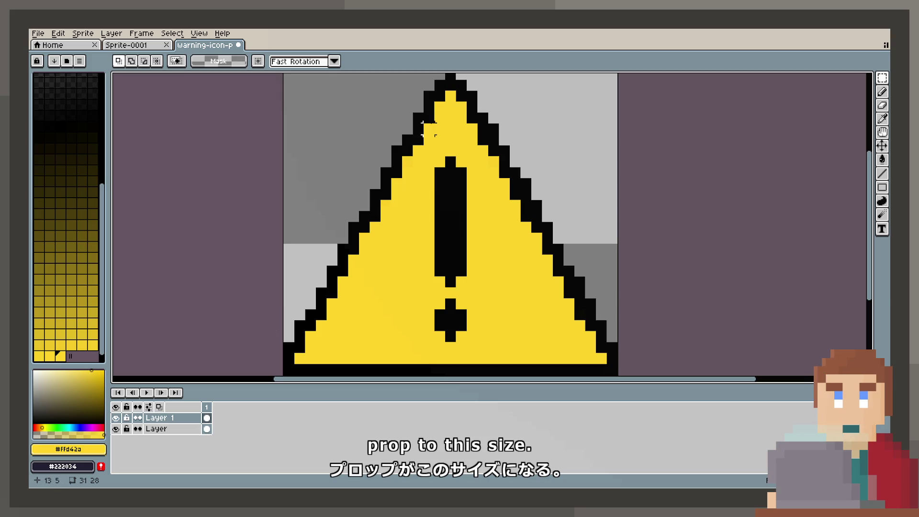
scroll(512, 168, down, 1)
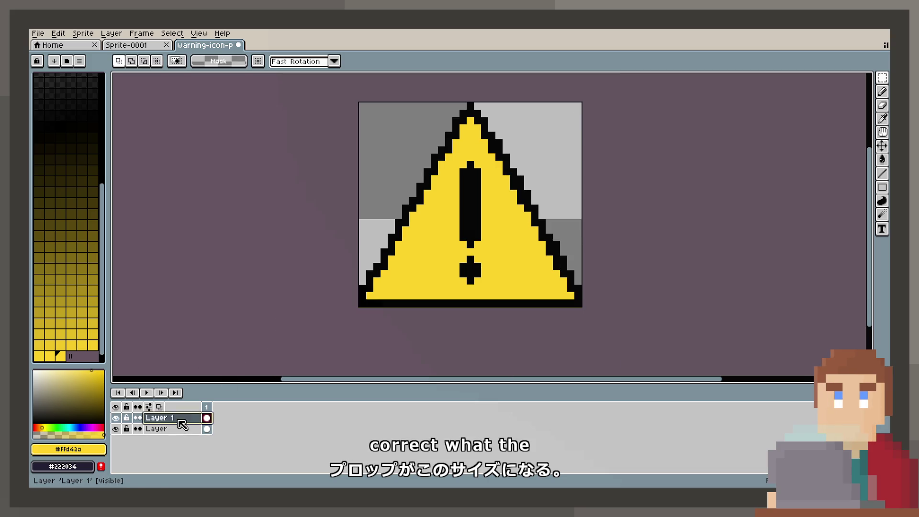
Merge Layer 1 down, clear the right half, and re-paste the icon one pixel higher.
right_click(181, 420)
click(216, 460)
mouse_move(628, 106)
mouse_down()
mouse_move(498, 369)
mouse_move(474, 369)
mouse_up()
key(Delete)
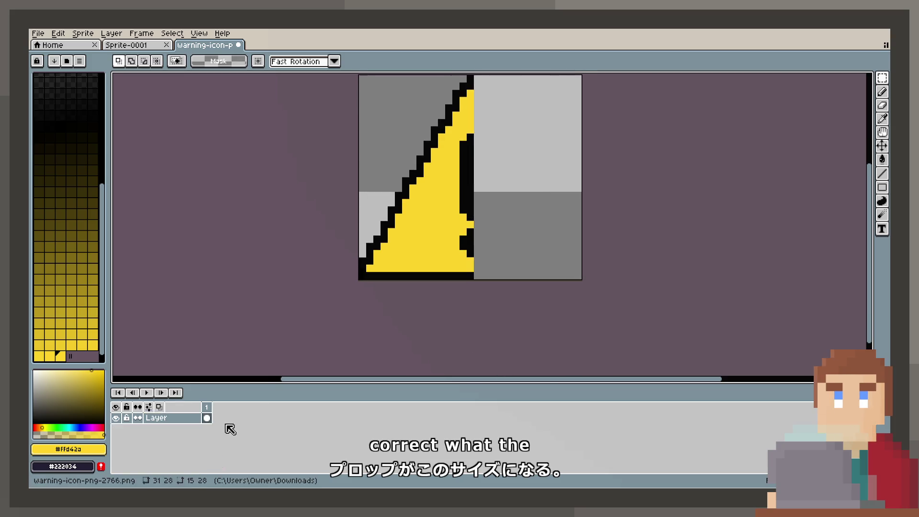
key(ctrl+v)
drag(493, 198, 495, 196)
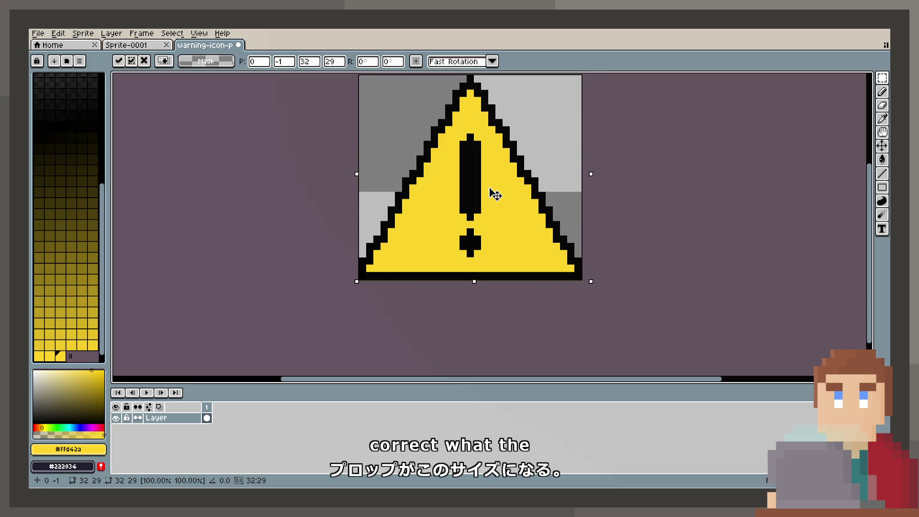
click(607, 122)
scroll(424, 211, up, 3)
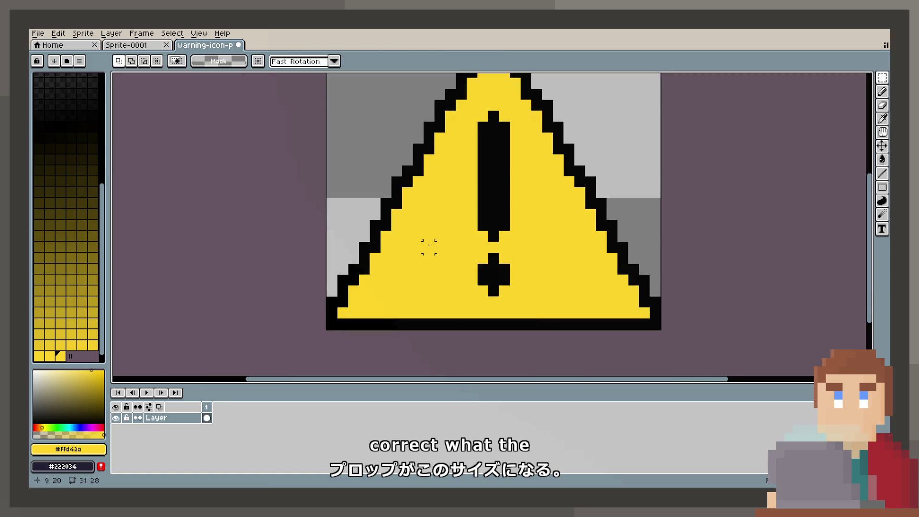
Thin the triangle's black outline by repainting its edge pixels yellow with the pencil.
click(882, 92)
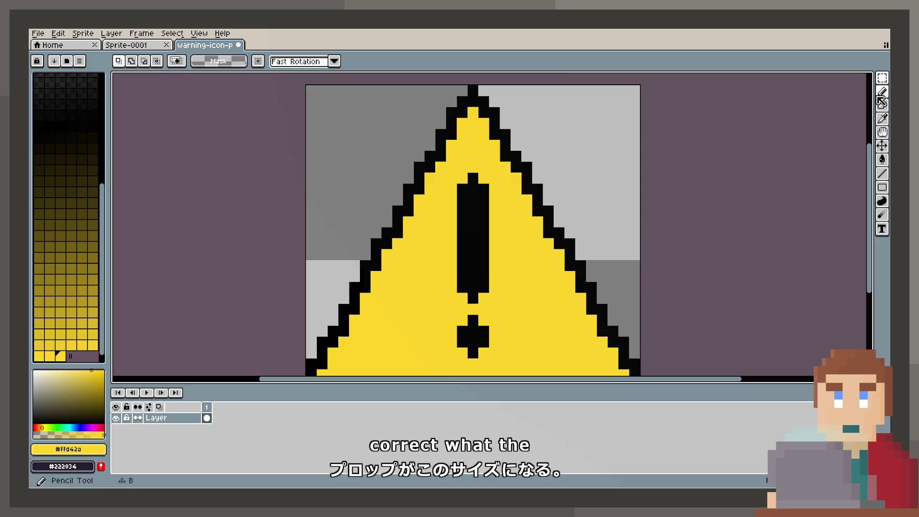
click(474, 101)
click(462, 112)
click(452, 134)
click(440, 156)
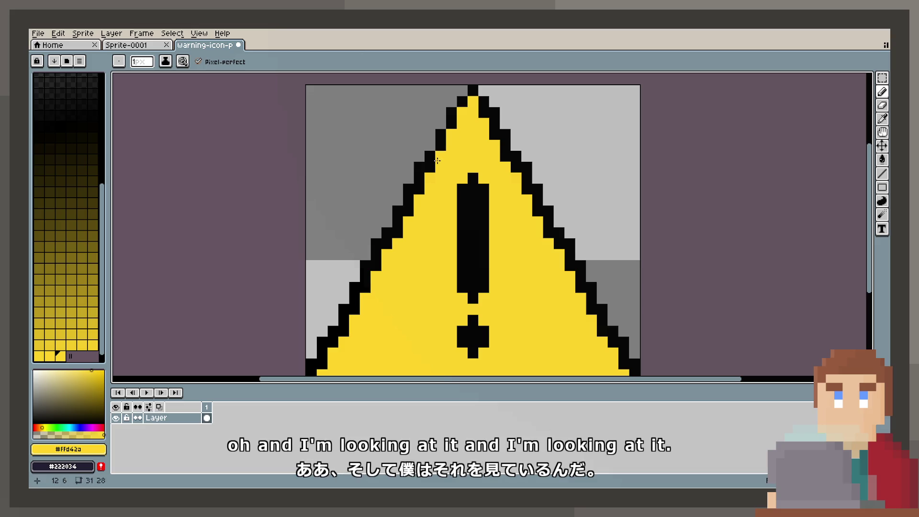
click(409, 211)
click(401, 232)
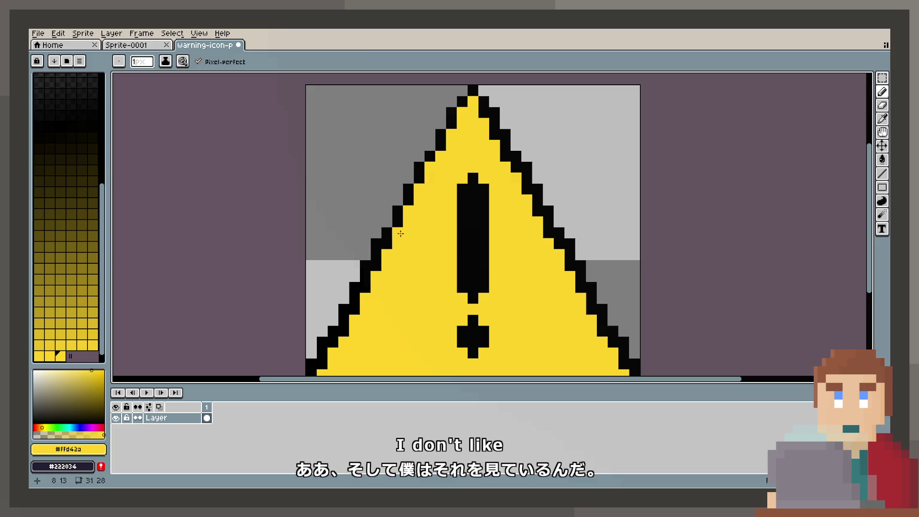
click(369, 287)
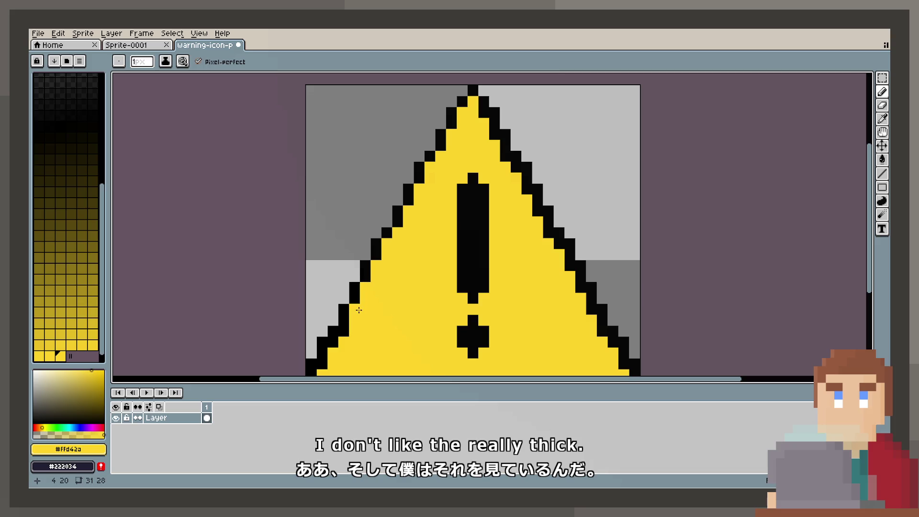
scroll(364, 292, down, 3)
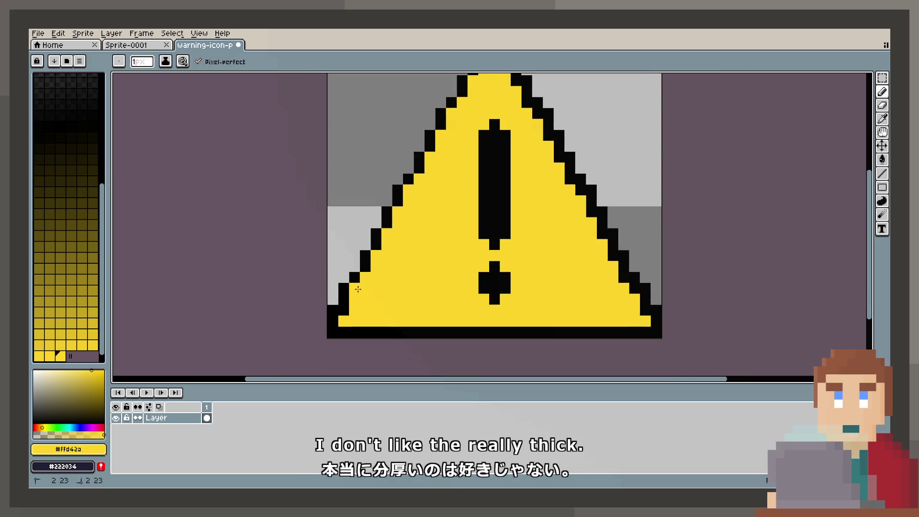
click(343, 309)
scroll(464, 168, up, 3)
drag(474, 130, 507, 194)
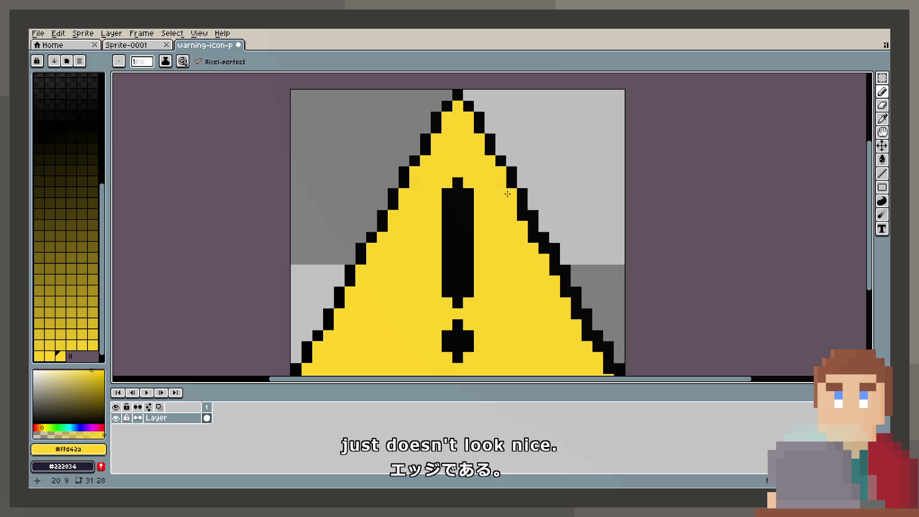
scroll(539, 251, down, 3)
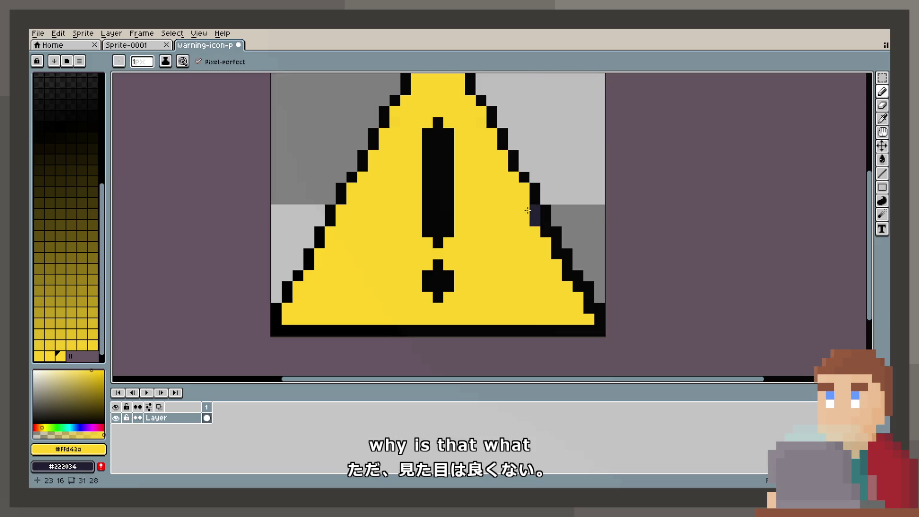
key(ctrl+z)
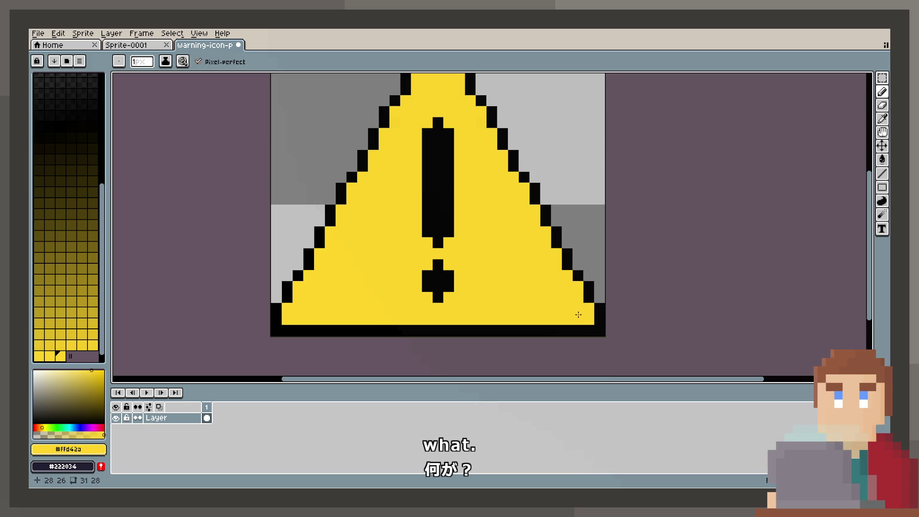
Erase the black bottom corner pixels and paint a black pixel near the triangle's tip.
mouse_move(512, 284)
mouse_down()
mouse_move(521, 328)
mouse_move(517, 273)
mouse_up()
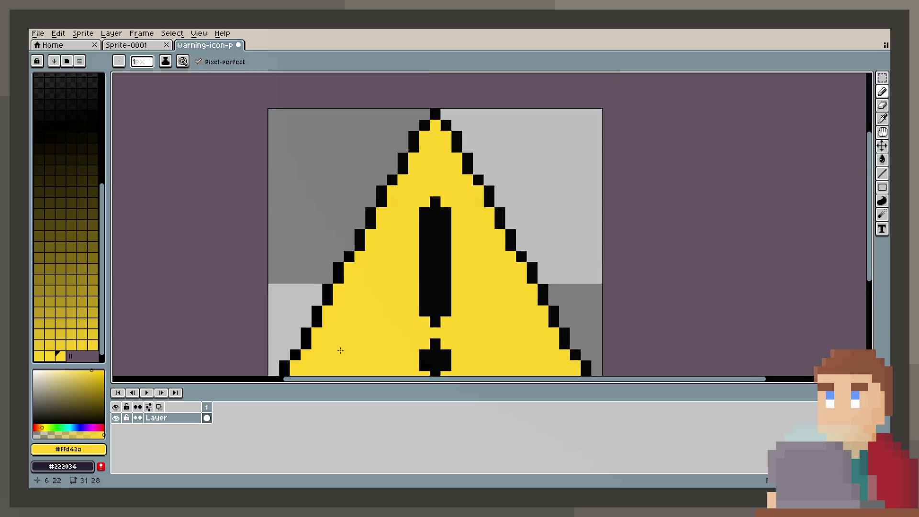
scroll(341, 353, down, 2)
scroll(400, 206, up, 1)
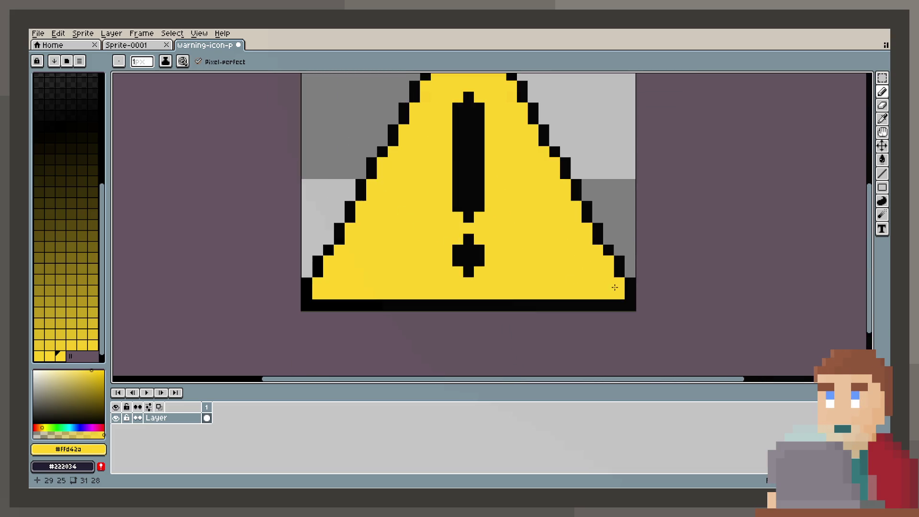
click(882, 106)
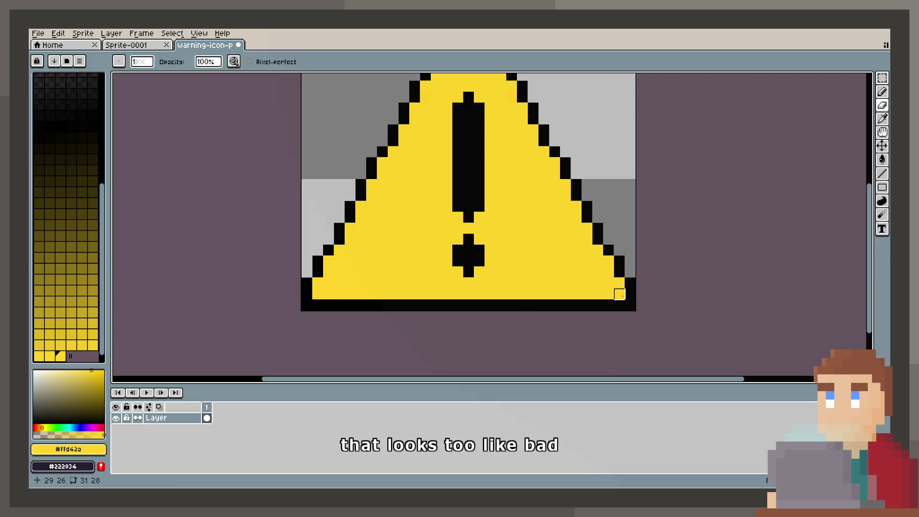
click(629, 305)
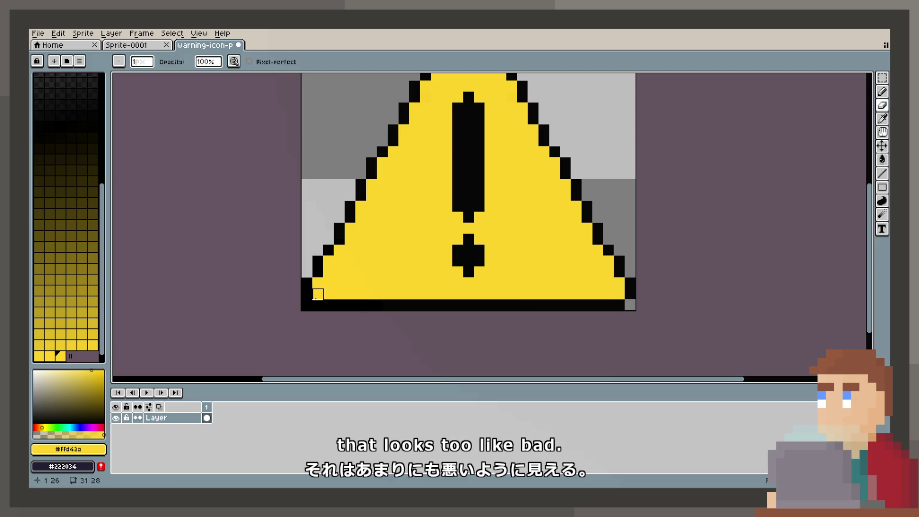
scroll(280, 299, down, 2)
scroll(361, 255, up, 1)
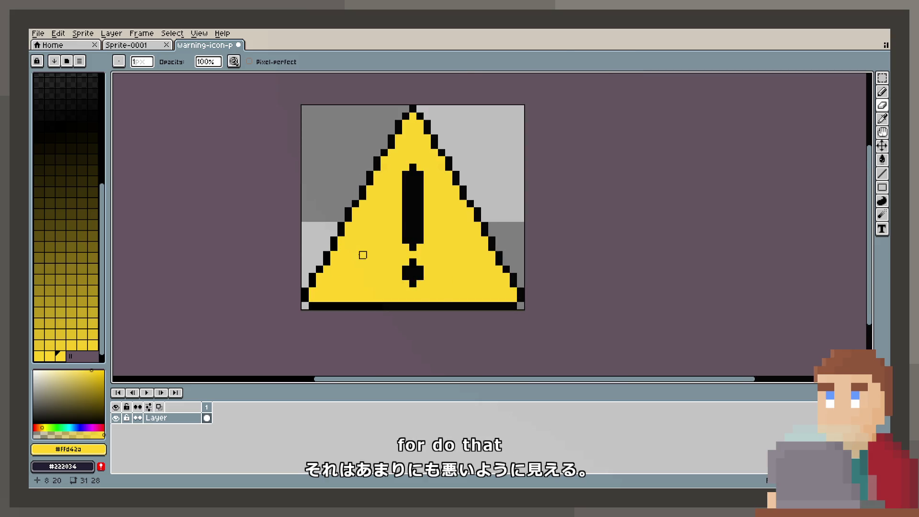
scroll(408, 210, up, 1)
click(882, 92)
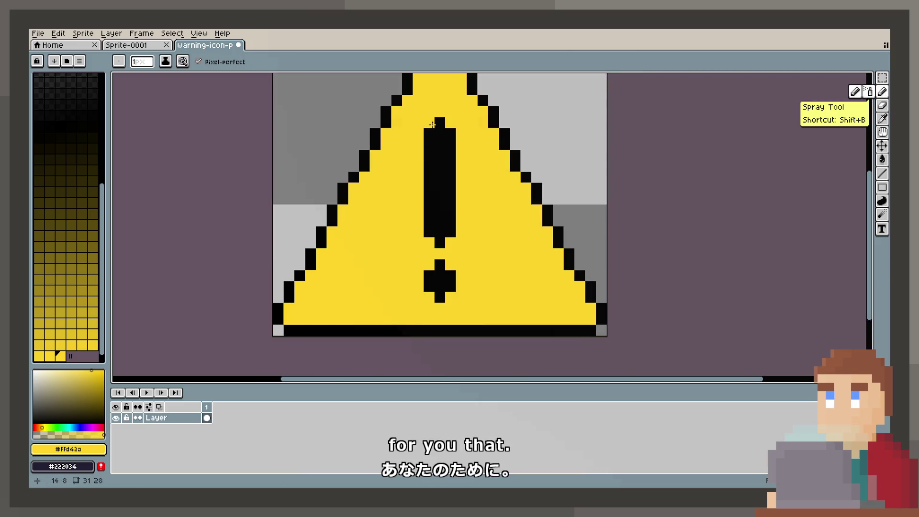
alt+click(447, 148)
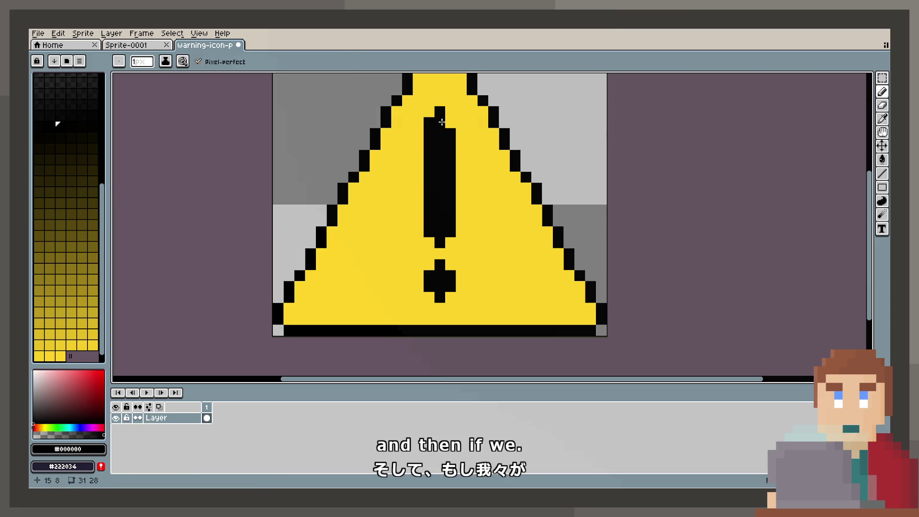
scroll(526, 229, down, 1)
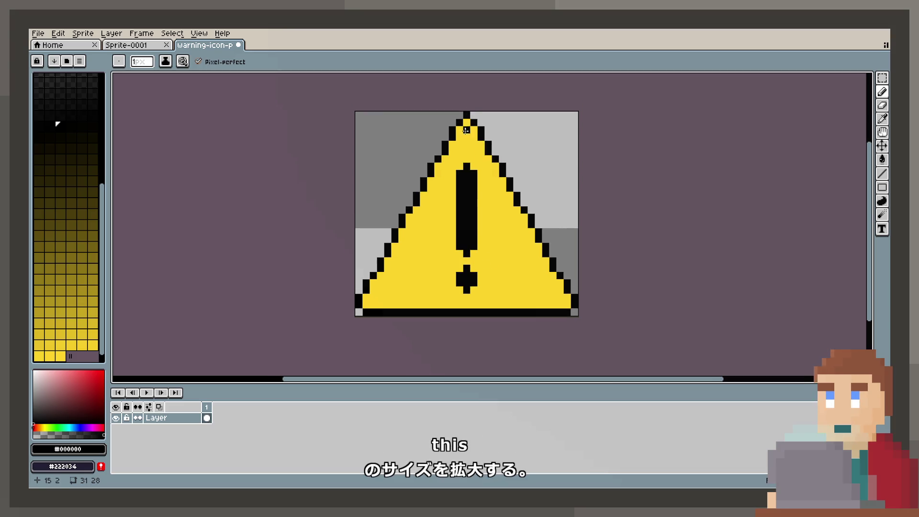
click(473, 130)
scroll(473, 129, up, 2)
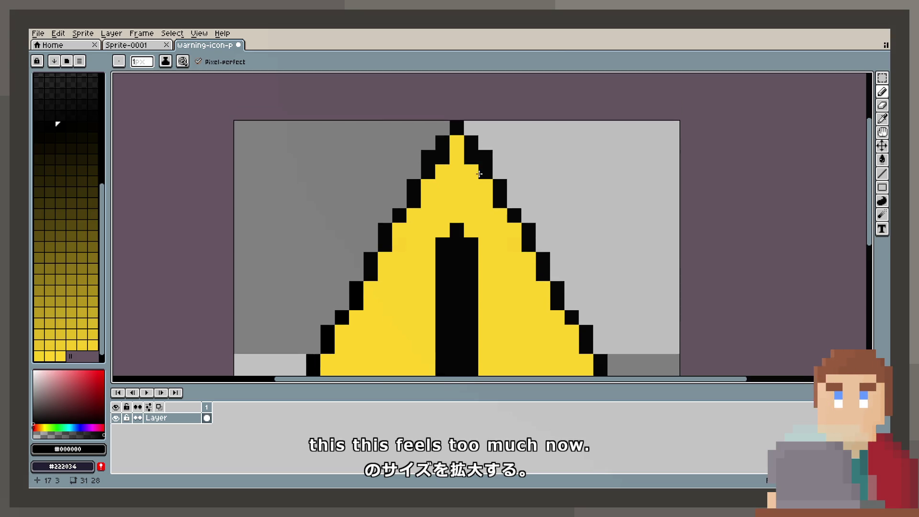
Select the whole sprite and save it as warning-icon-png-2766.png.
click(883, 106)
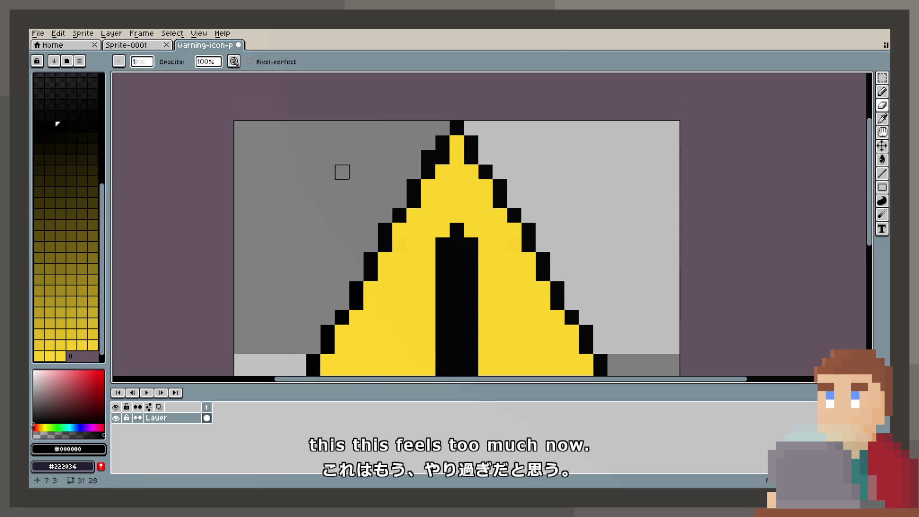
scroll(466, 227, down, 2)
scroll(493, 222, down, 2)
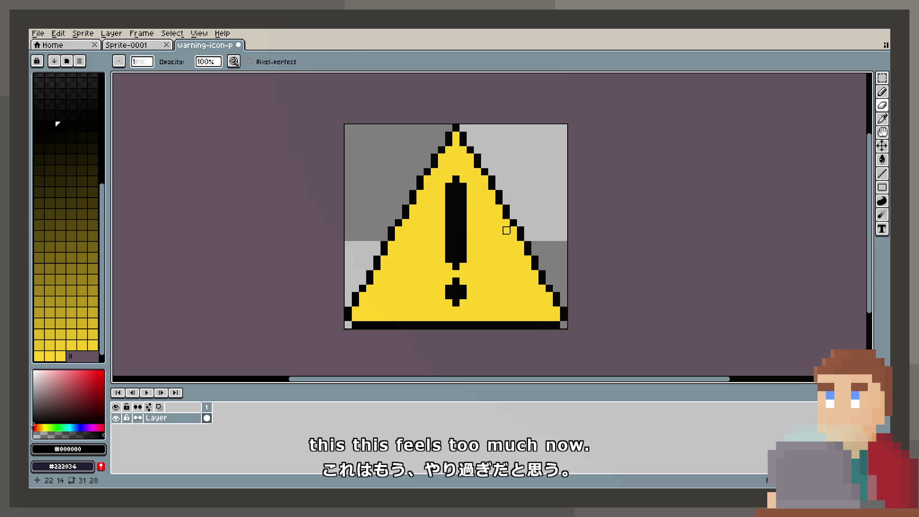
key(ctrl+a)
key(ctrl+s)
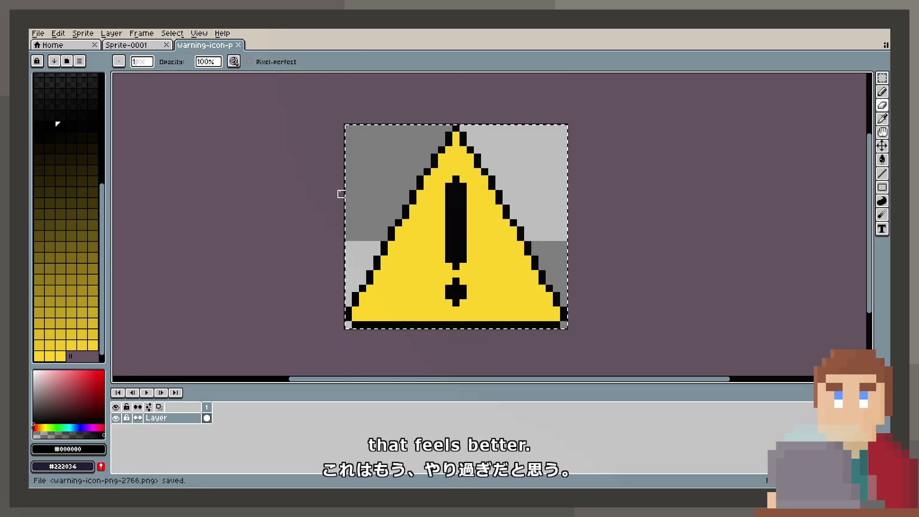
Export the yellow warning icon to the Sprites folder as Warning.png.
click(38, 33)
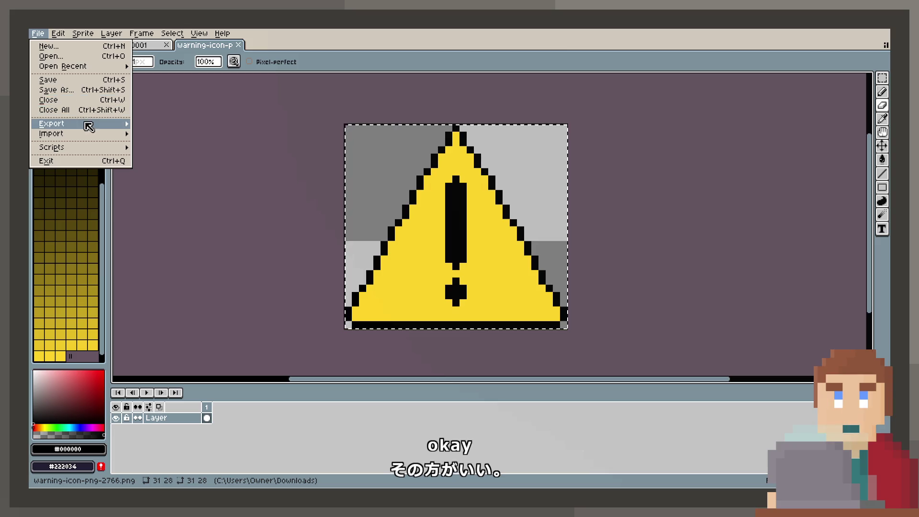
mouse_move(86, 124)
click(158, 124)
click(273, 50)
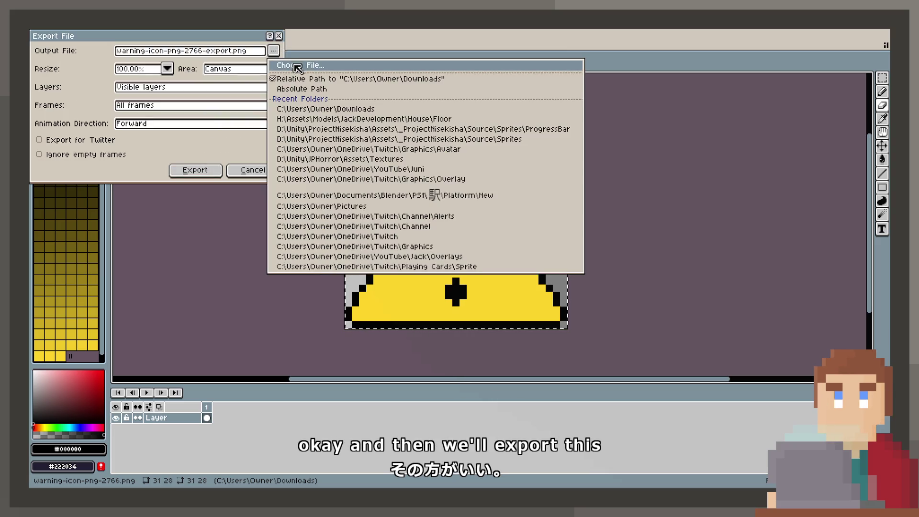
click(311, 67)
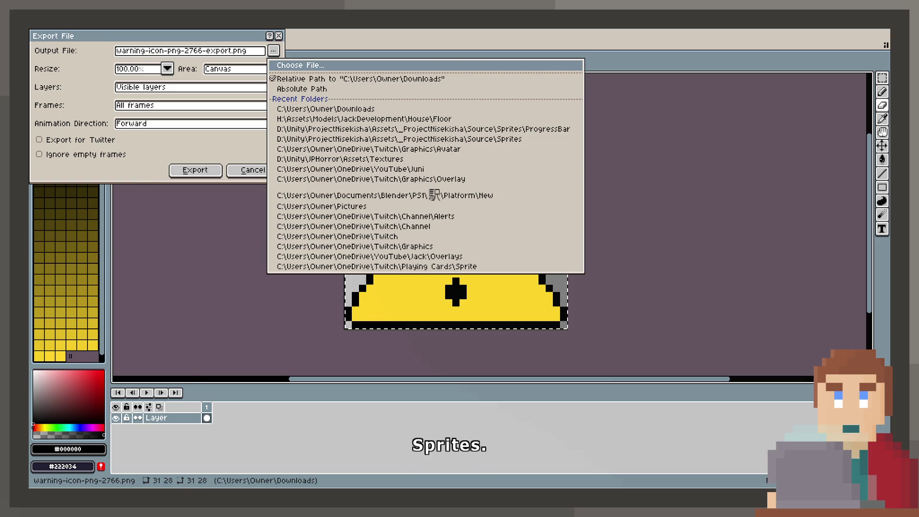
click(201, 170)
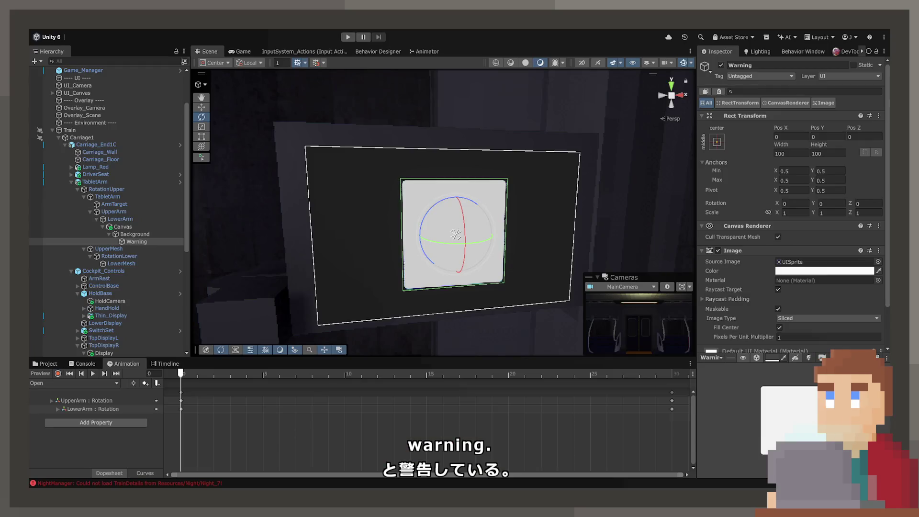
Find and select the Warning texture in the Project's Sprites folder.
click(35, 360)
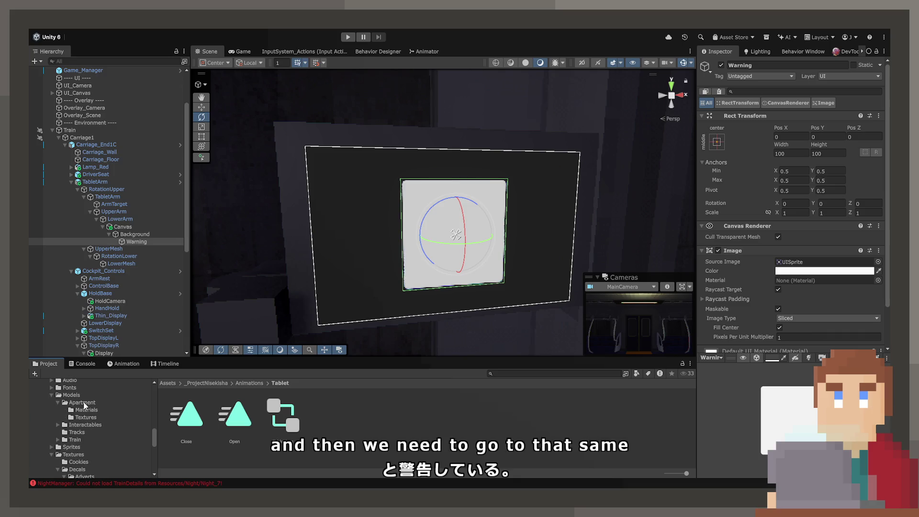
click(79, 364)
click(46, 365)
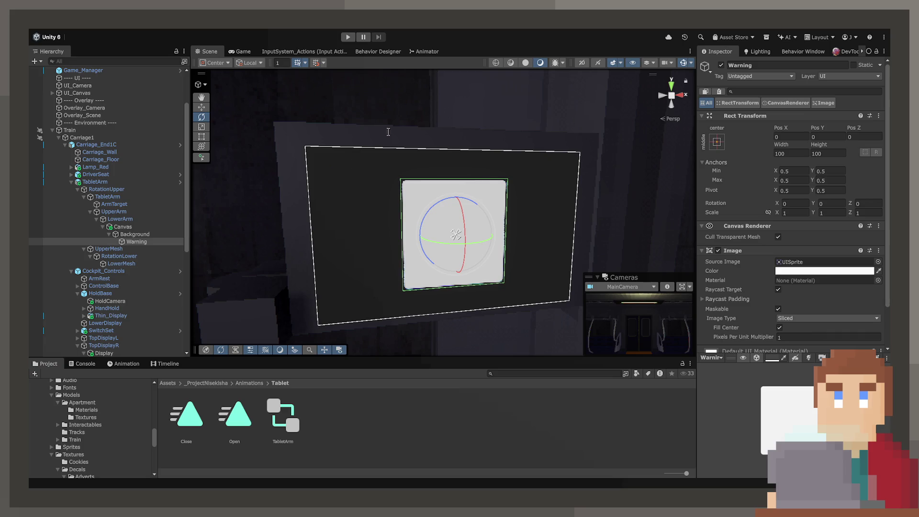
scroll(74, 448, down, 3)
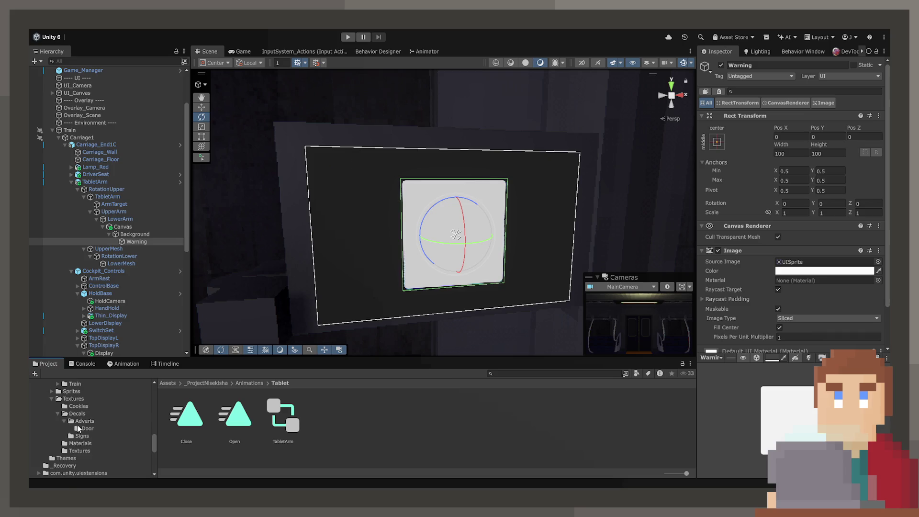
click(83, 392)
scroll(618, 430, down, 2)
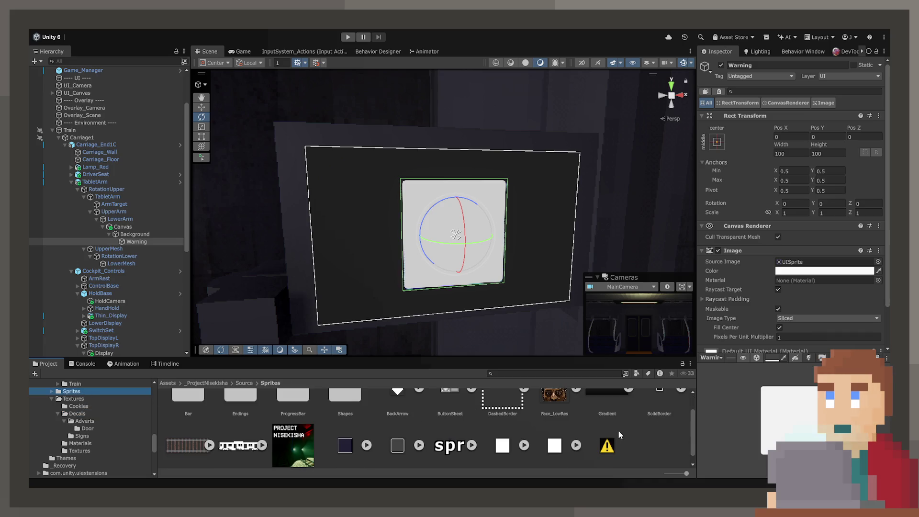
click(607, 433)
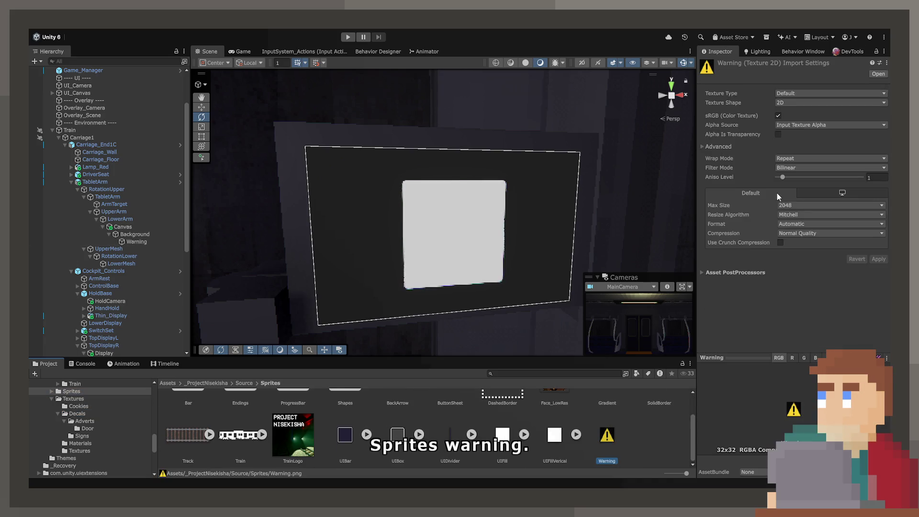
Apply Sprite (2D and UI), Point filter, no compression and bilinear resize to Warning.
click(797, 94)
click(800, 134)
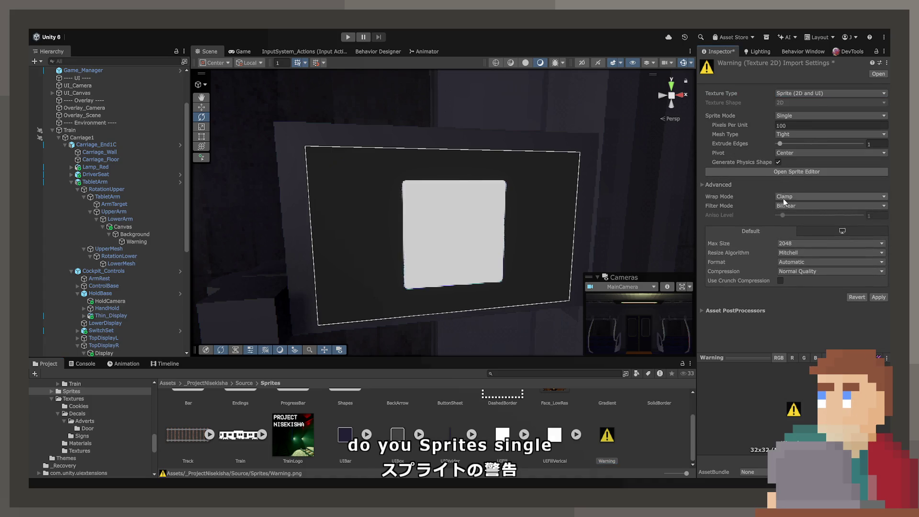
click(788, 207)
click(794, 214)
click(807, 271)
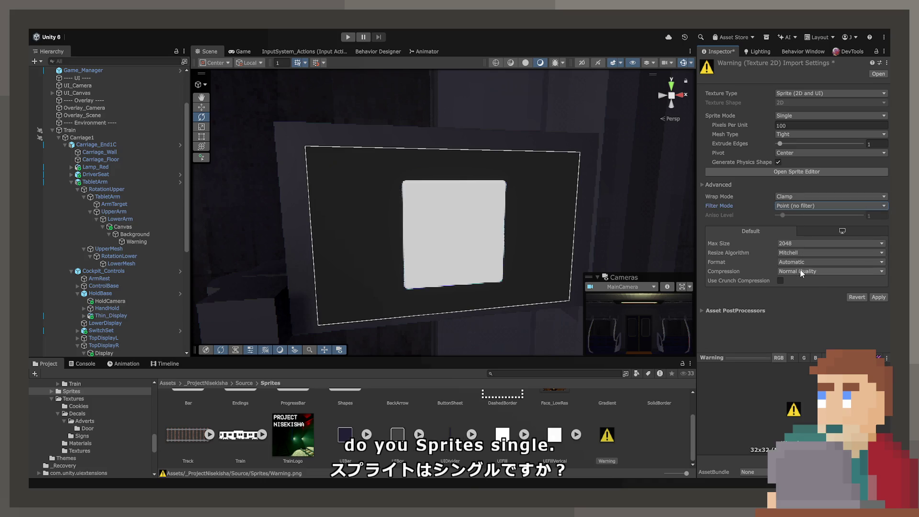
click(807, 279)
click(806, 253)
click(805, 261)
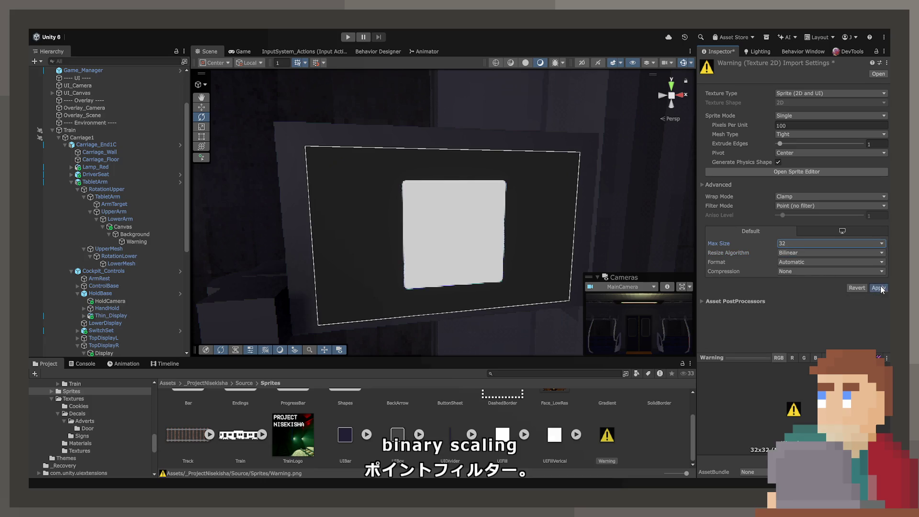
click(881, 288)
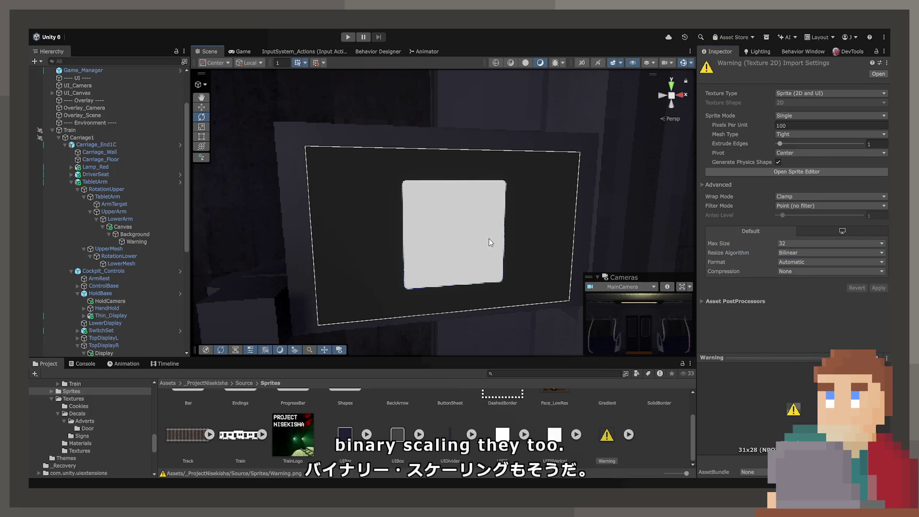
click(490, 239)
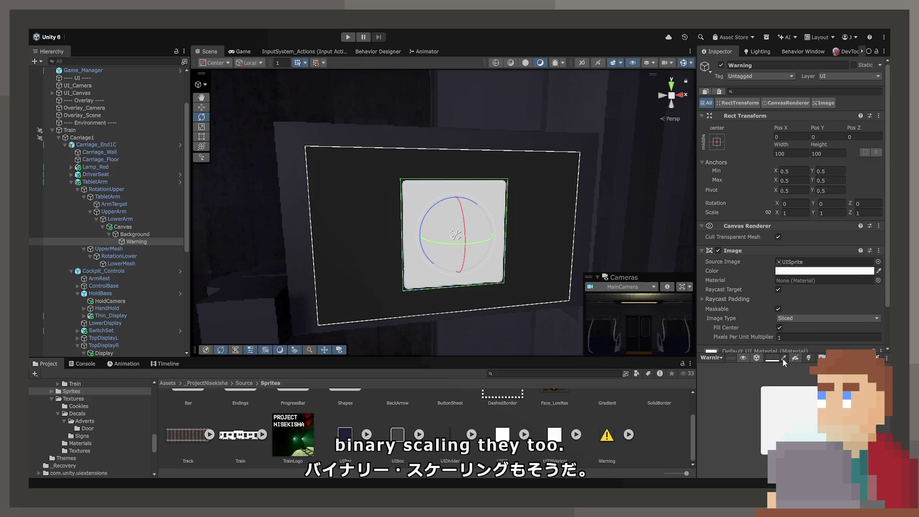
Assign the Warning sprite as the Image's Source Image and orbit to view the sign.
drag(778, 356, 823, 262)
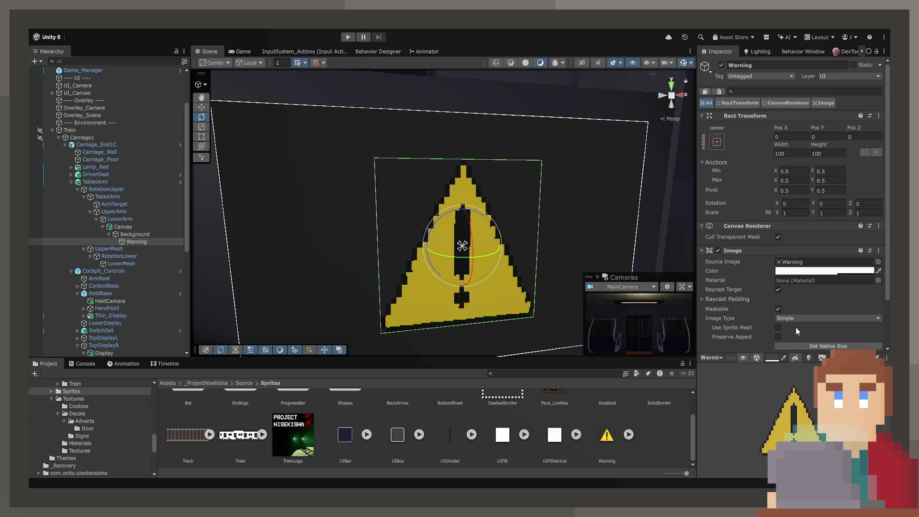
scroll(596, 201, down, 5)
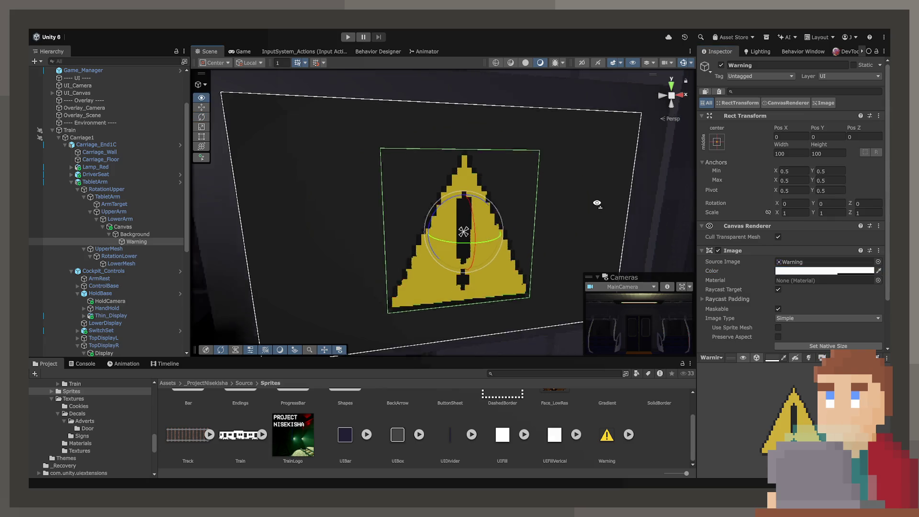
click(513, 228)
mouse_move(512, 228)
mouse_down()
mouse_move(543, 221)
mouse_move(461, 194)
mouse_move(445, 294)
mouse_up()
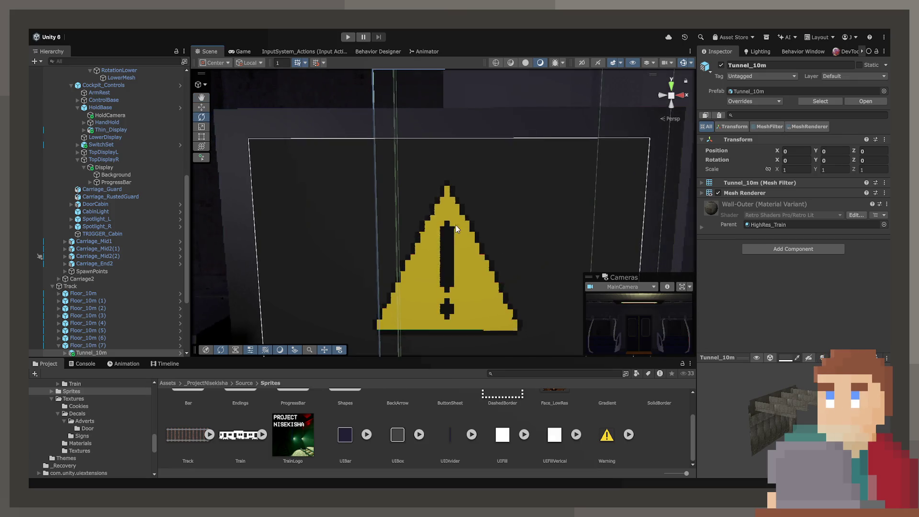
scroll(129, 311, up, 2)
Select and frame the tablet's Background image, then compare it with the Warning image.
click(342, 294)
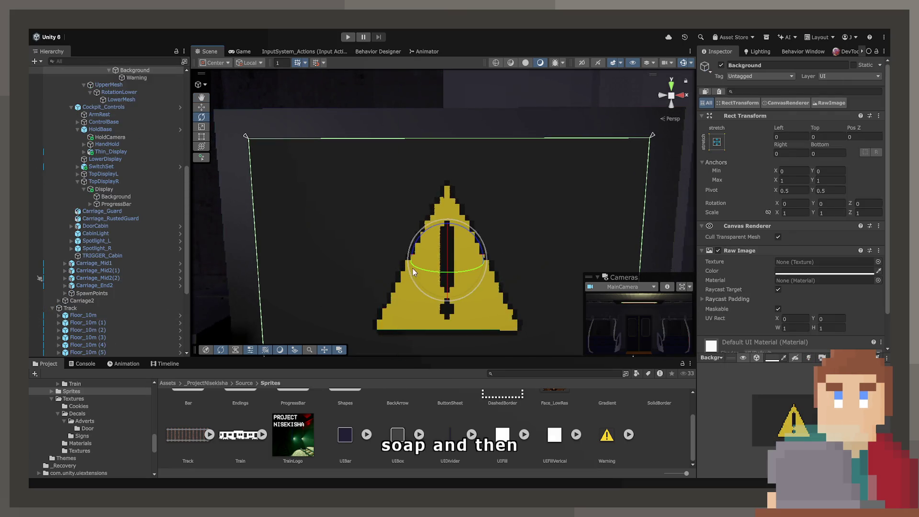
key(f)
scroll(101, 277, down, 6)
scroll(100, 277, up, 12)
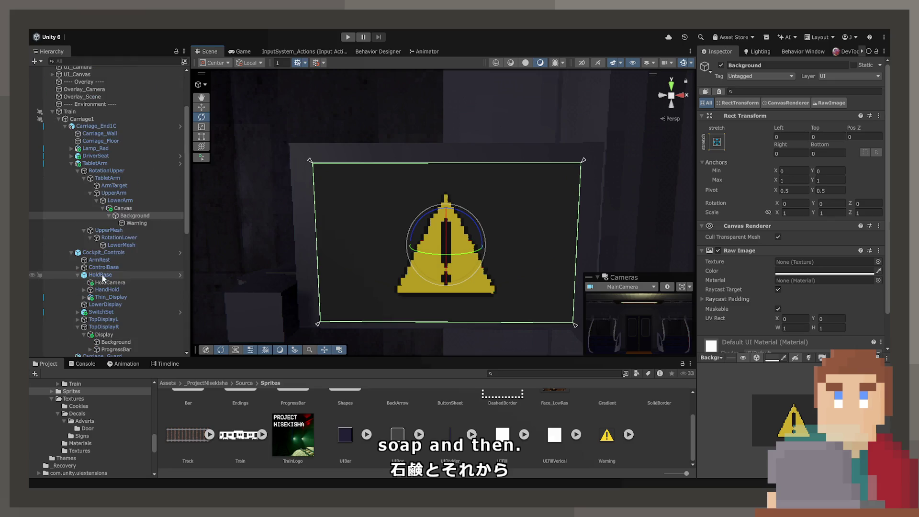
click(135, 223)
click(135, 216)
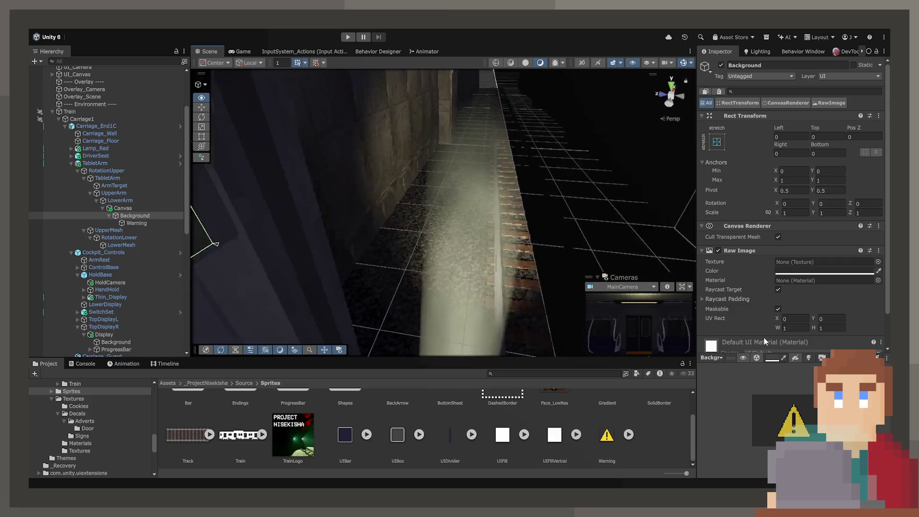
Parent the Indicators group under the tablet's Canvas and enter trial transform values.
click(430, 120)
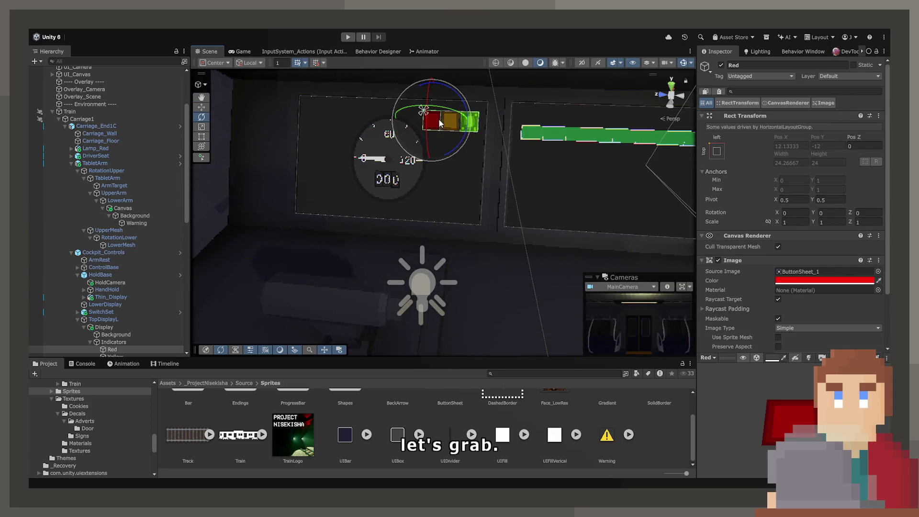
click(131, 342)
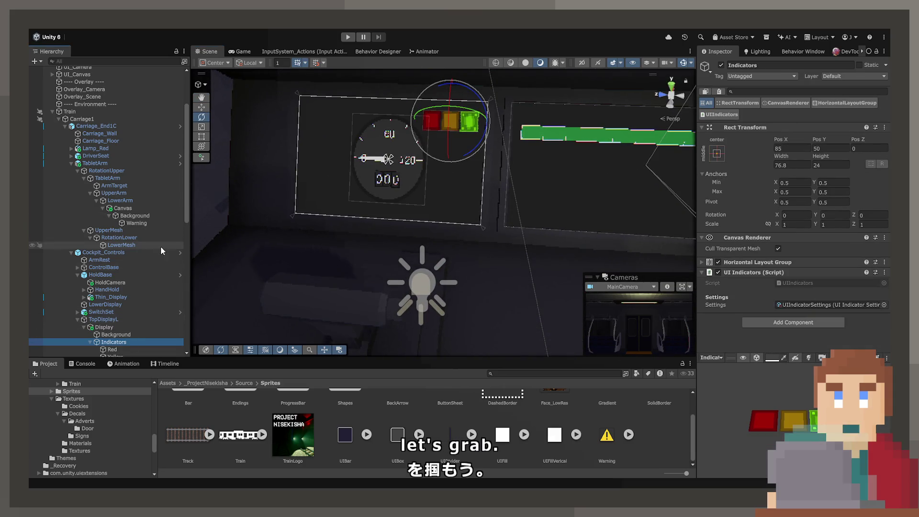
drag(145, 214, 141, 224)
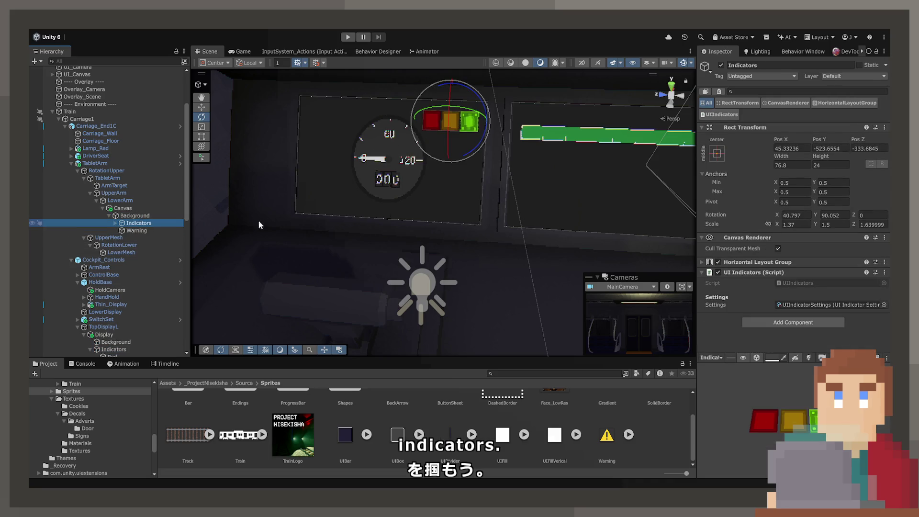
click(790, 149)
text(9)
key(Tab)
text(9)
key(Tab)
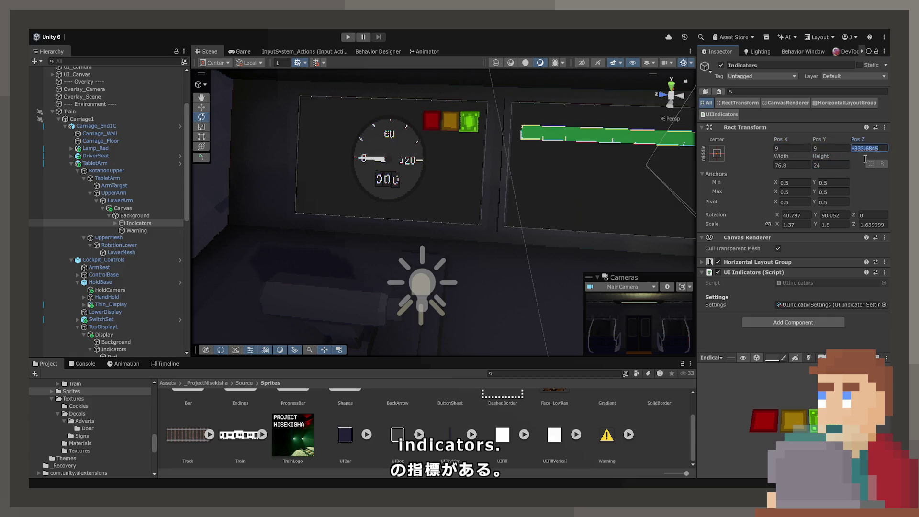
click(809, 217)
text(9)
key(Tab)
text(9)
key(Return)
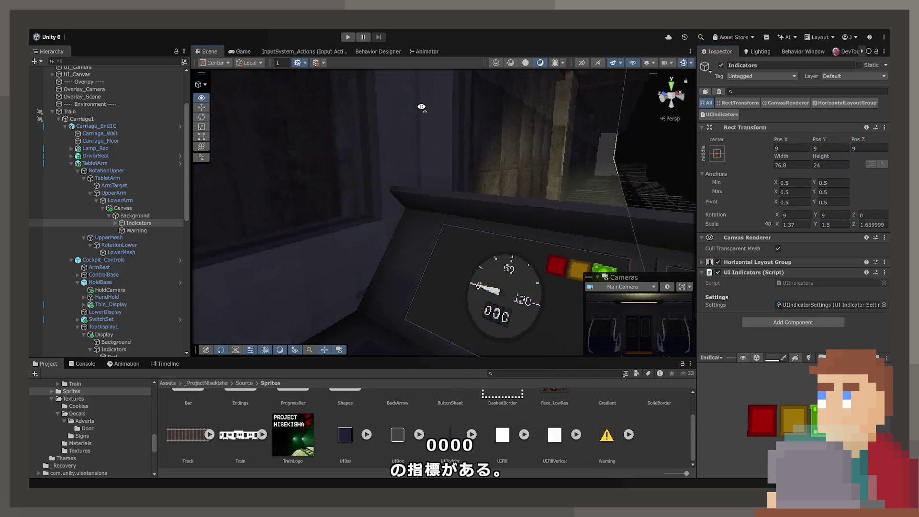
Reset the Indicators' position and rotation to 0.
click(790, 148)
text(0)
key(Tab)
text(0)
key(Tab)
text(0)
click(799, 215)
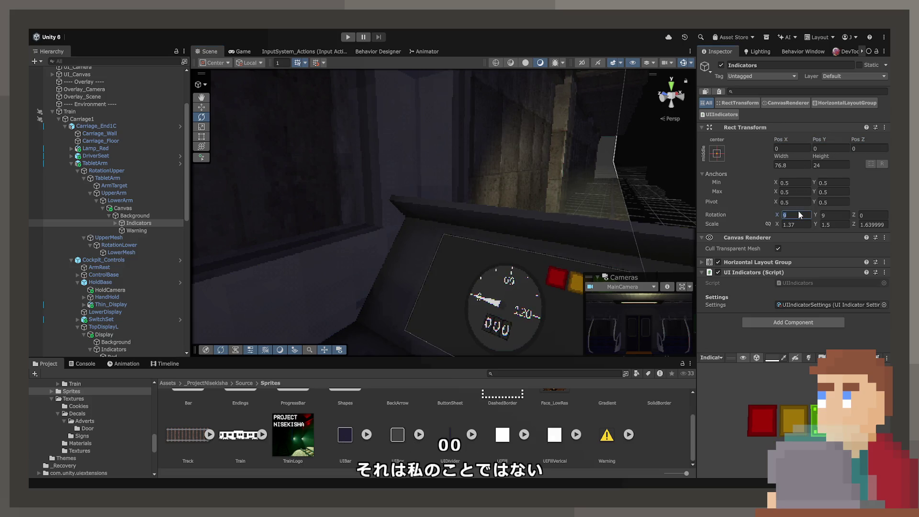
text(0)
key(Return)
Frame the indicators and drag them to the tablet's top-right corner.
key(f)
mouse_move(519, 127)
mouse_down()
mouse_move(540, 139)
mouse_move(479, 140)
mouse_up()
scroll(486, 233, up, 5)
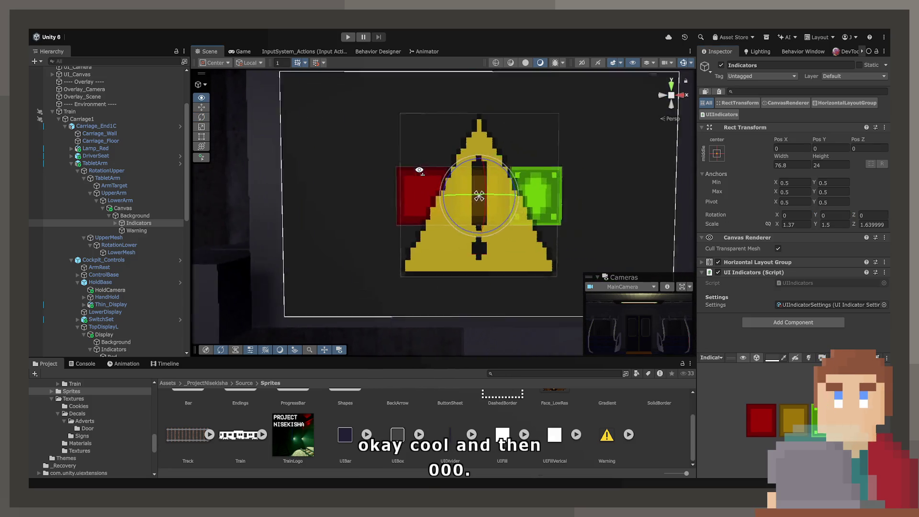
click(201, 136)
scroll(424, 200, down, 3)
drag(423, 199, 485, 173)
key(ctrl+z)
click(140, 223)
drag(422, 211, 496, 154)
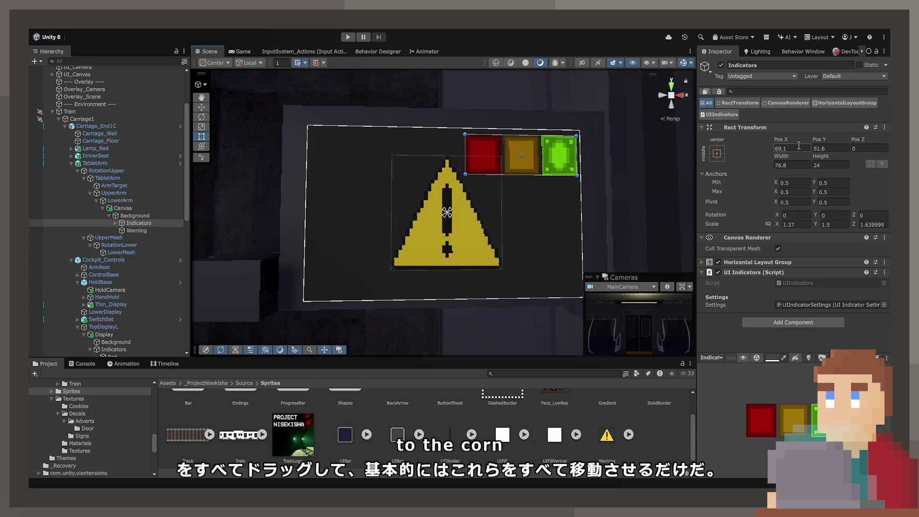
Anchor Indicators top-right at position (-3, -3) with proportional scale 1.
click(717, 153)
click(769, 151)
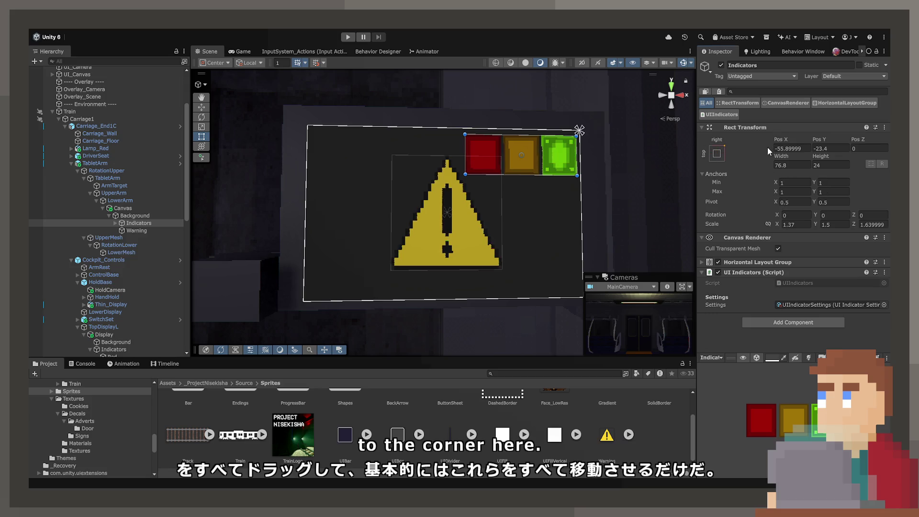
click(793, 202)
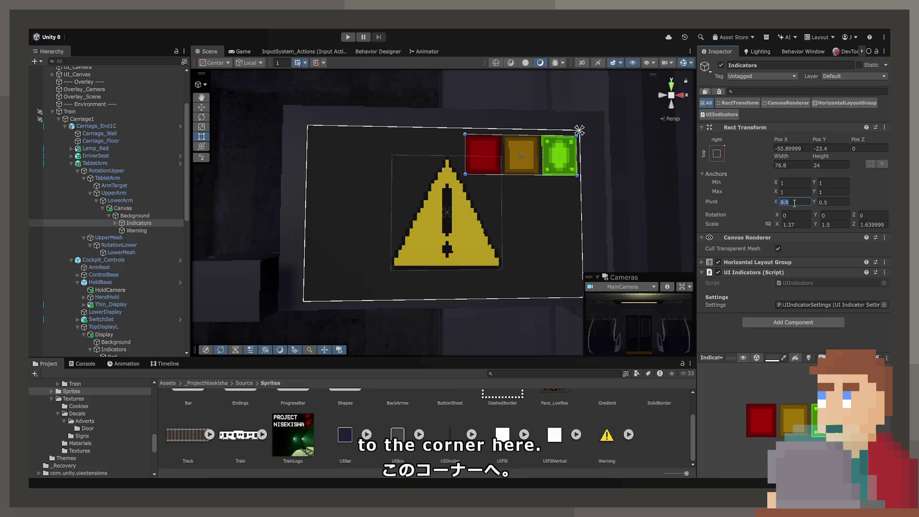
text(1)
click(793, 148)
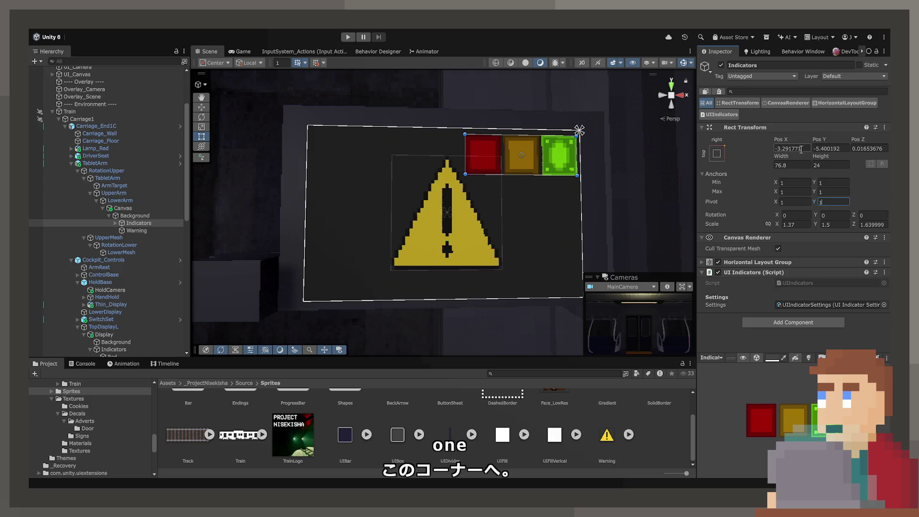
text(-3)
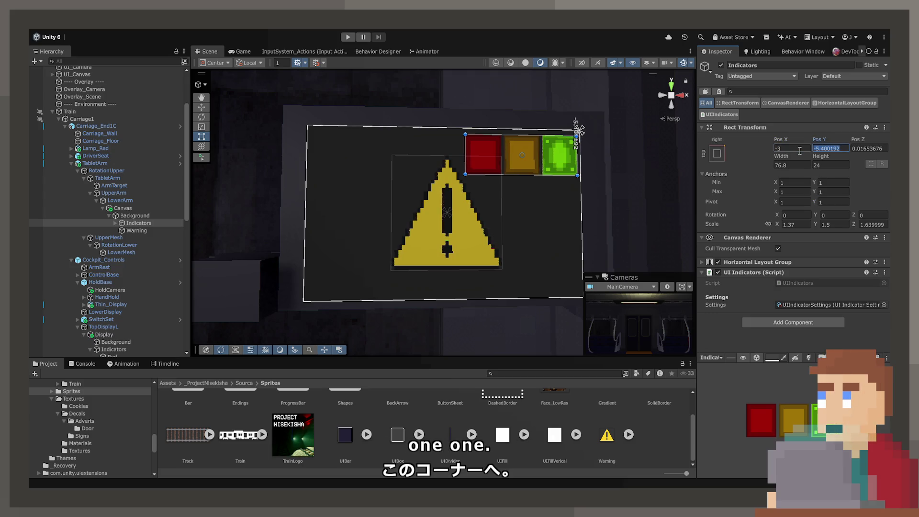
key(Tab)
text(-3)
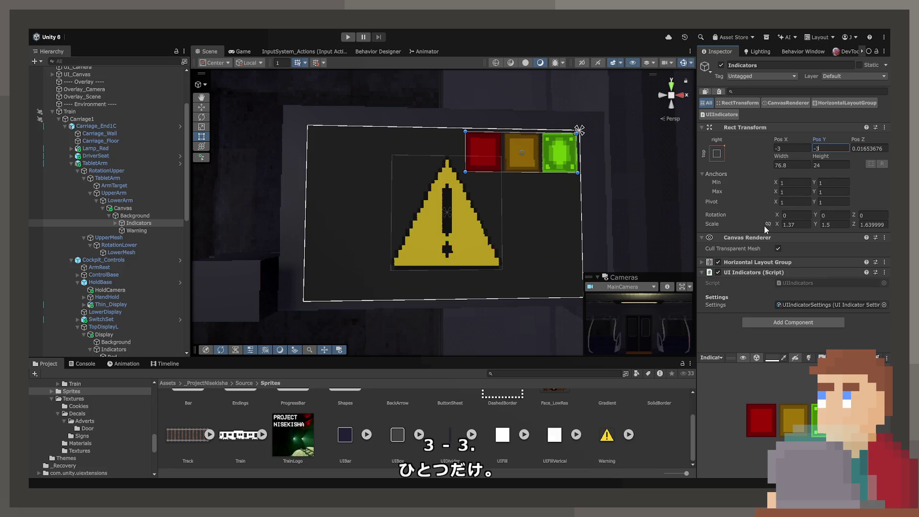
click(767, 223)
click(796, 224)
text(1)
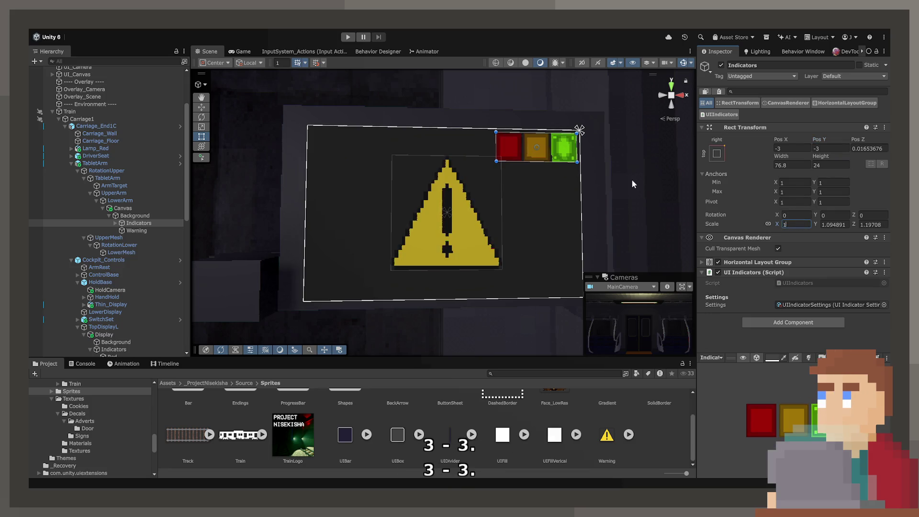
click(594, 172)
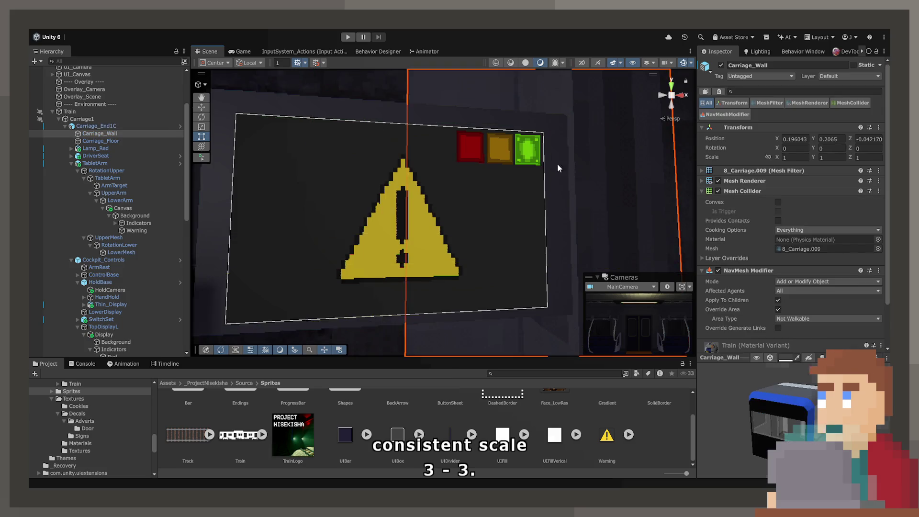
Select the Warning image, preview then revert a red colour, and open FlashingSprite.cs.
scroll(567, 162, down, 3)
click(614, 166)
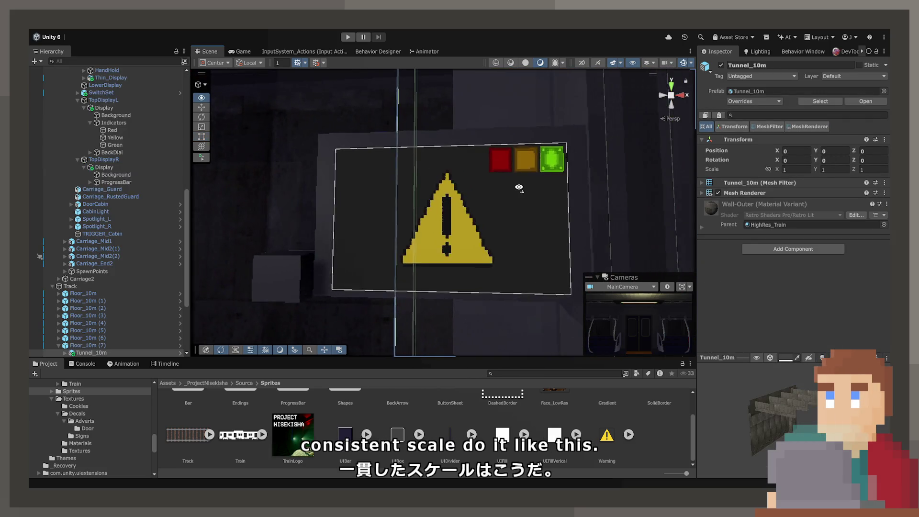
click(371, 94)
key(t)
click(464, 208)
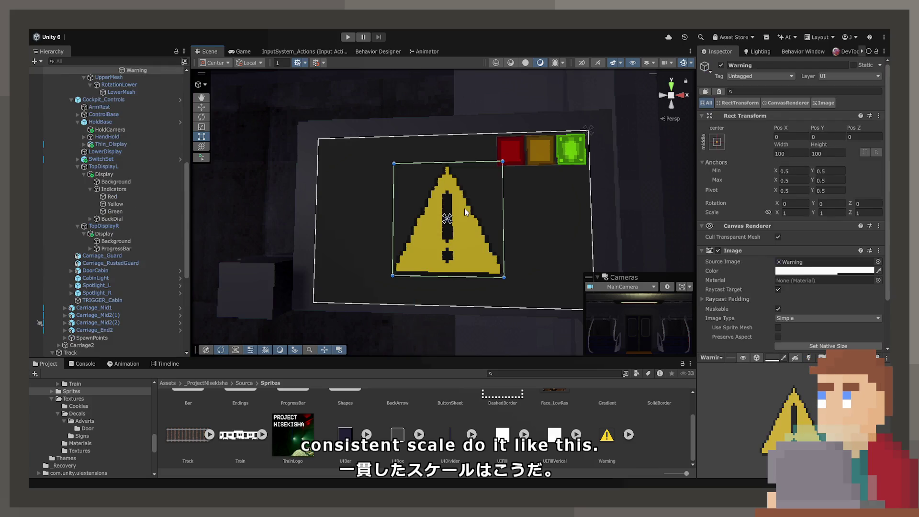
click(824, 270)
key(Escape)
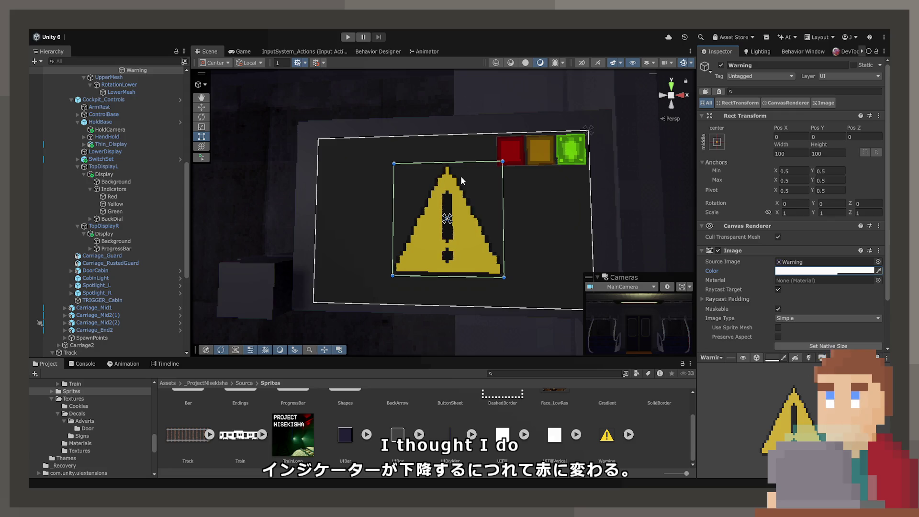
scroll(775, 311, down, 3)
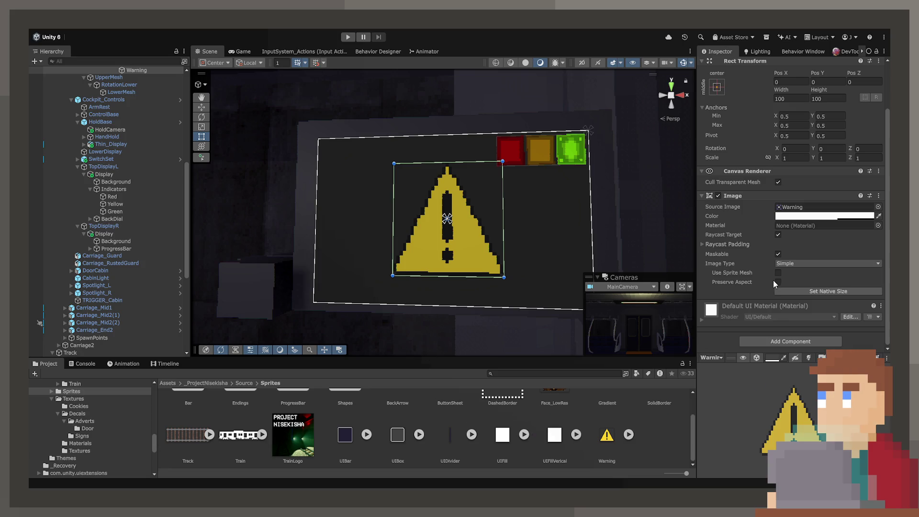
double_click(788, 294)
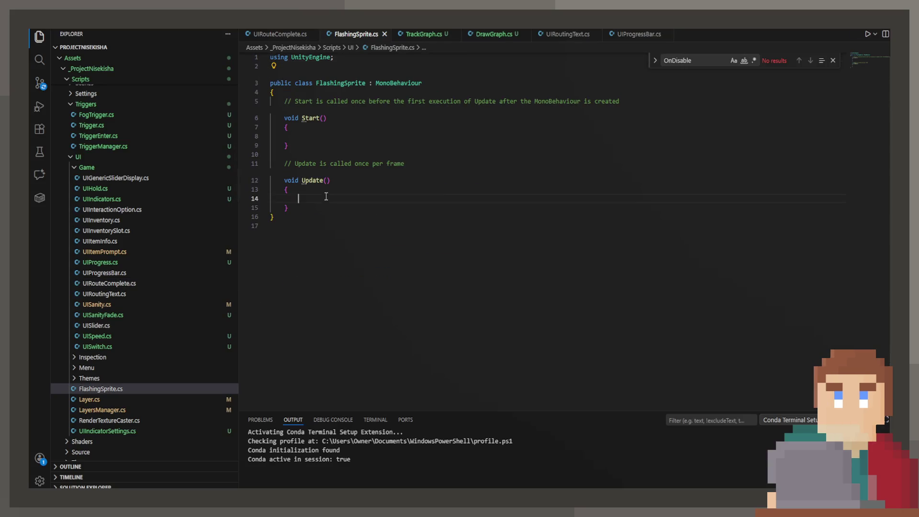
Replace the template Start/Update with a flashingRate float, a private Image field and OnEnable.
drag(289, 208, 287, 102)
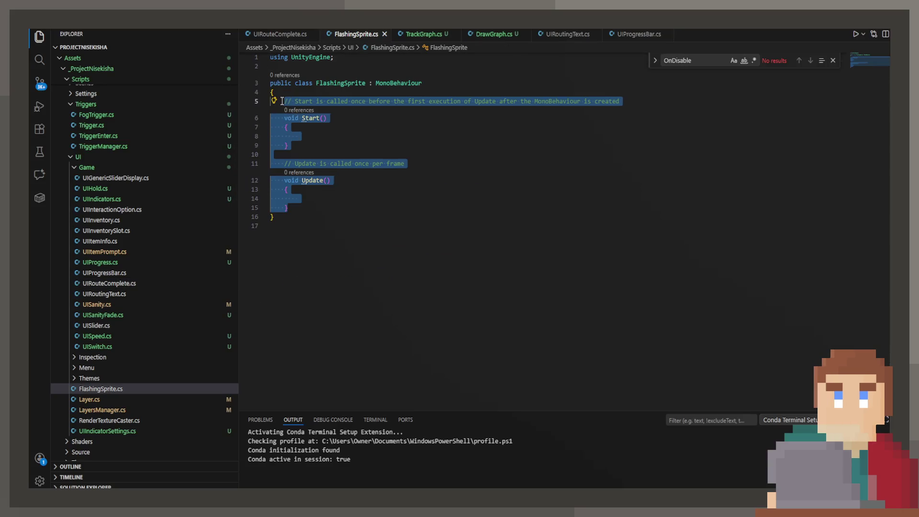
text(public float flashingRate;)
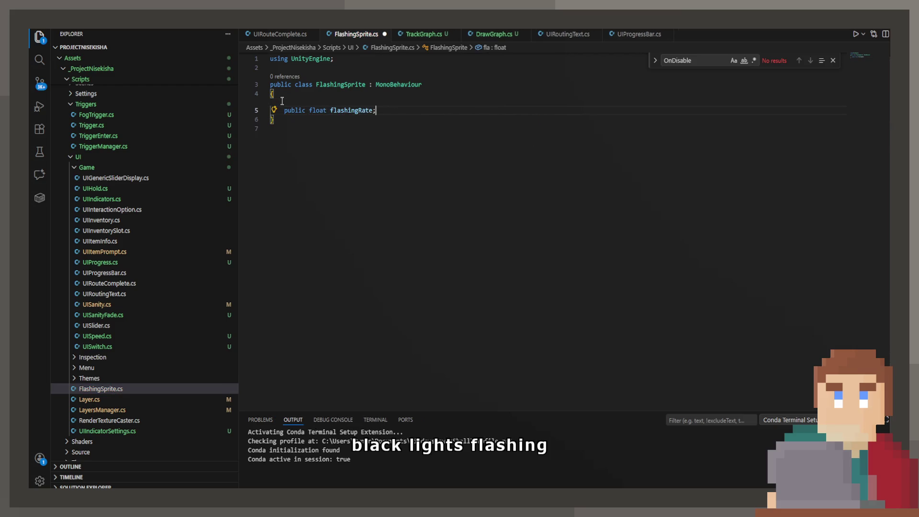
key(Return)
text(rivate Image i)
key(Tab)
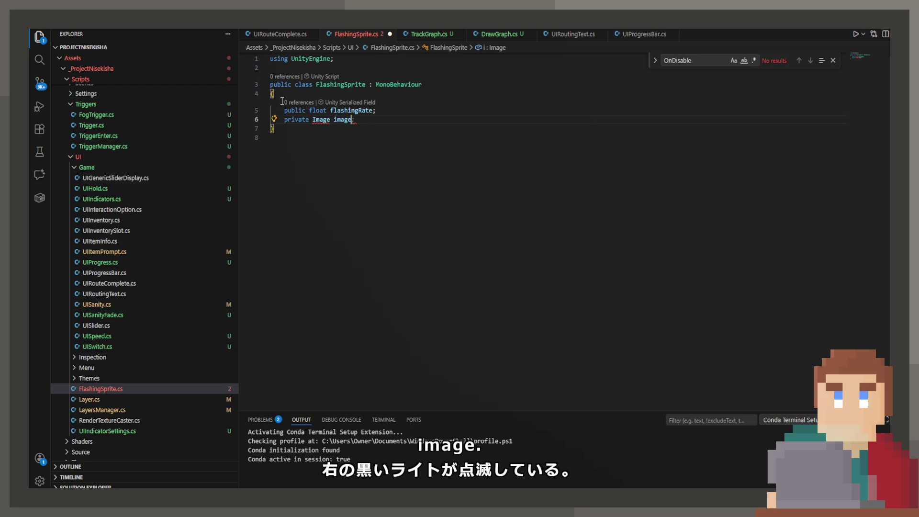
key(Return)
key(Return)
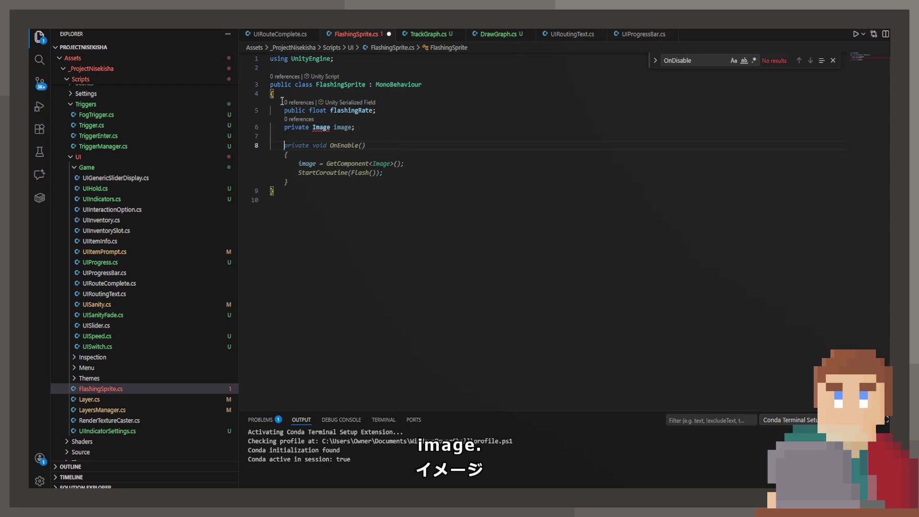
key(Tab)
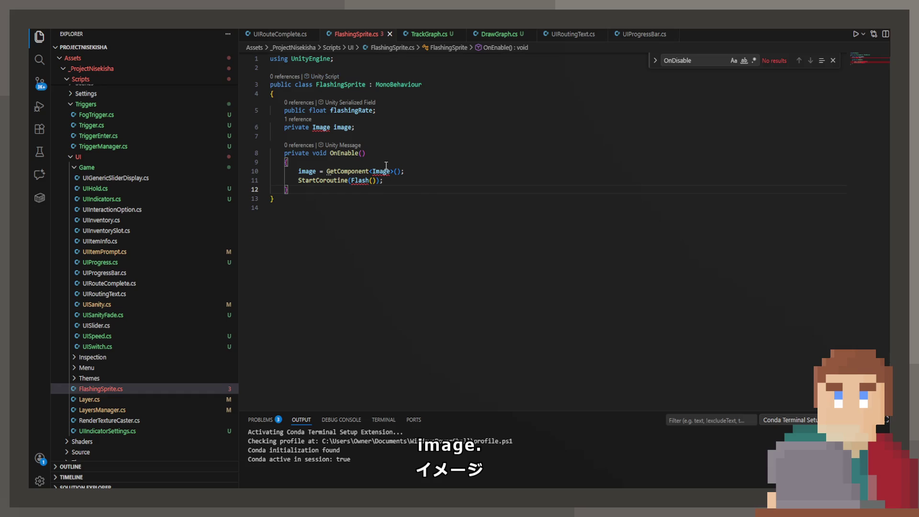
Add the using UnityEngine.UI import and a Flash coroutine toggling the Image, then save.
mouse_move(328, 127)
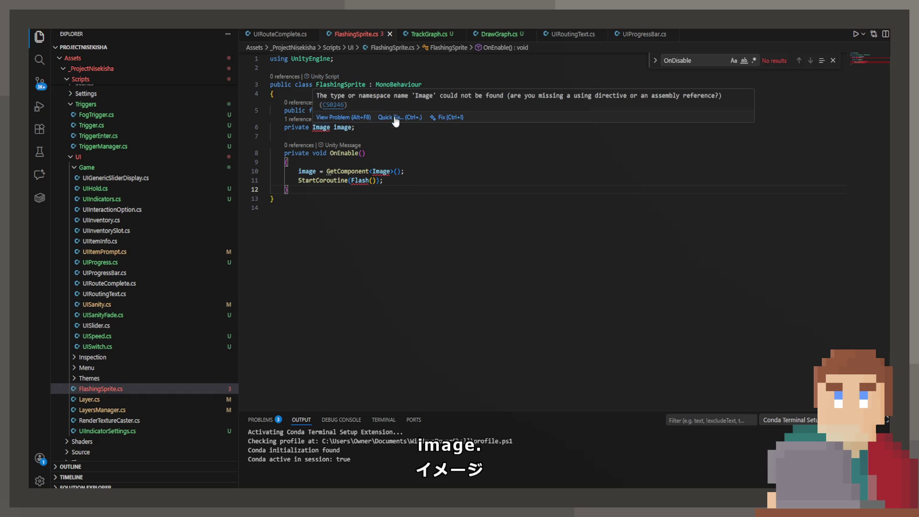
click(395, 122)
key(Down)
key(Down)
key(Return)
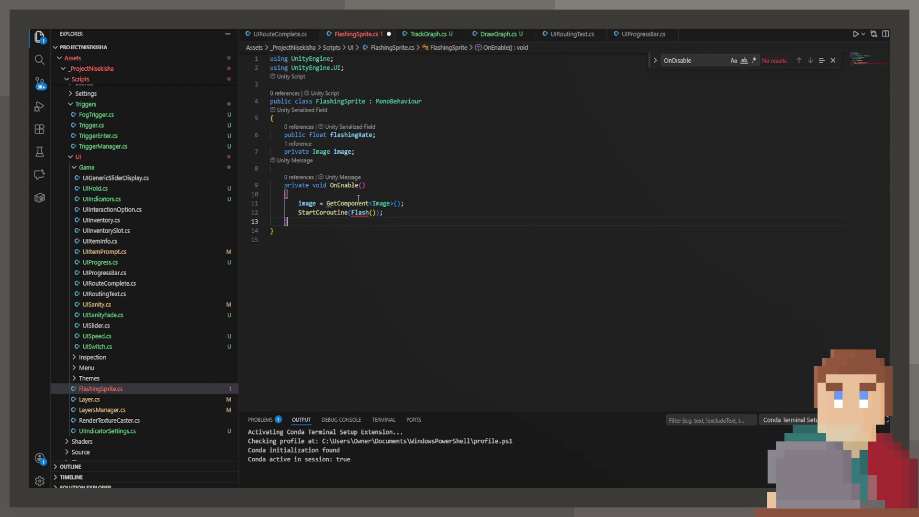
key(Return)
text(pri)
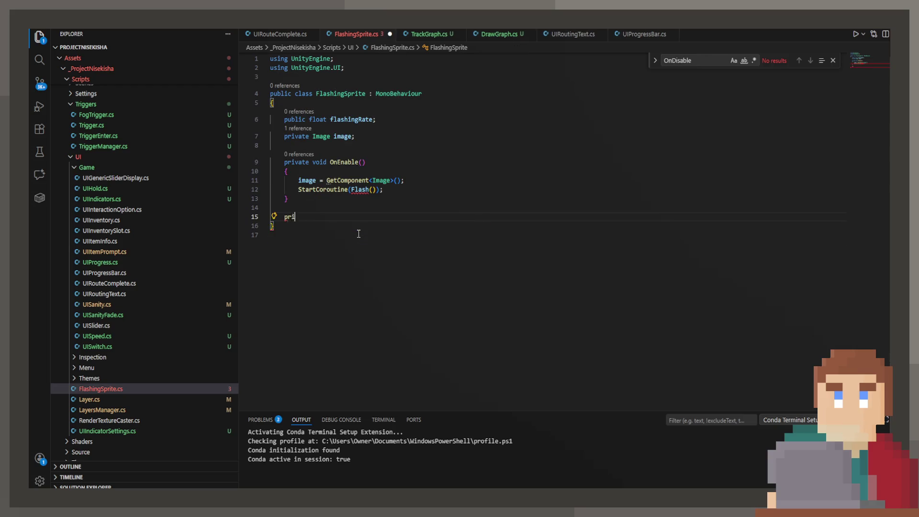
text(vate IEn)
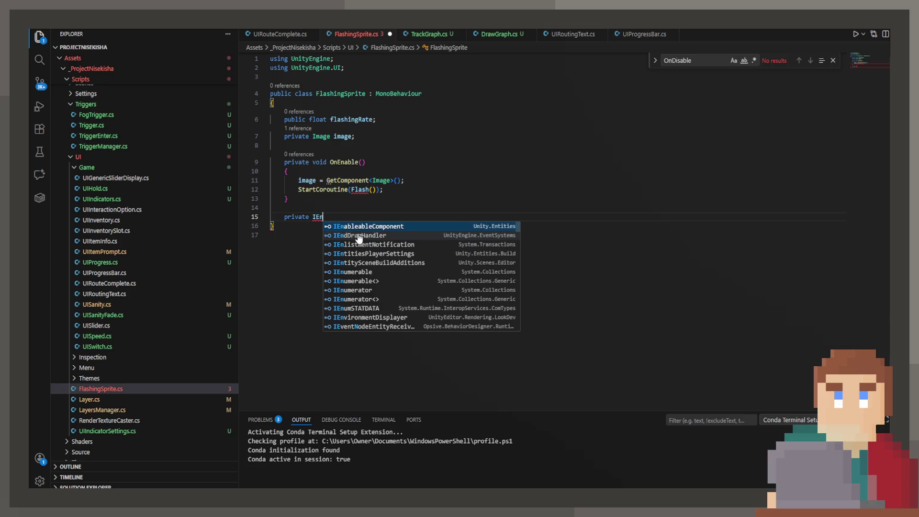
text(umerator)
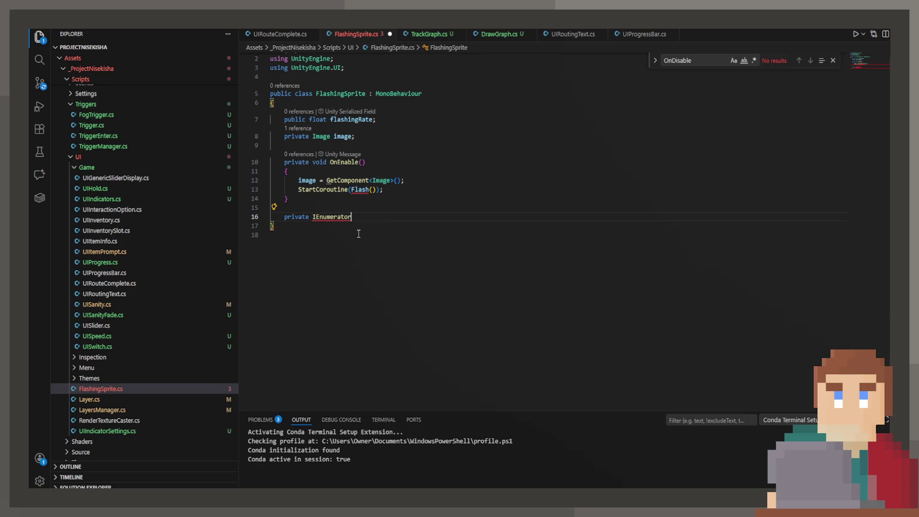
key(Tab)
key(ctrl+s)
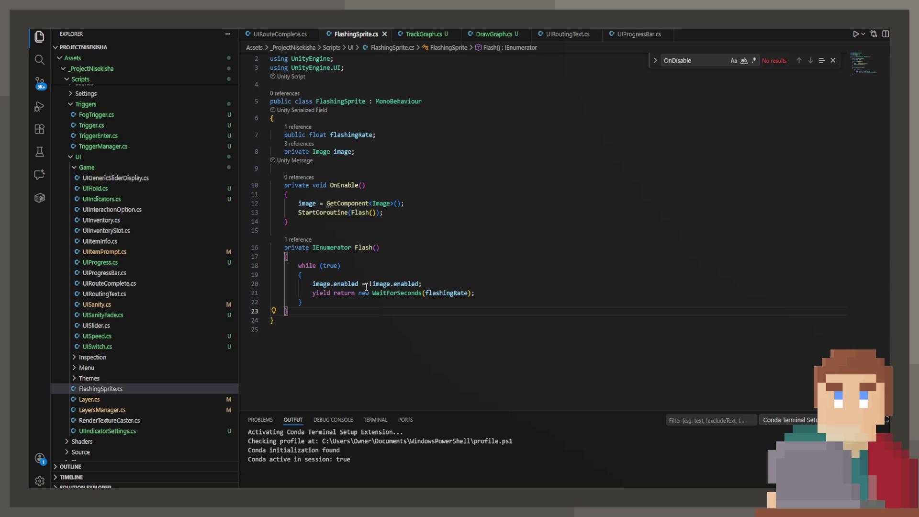
Review the enabled toggle in the Flash loop and return to Unity.
double_click(346, 262)
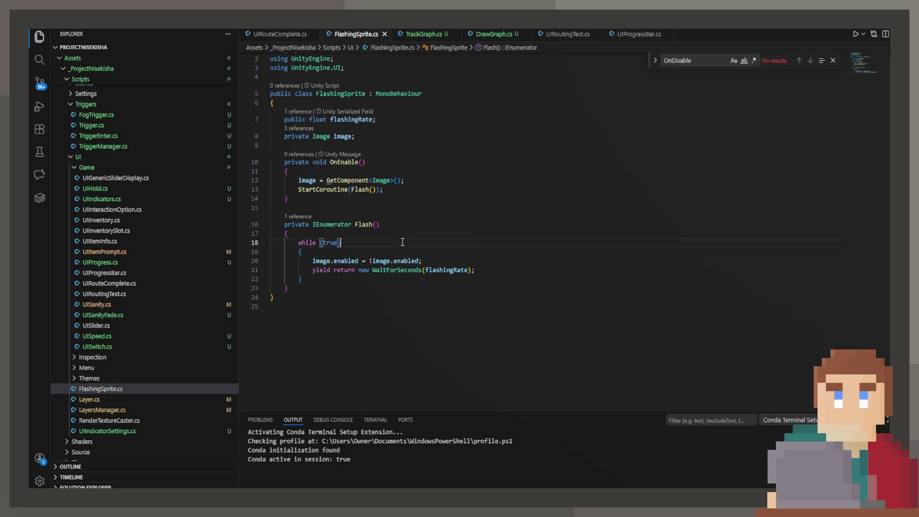
click(486, 271)
key(alt+Tab)
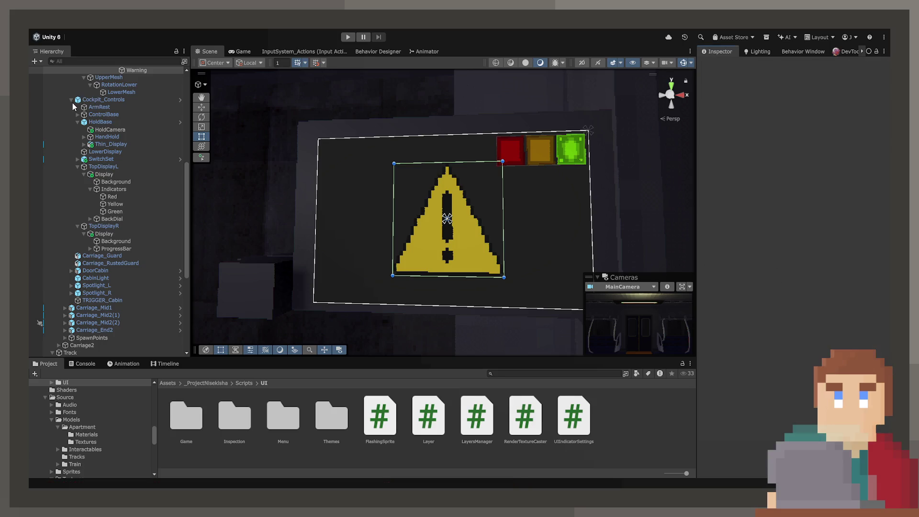
Collapse Cockpit_Controls and run Play mode briefly to test the flashing Warning sign.
scroll(73, 104, up, 3)
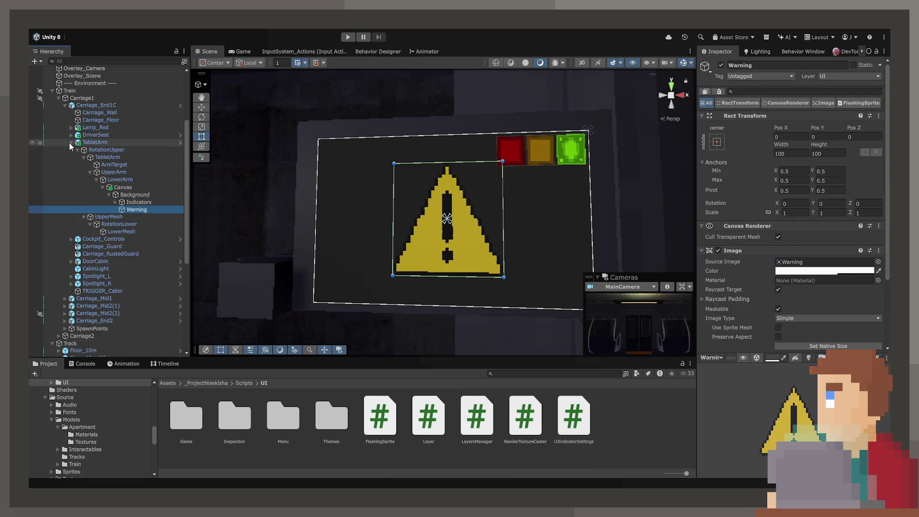
click(71, 150)
click(348, 37)
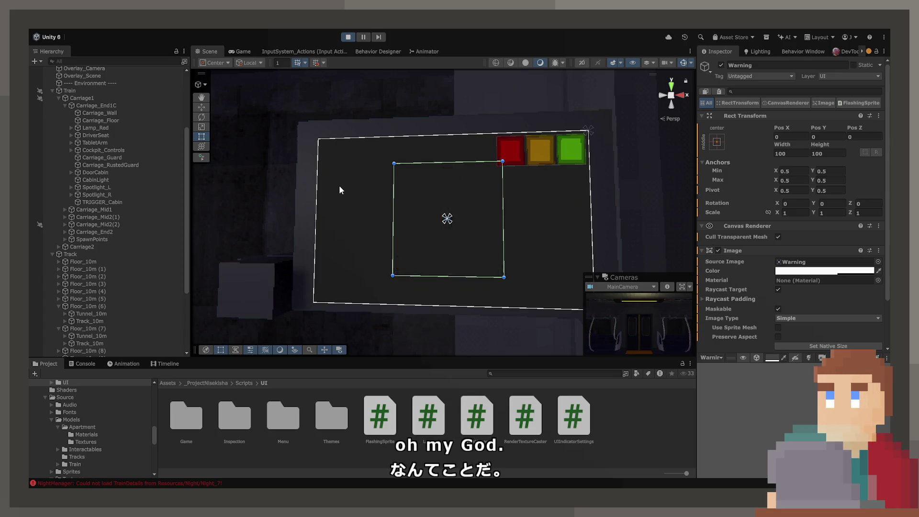
scroll(789, 287, down, 2)
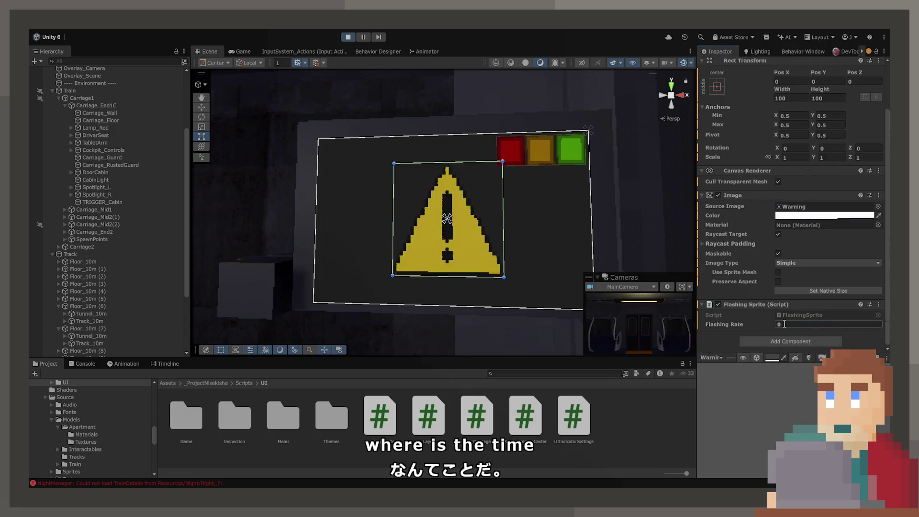
click(348, 37)
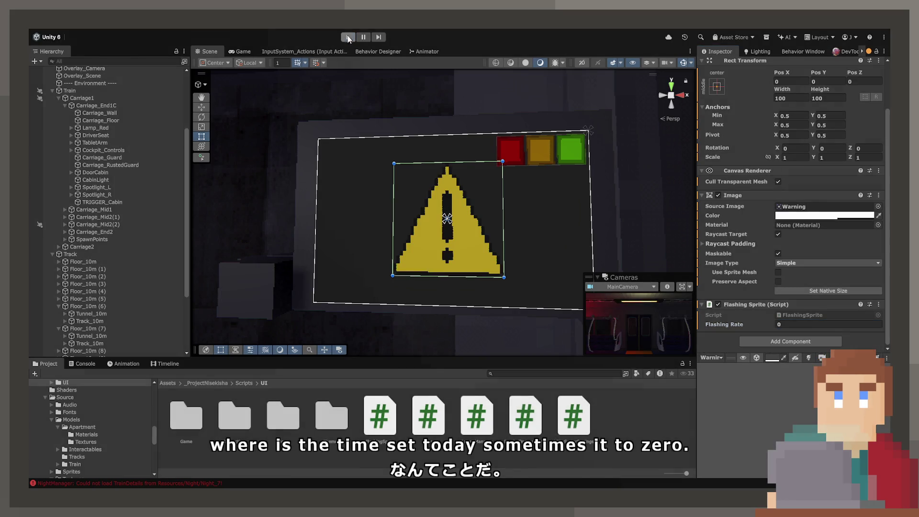
Set the Flashing Sprite's Flashing Rate to 1 and reopen the FlashingSprite script.
click(793, 325)
text(1)
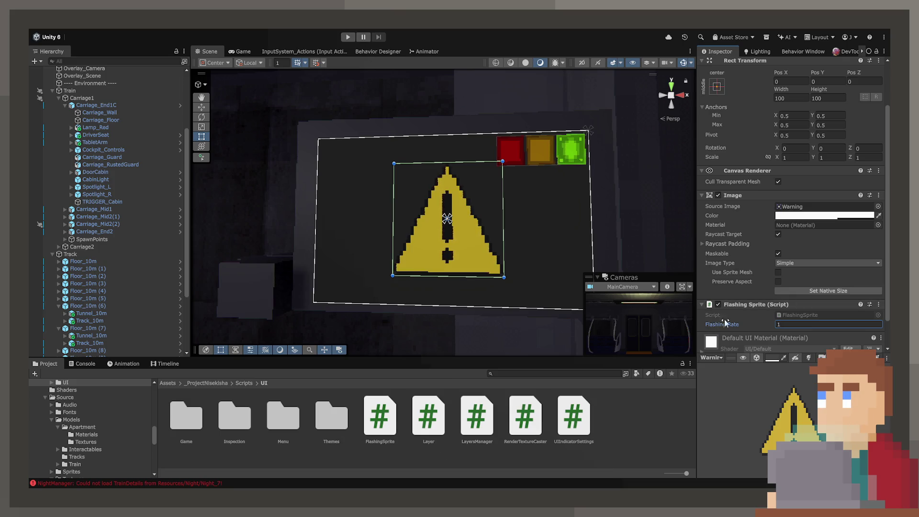
double_click(780, 315)
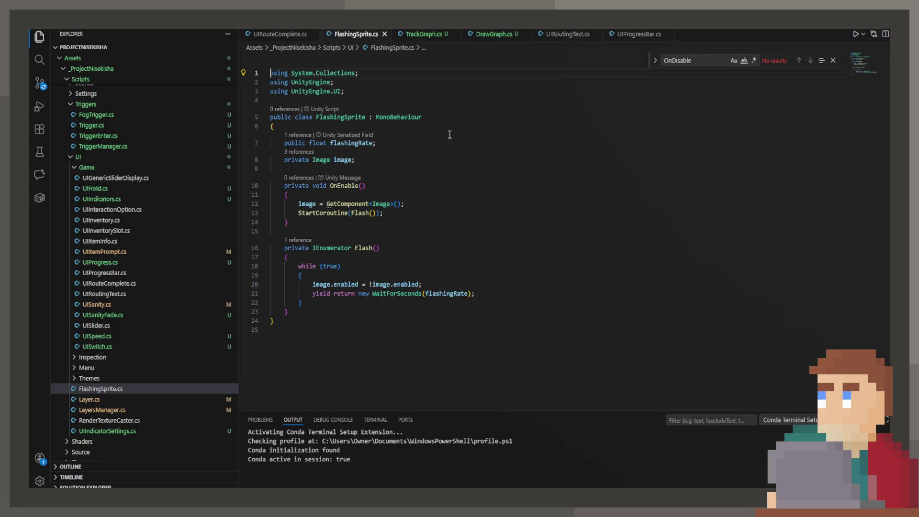
click(374, 142)
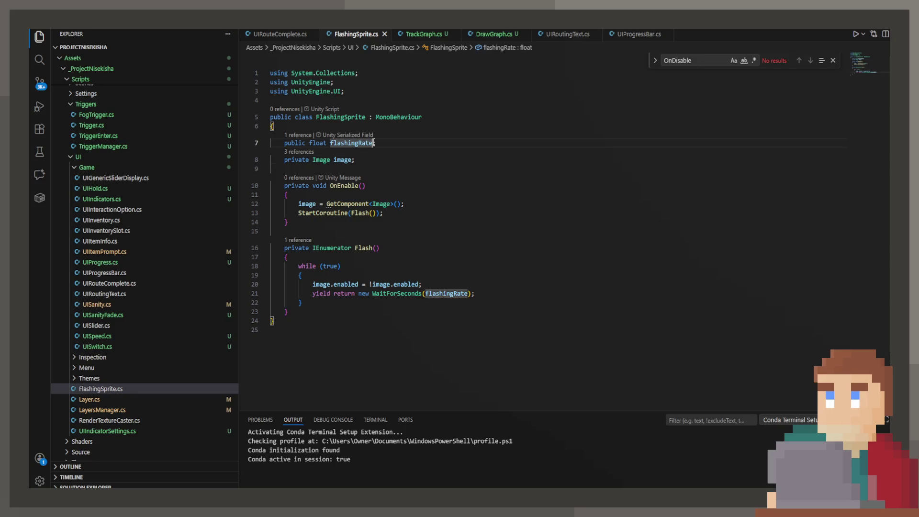
key(BackSpace)
key(BackSpace)
key(BackSpace)
text(S)
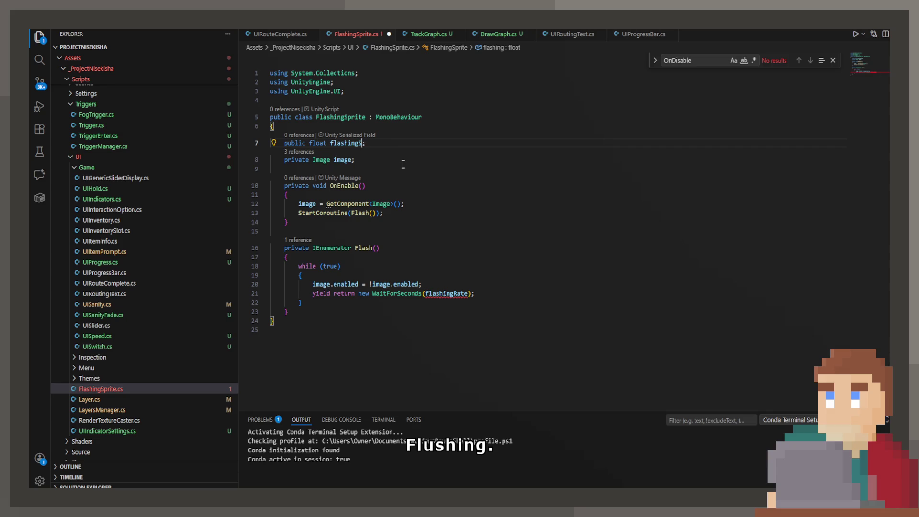
key(ctrl+z)
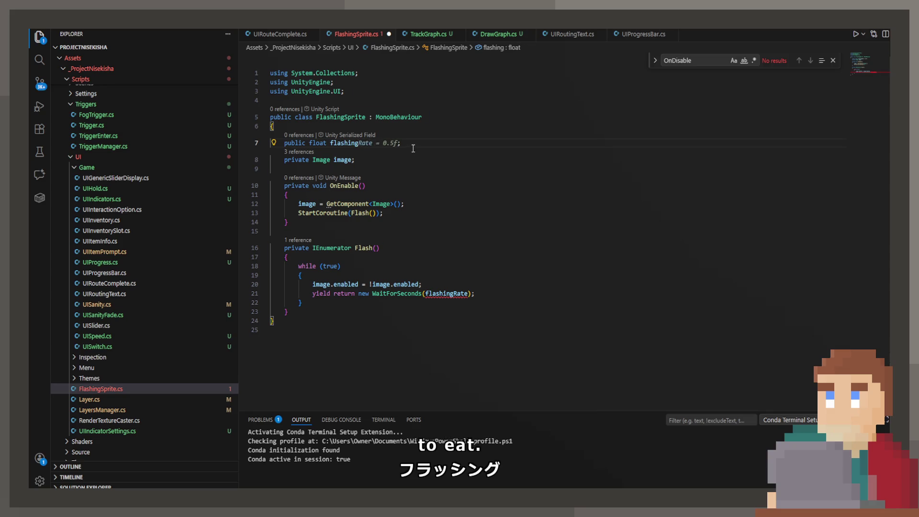
key(ctrl+s)
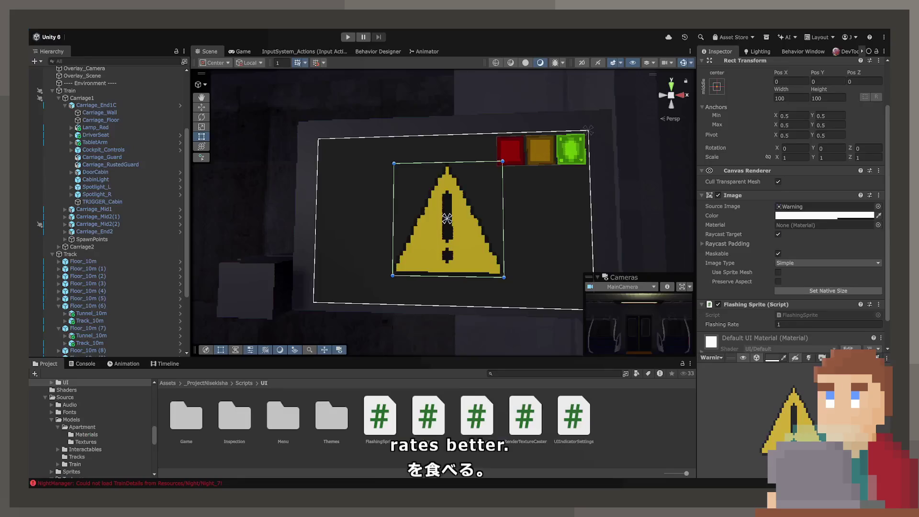
Enter Play mode, orbit around the warning canvas, and show the running train puzzle in Game view.
click(348, 37)
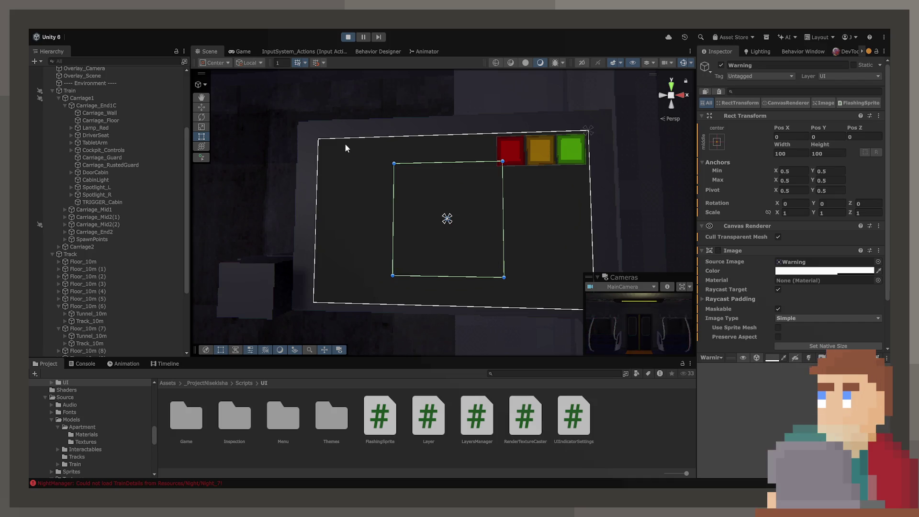
scroll(807, 244, down, 3)
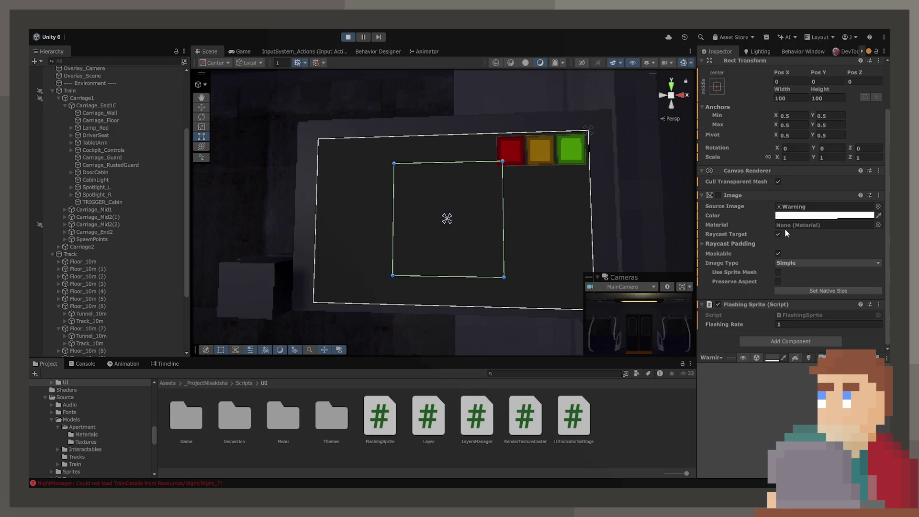
mouse_move(684, 223)
mouse_down()
mouse_move(488, 260)
mouse_move(522, 264)
mouse_move(387, 95)
mouse_up()
click(244, 53)
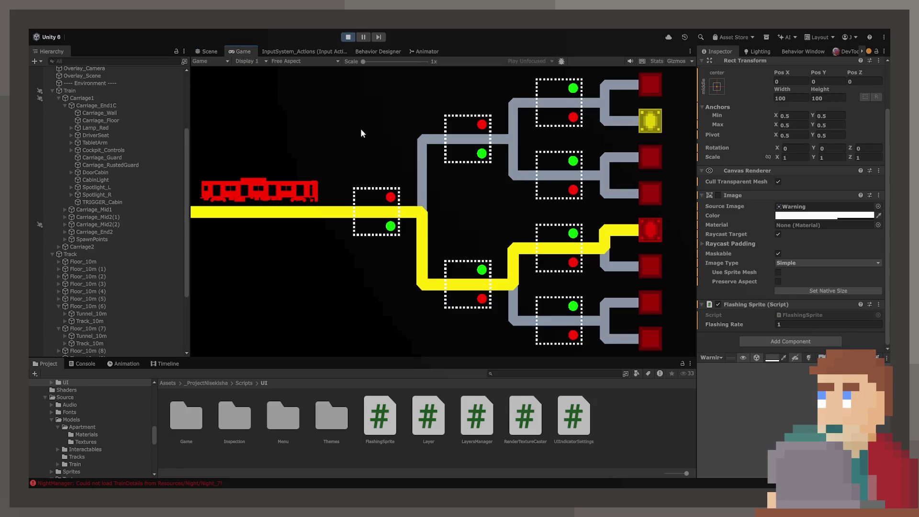
Flip the three track switches to route the train to the flashing target.
click(377, 211)
click(467, 138)
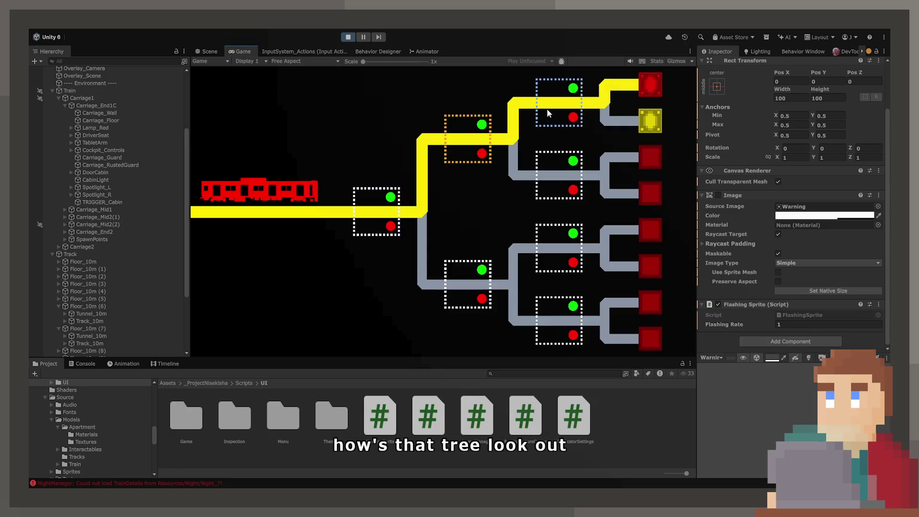
click(559, 102)
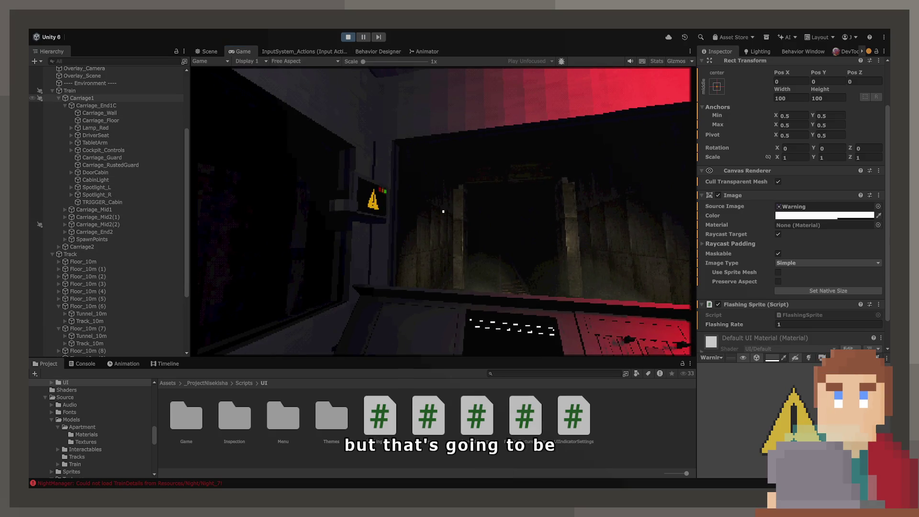
Select Carriage1, then TabletArm, and show TabletArm's animator state graph.
click(81, 98)
scroll(100, 216, down, 3)
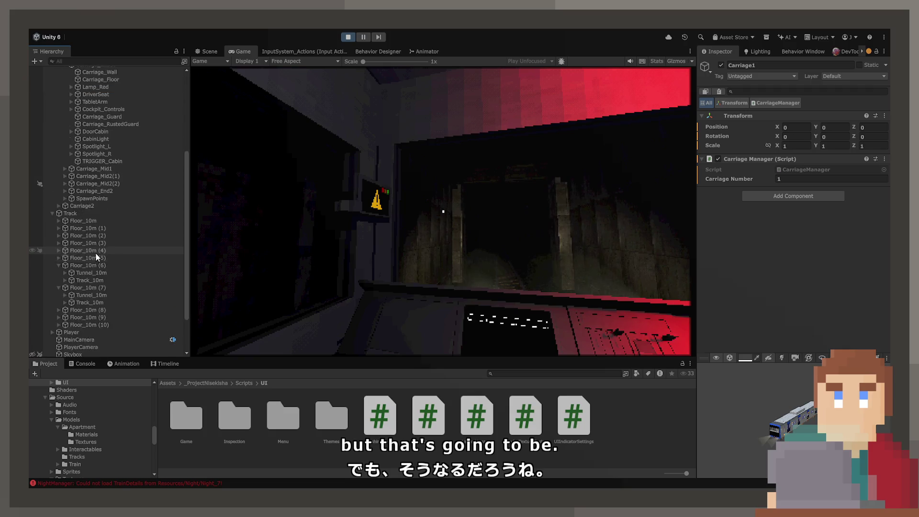
scroll(97, 258, up, 1)
scroll(108, 178, up, 1)
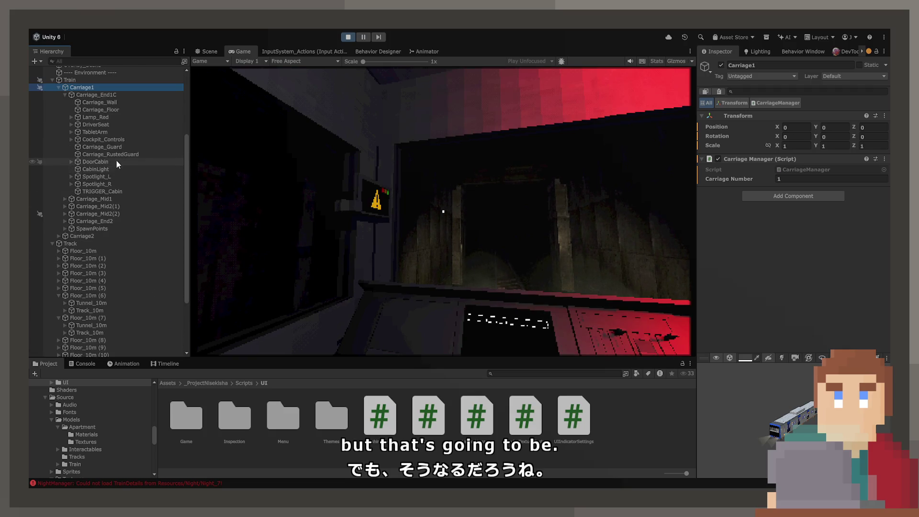
click(110, 132)
click(425, 51)
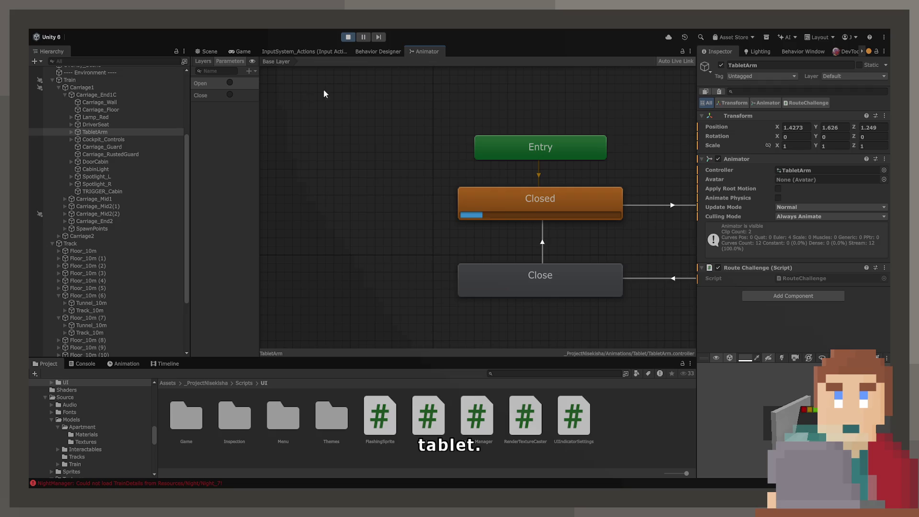
Select LowerArm under TabletArm, set Interaction Distance to 3, and make its Box Collider a trigger.
click(239, 52)
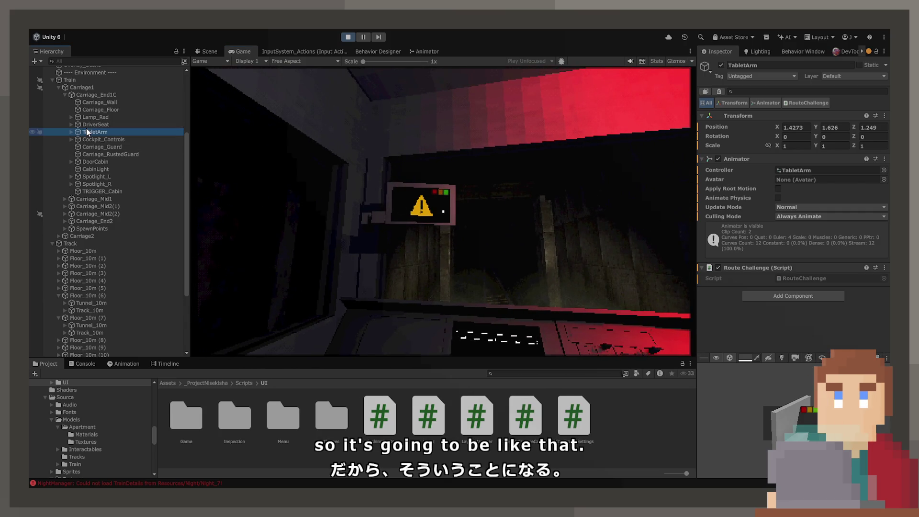
key(alt+Right)
key(Down)
key(Down)
key(Down)
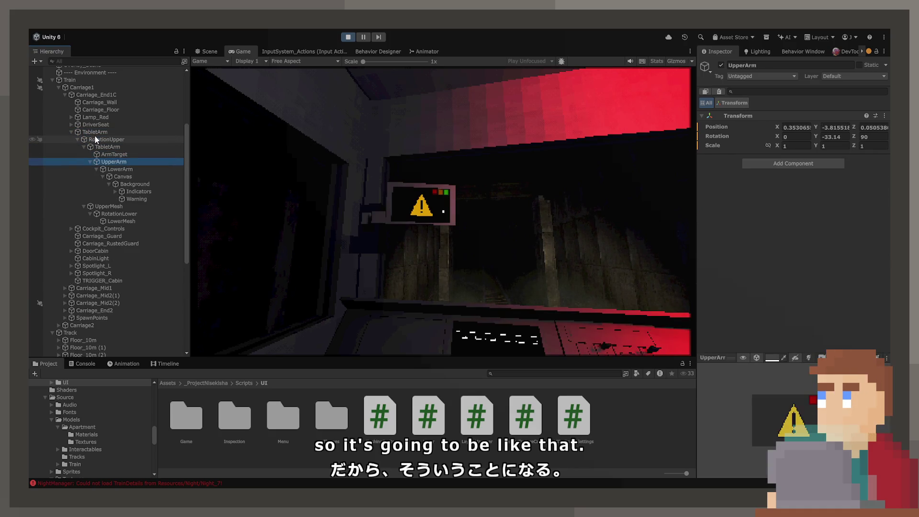
key(Down)
scroll(738, 234, down, 3)
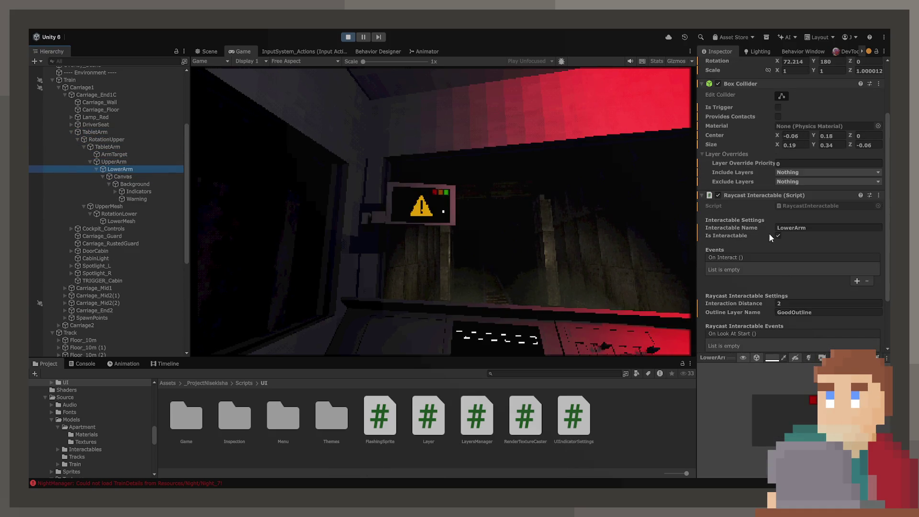
click(564, 246)
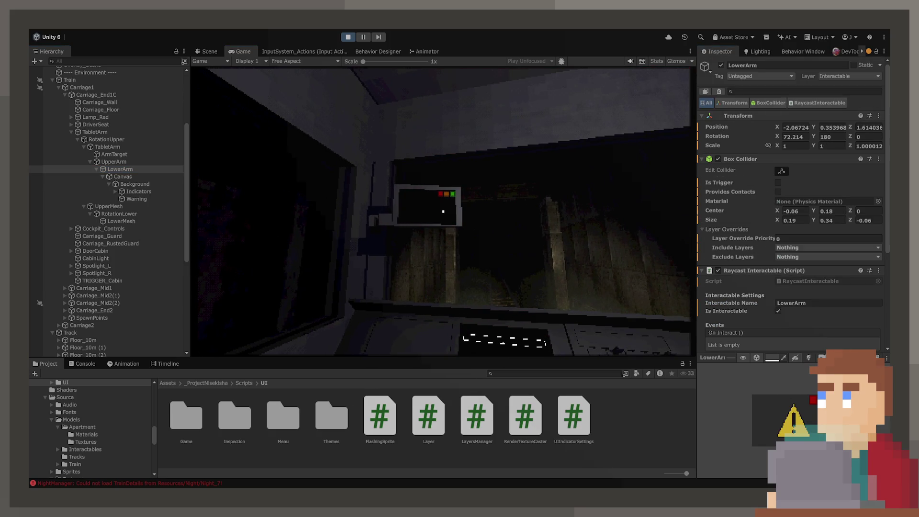
click(779, 183)
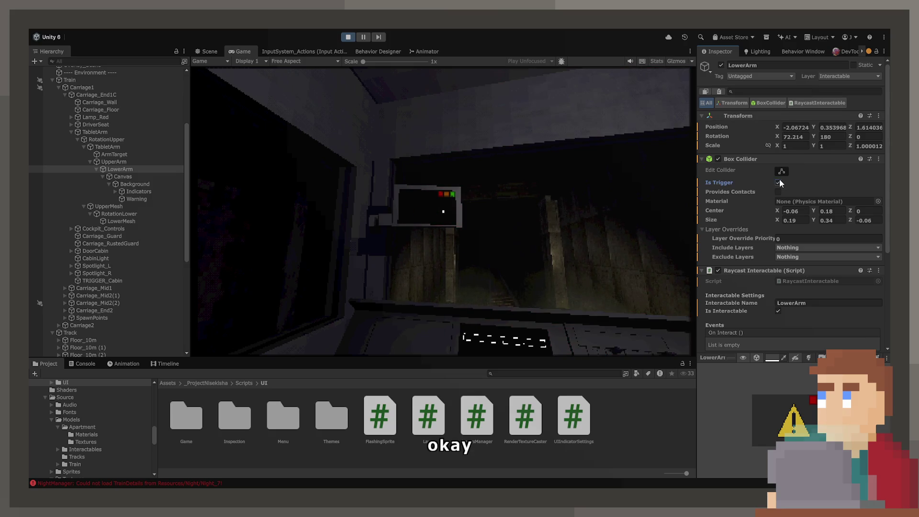
scroll(792, 206, down, 3)
In Scene view, inspect RotationLower and LowerMesh, toggling each skinned mesh renderer.
click(206, 51)
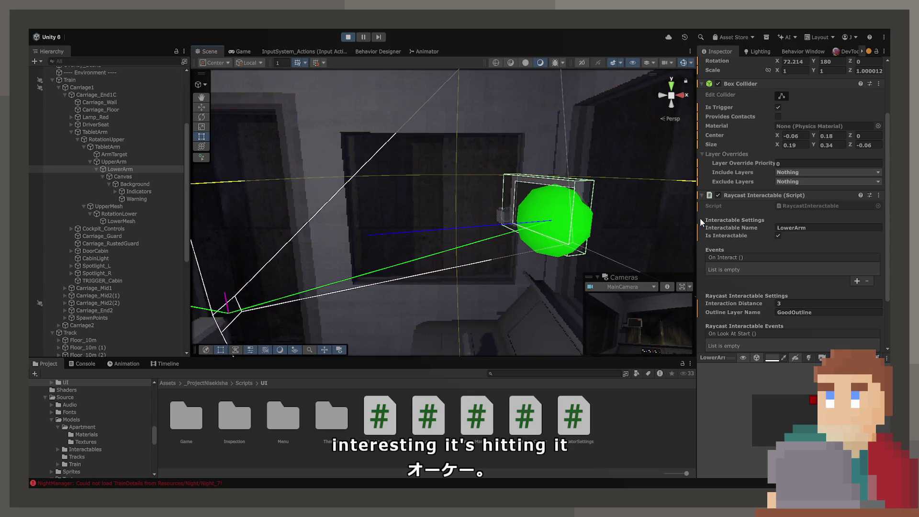
scroll(771, 231, down, 3)
scroll(770, 234, up, 6)
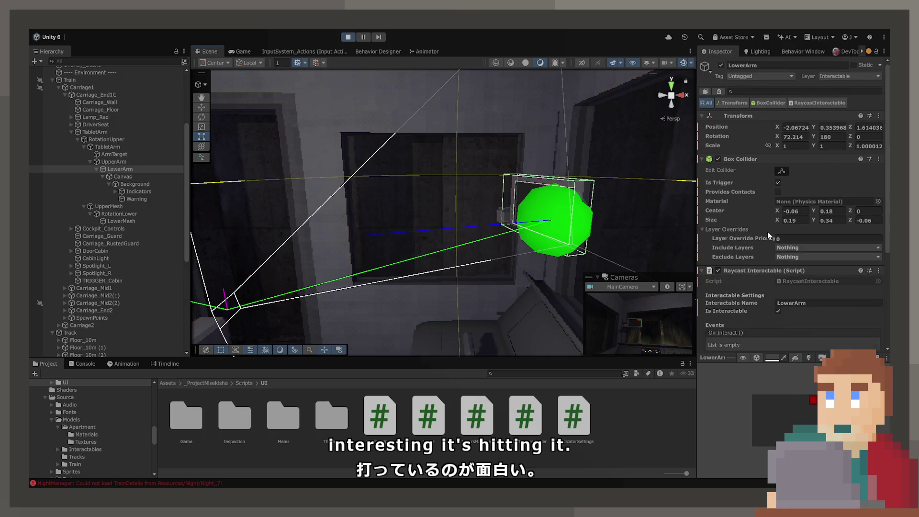
scroll(751, 244, down, 2)
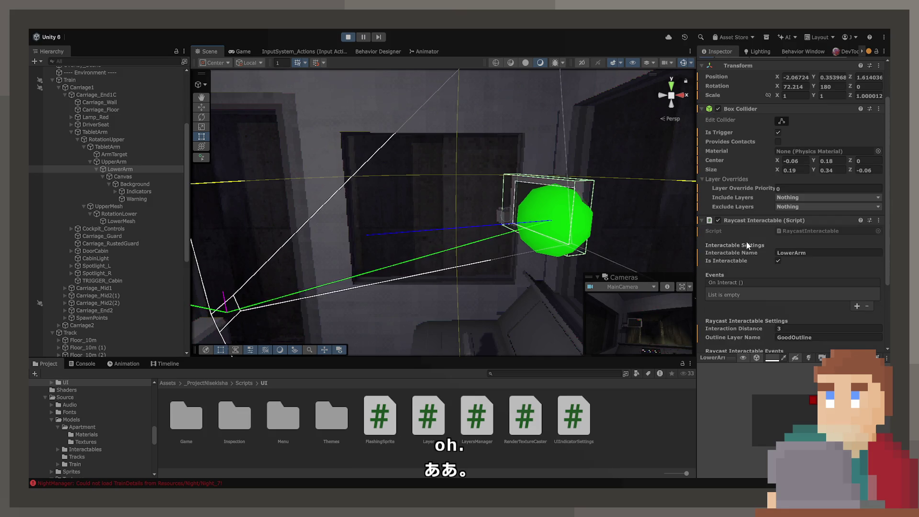
scroll(743, 246, down, 2)
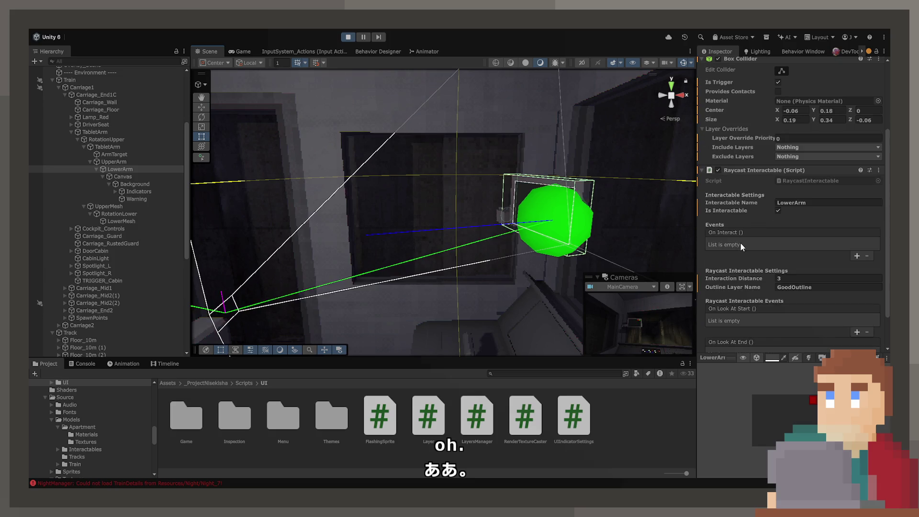
scroll(742, 246, down, 2)
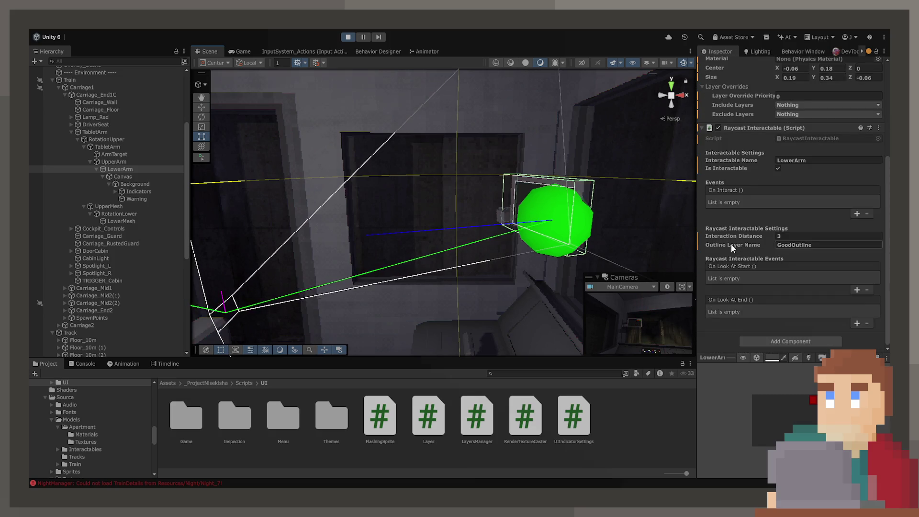
click(120, 216)
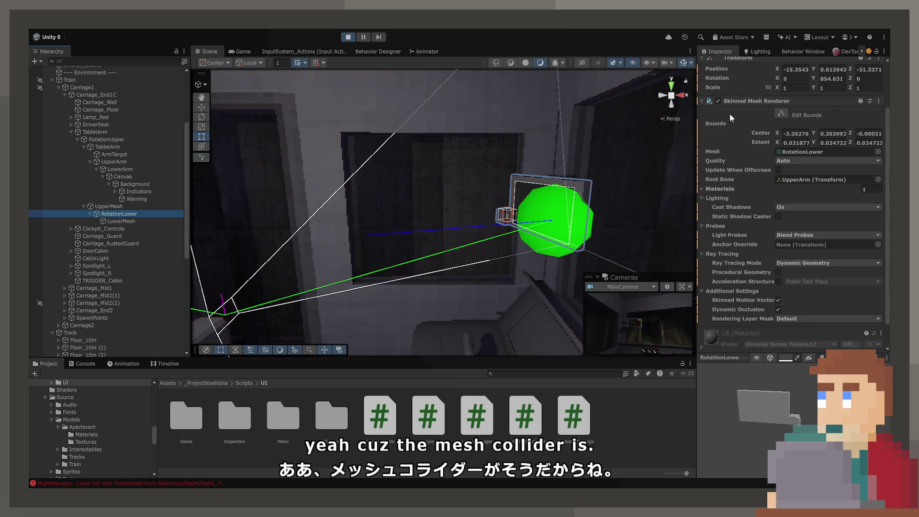
click(718, 101)
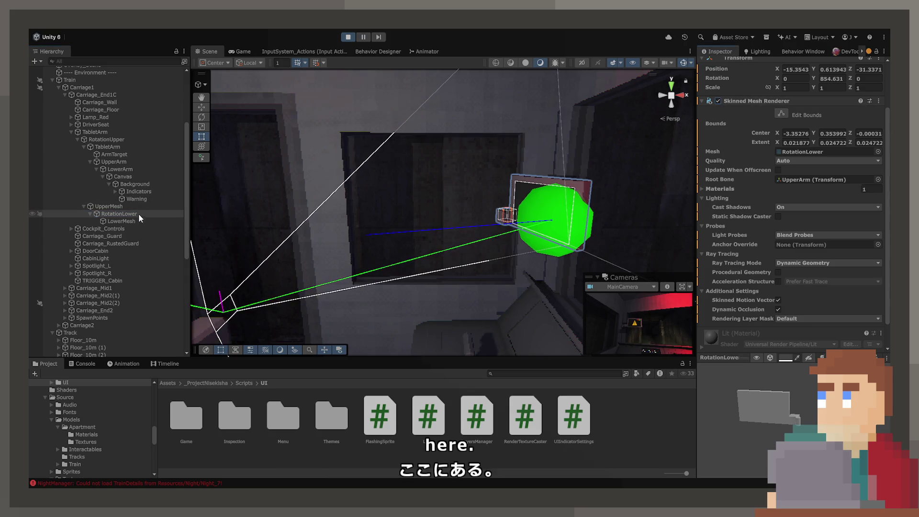
click(121, 222)
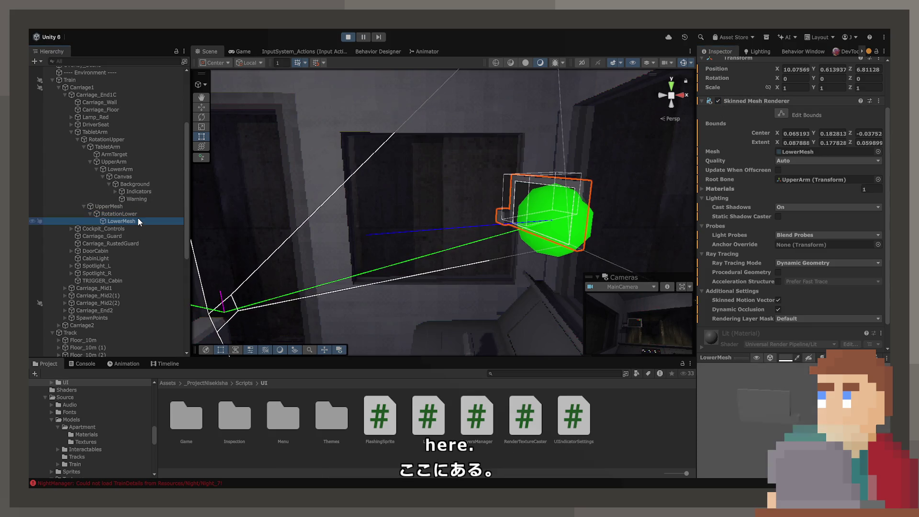
click(718, 102)
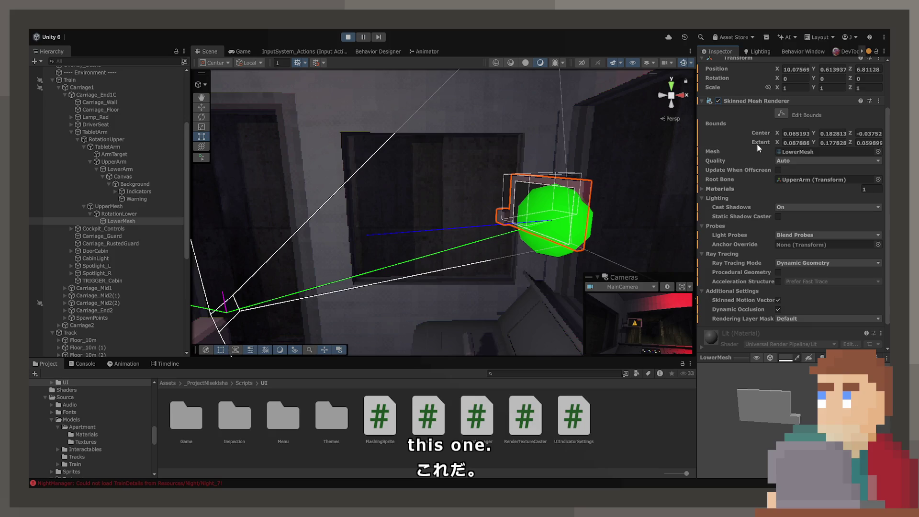
Inspect the tablet's Canvas and Background, then return to LowerArm's Raycast Interactable settings.
click(133, 177)
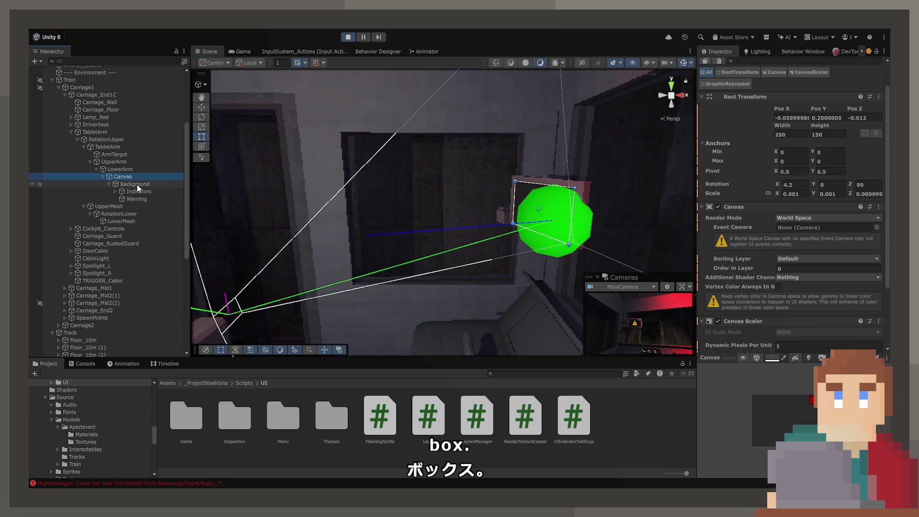
click(135, 185)
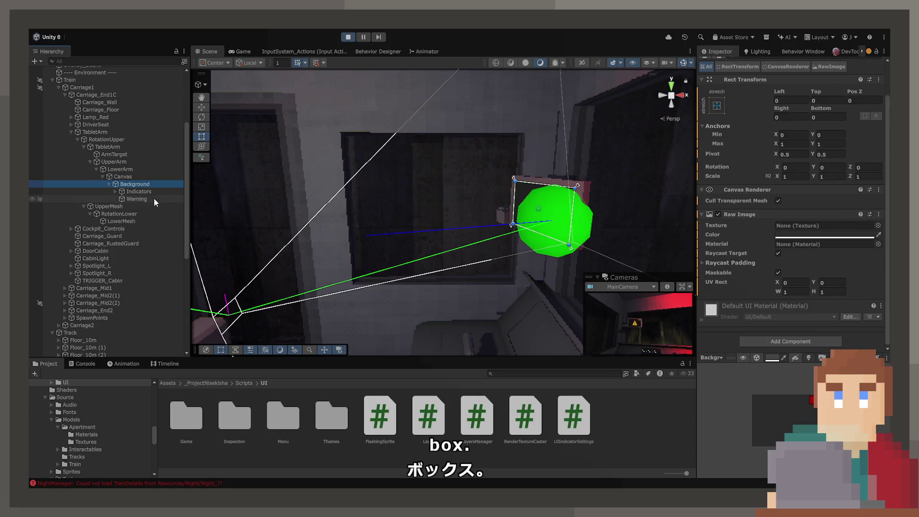
click(120, 170)
scroll(779, 187, down, 5)
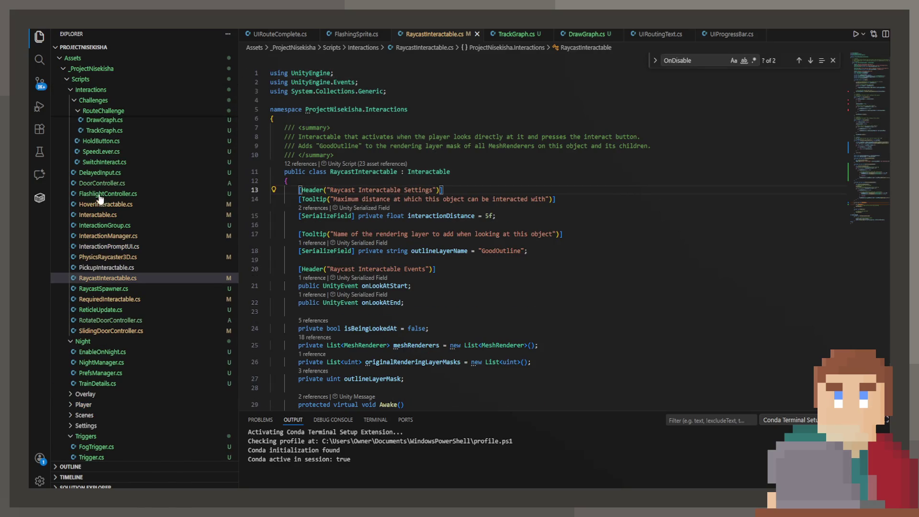
Declare public bool overrideMeshRenderers = true and a public List<MeshRenderer> customMeshRenderers.
scroll(665, 208, down, 3)
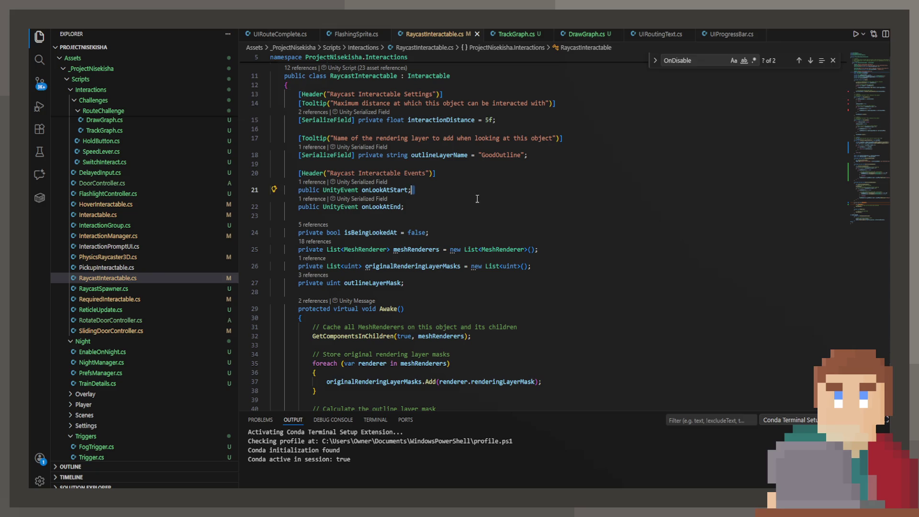
key(Return)
key(Return)
key(Up)
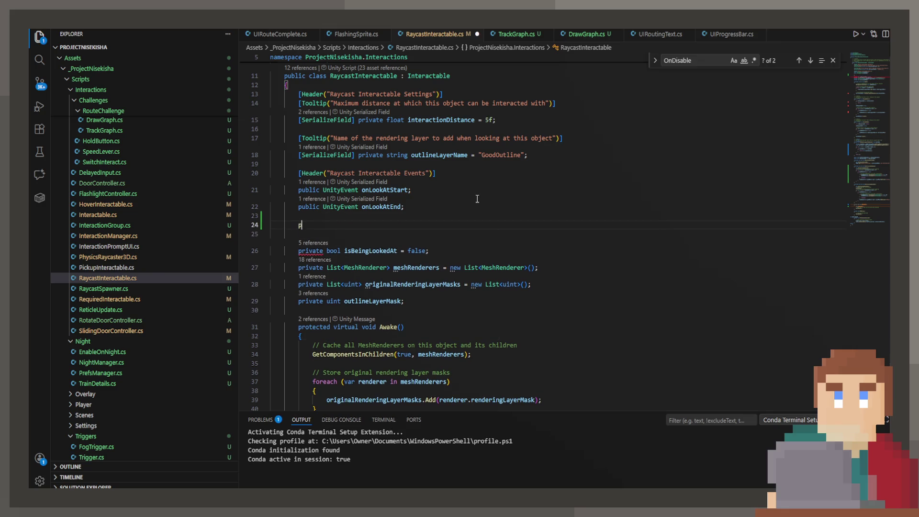
text(public bool ove)
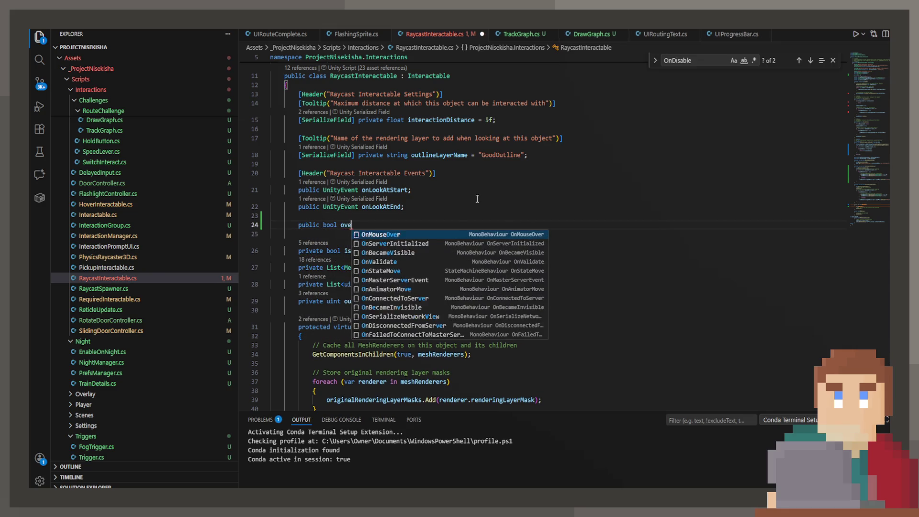
text(rrideMeshRenderers = true;)
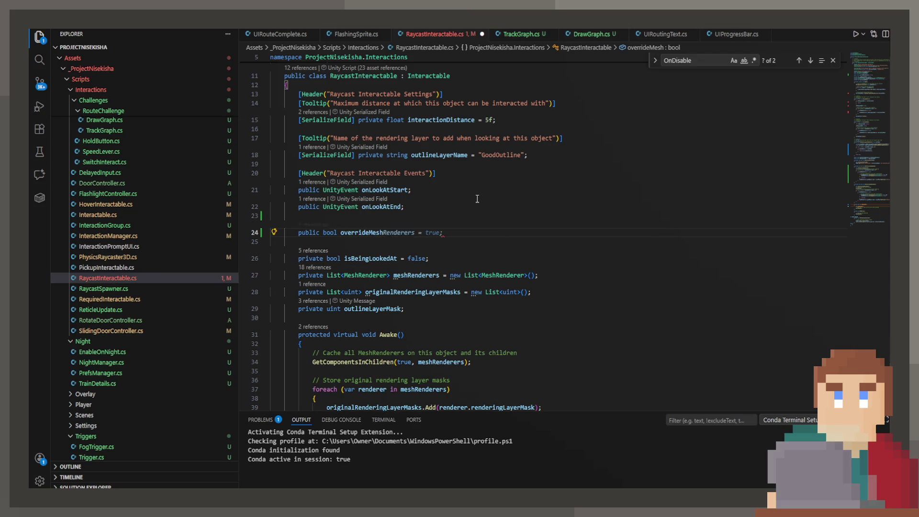
key(Return)
text(ublic)
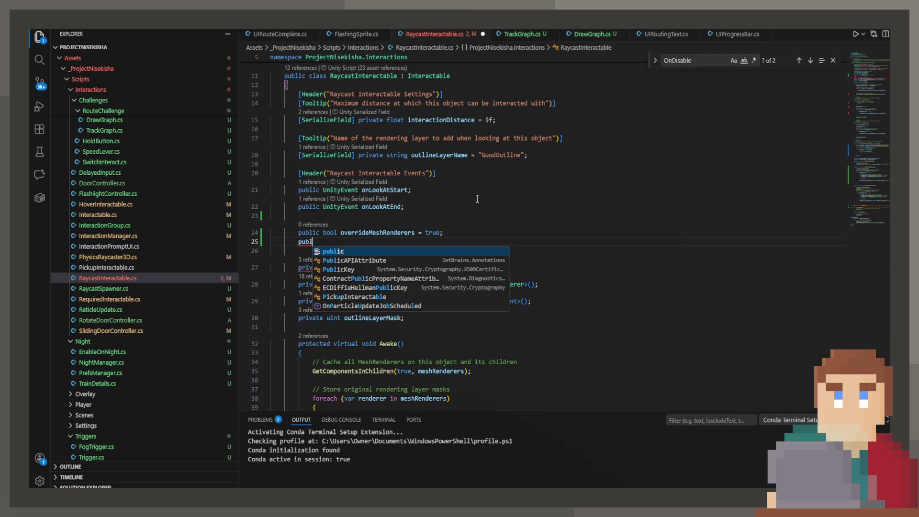
key(Tab)
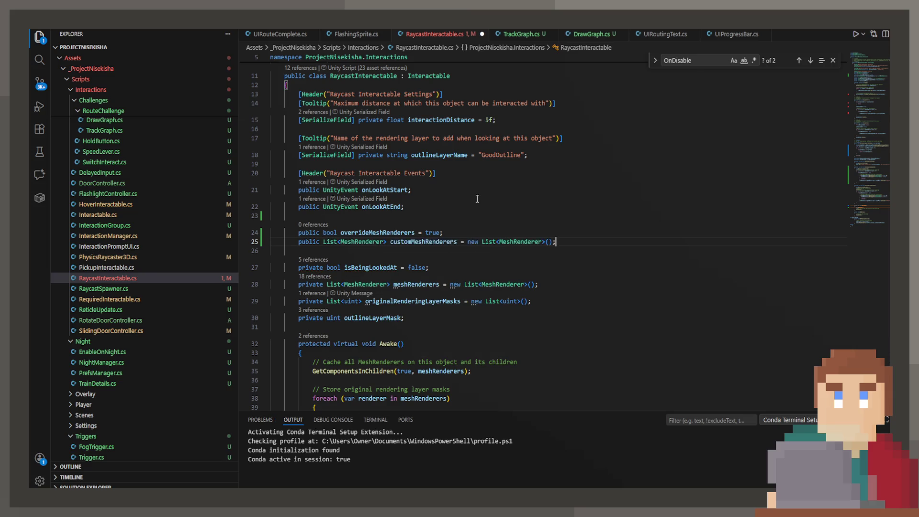
In Awake, add an if-block assigning customMeshRenderers to meshRenderers when overriding, and save.
double_click(404, 292)
key(ctrl+f)
key(Return)
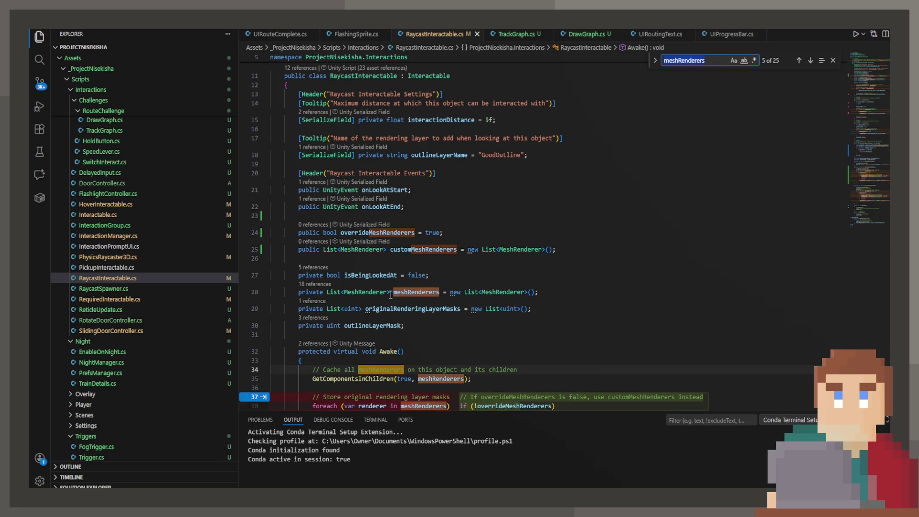
scroll(389, 301, down, 3)
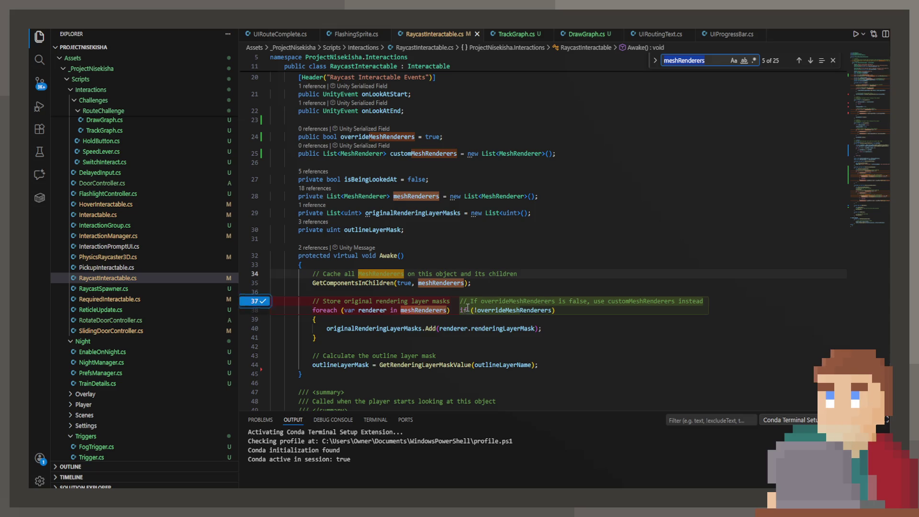
key(Tab)
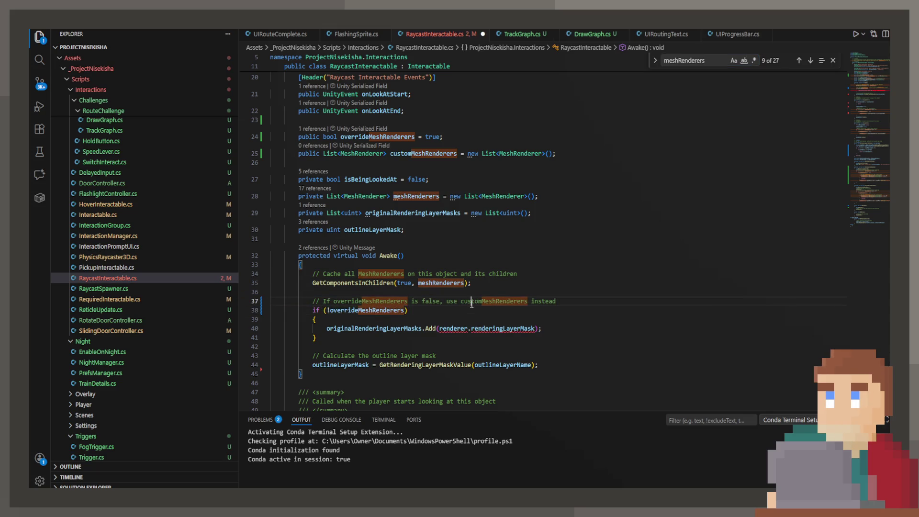
key(ctrl+z)
key(Return)
text(if)
key(Tab)
key(ctrl+s)
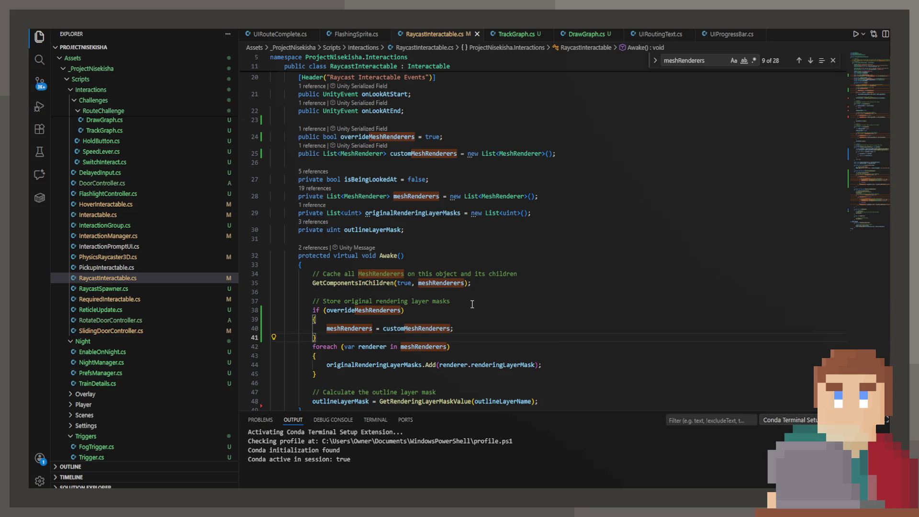
key(Return)
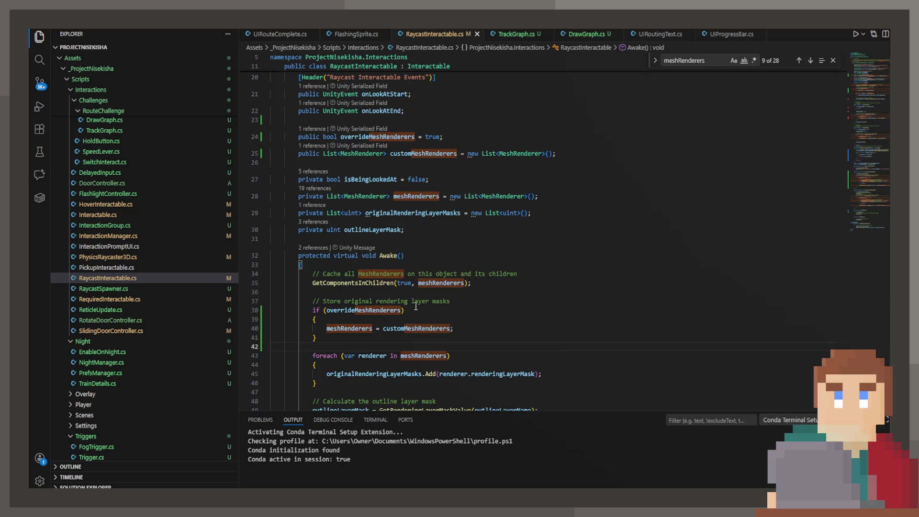
Go back to the customMeshRenderers declaration.
scroll(414, 308, down, 5)
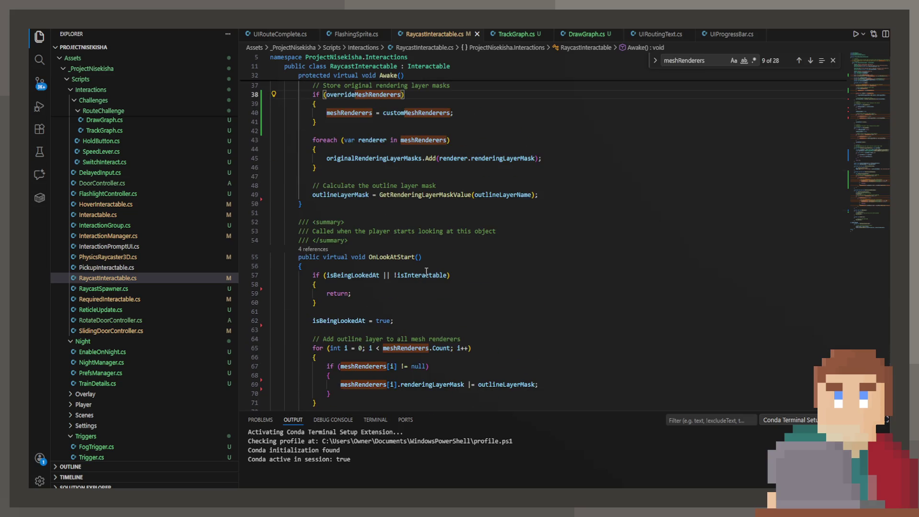
scroll(426, 271, up, 2)
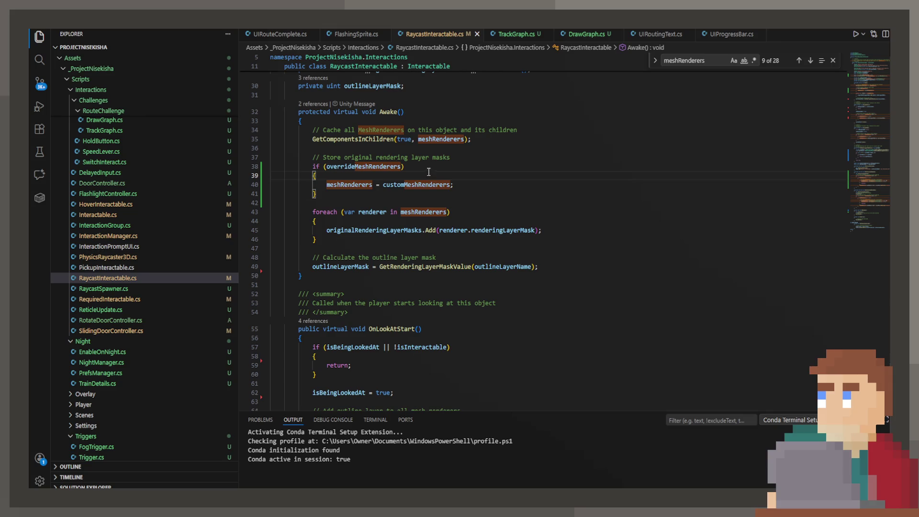
scroll(425, 171, up, 9)
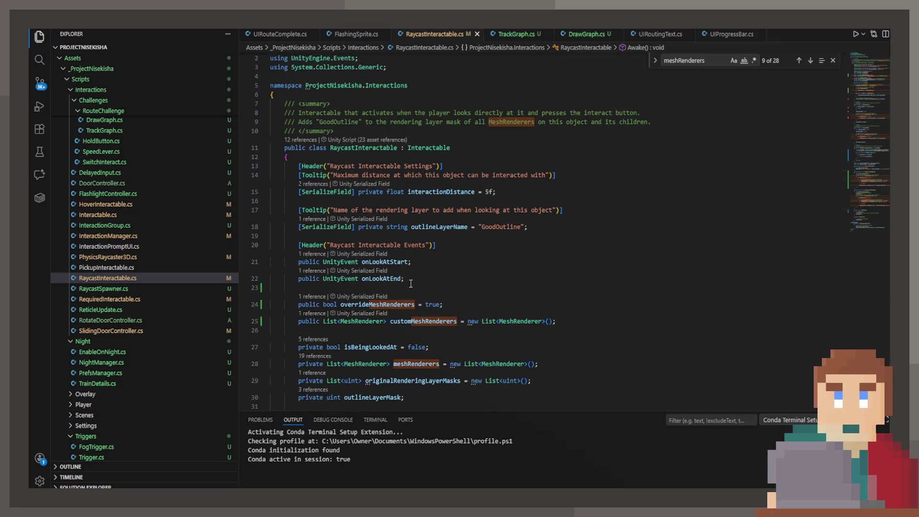
click(404, 323)
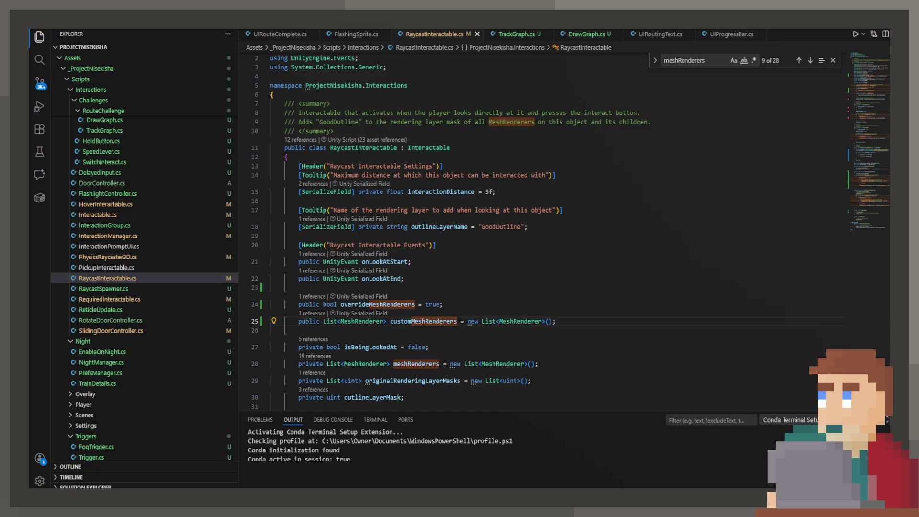
Exit Play mode, check LowerArm's new Override and Custom Mesh Renderers fields, then return to VS Code.
click(653, 262)
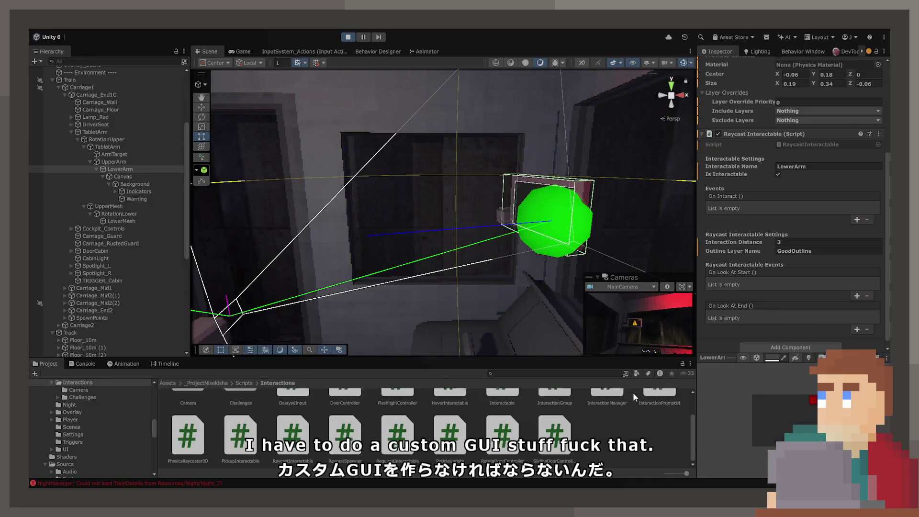
click(348, 37)
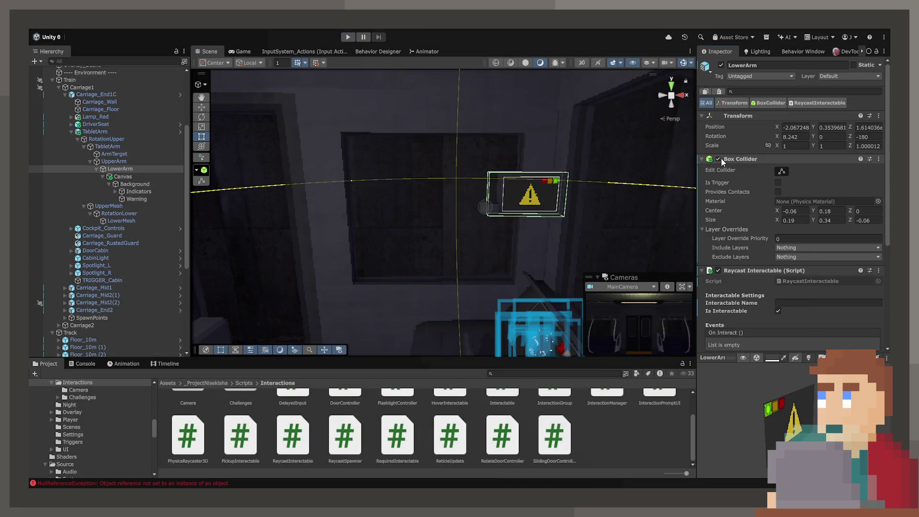
scroll(759, 235, down, 5)
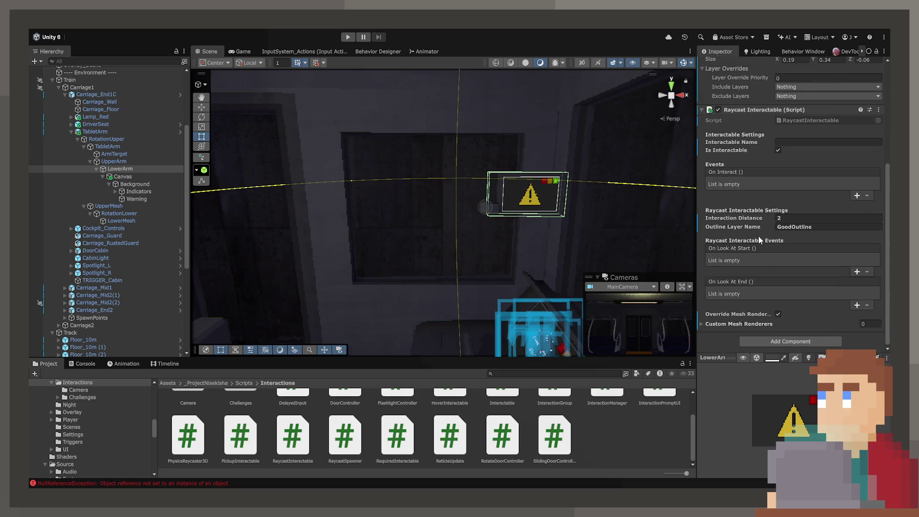
click(763, 325)
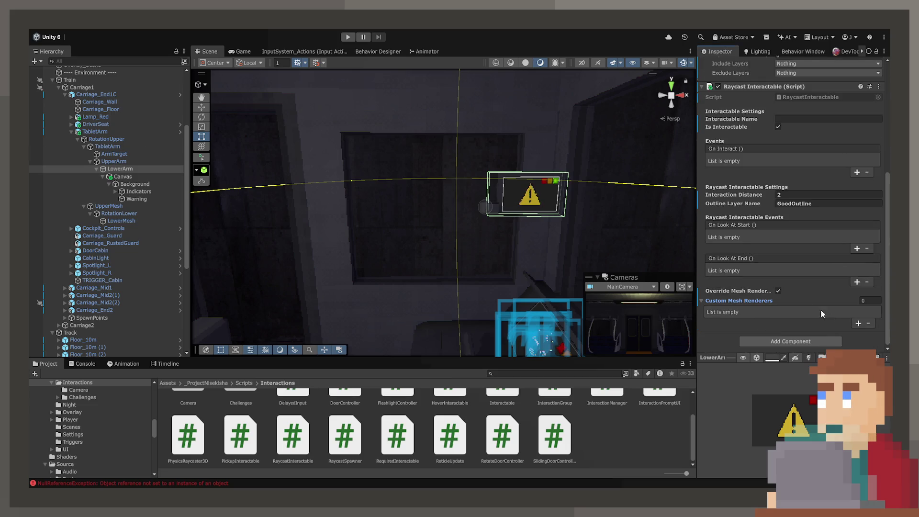
click(757, 298)
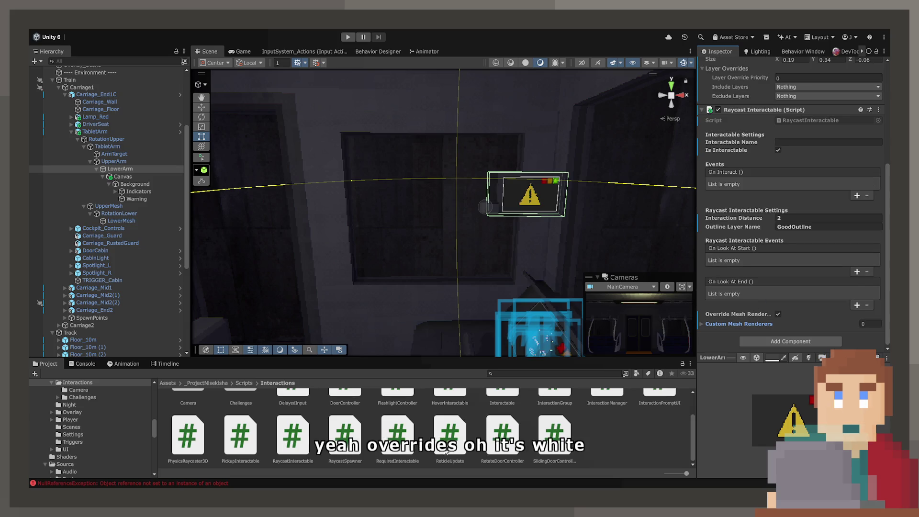
key(alt+Tab)
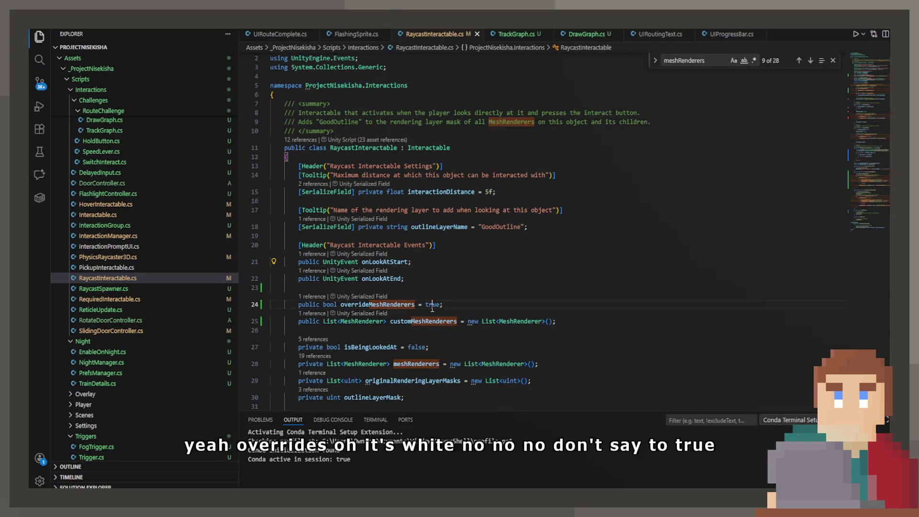
Change overrideMeshRenderers' default value from true to false, then return to Unity.
double_click(432, 305)
text(false)
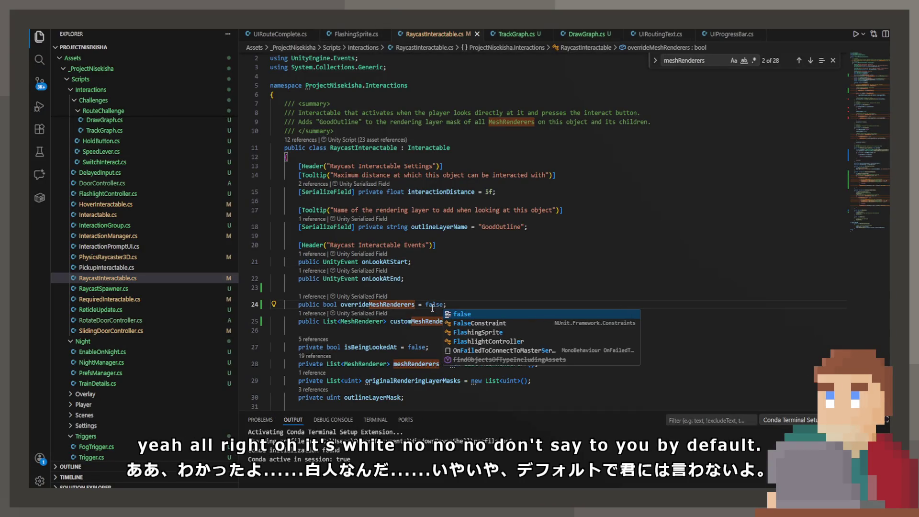
key(Escape)
key(Up)
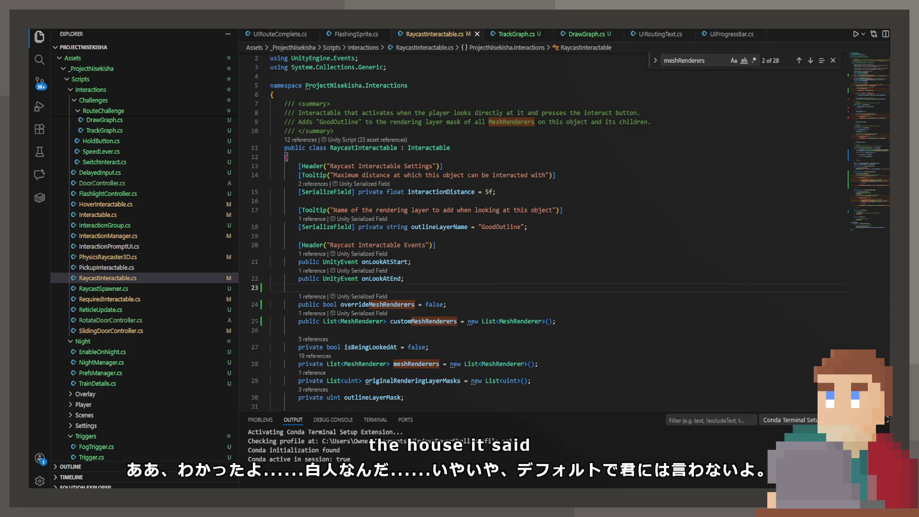
key(alt+Tab)
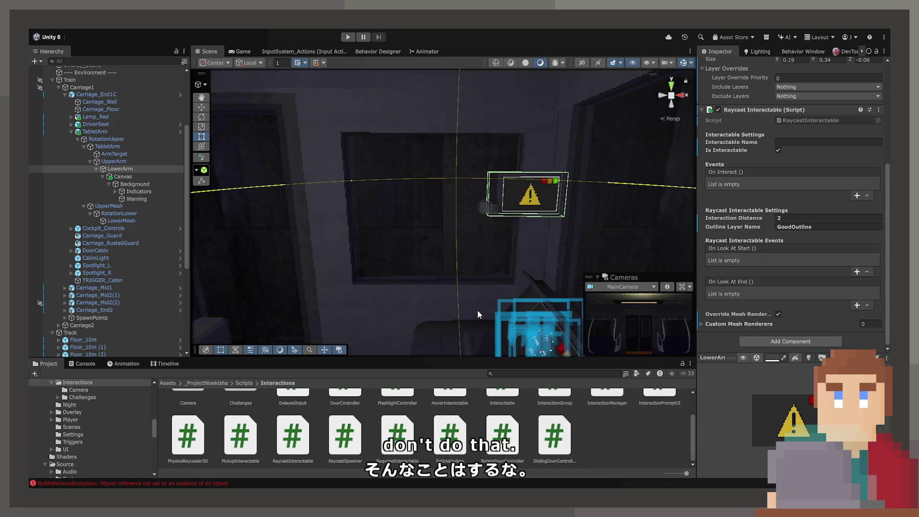
Orbit around the train carriage and select Carriage_End1C in the Scene view.
mouse_move(477, 310)
mouse_down()
mouse_move(457, 288)
mouse_move(431, 317)
mouse_up()
click(457, 285)
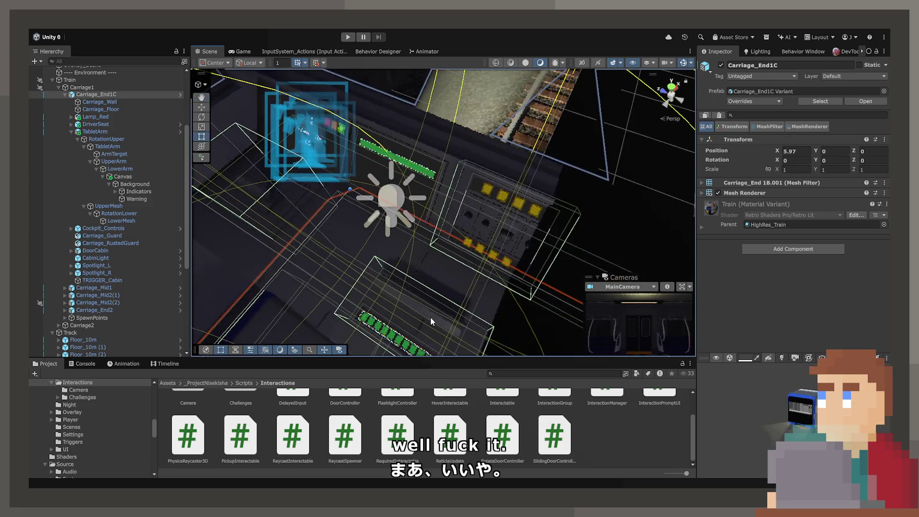